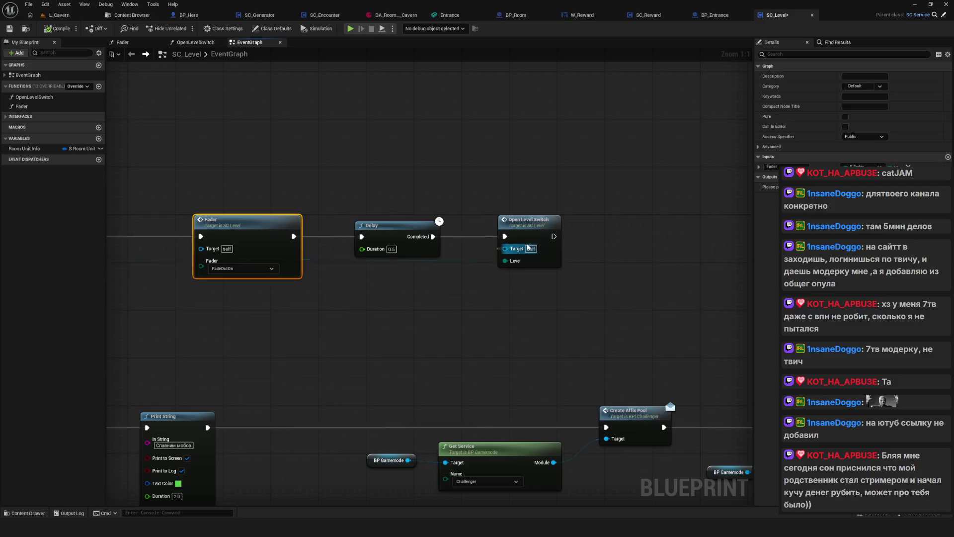
# Inspect the Open Level Switch function graph, then go back to SC_Level's EventGraph
pyautogui.click(536, 229)
pyautogui.doubleClick(537, 229)
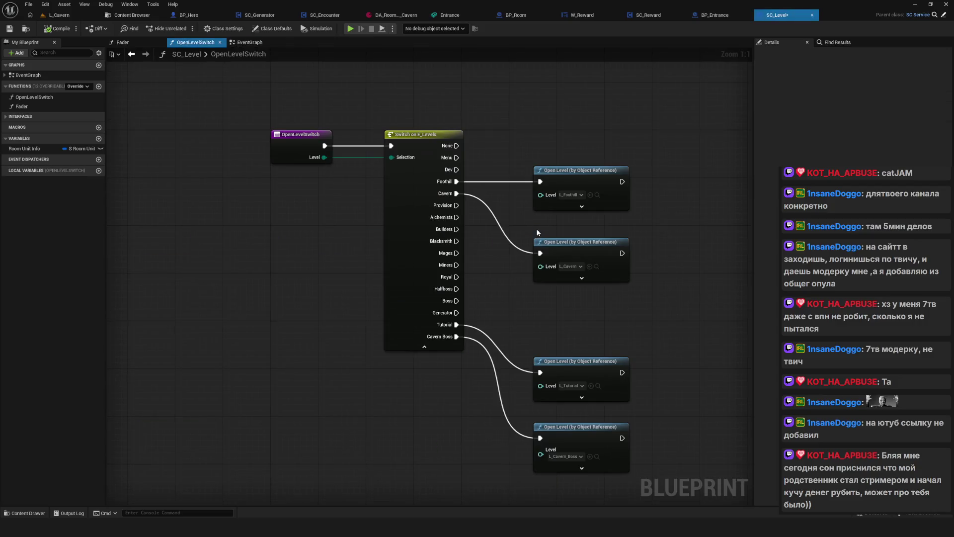
pyautogui.click(131, 54)
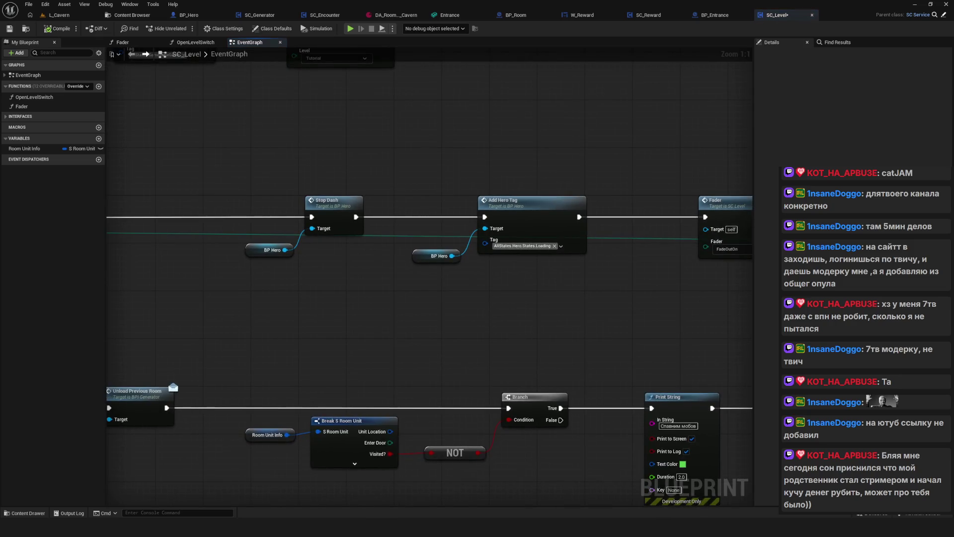
# Pan around the EventGraph to review the Stop Dash and Add Hero Tag nodes
pyautogui.moveTo(247, 223)
pyautogui.mouseDown()
pyautogui.moveTo(313, 273)
pyautogui.moveTo(288, 272)
pyautogui.mouseUp()
pyautogui.scroll(-2, 557, 303)
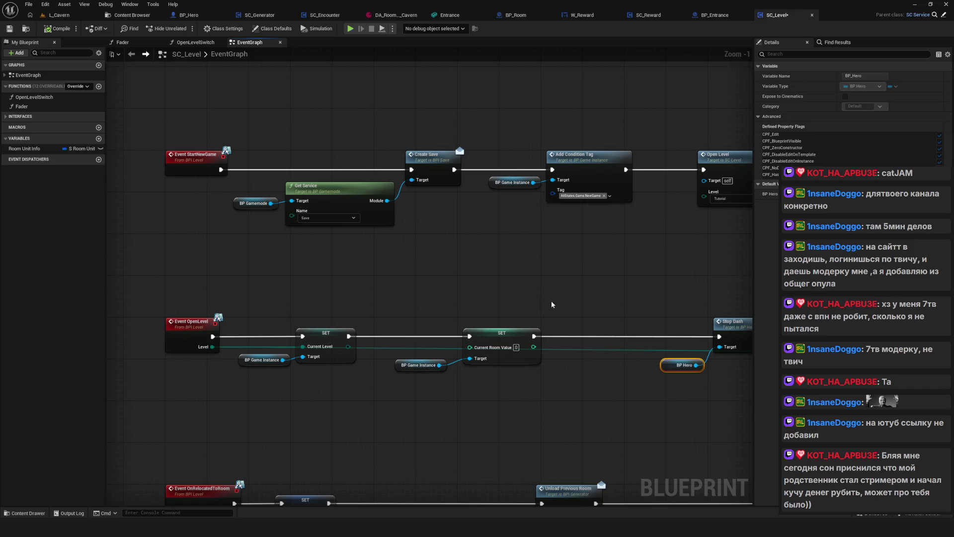
pyautogui.moveTo(556, 305)
pyautogui.mouseDown()
pyautogui.moveTo(553, 321)
pyautogui.moveTo(504, 202)
pyautogui.mouseUp()
pyautogui.scroll(-5, 246, 204)
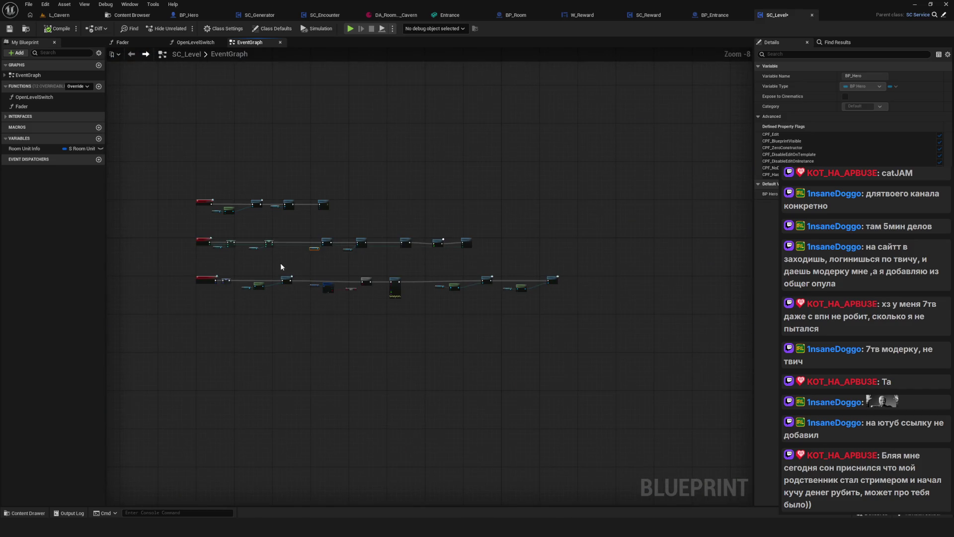
pyautogui.scroll(3, 293, 269)
pyautogui.moveTo(300, 277); pyautogui.dragTo(505, 306)
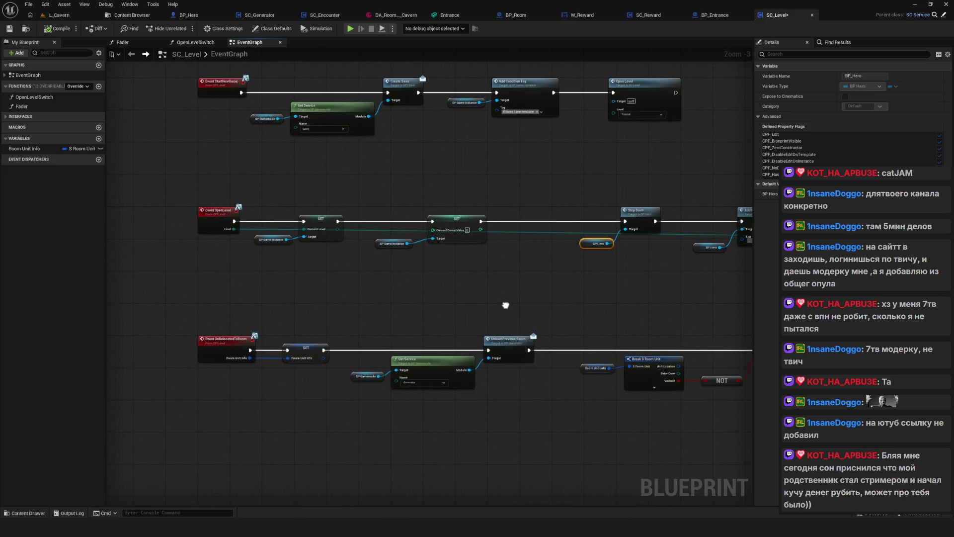
pyautogui.scroll(4, 505, 305)
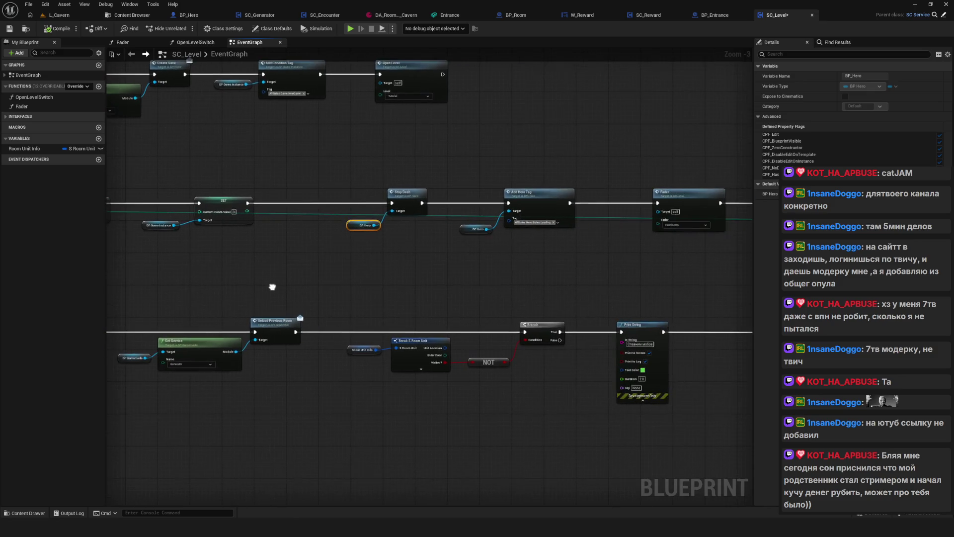
# Open the SC_Service parent blueprint from the parent class link in the Content Browser
pyautogui.click(398, 271)
pyautogui.rightClick(372, 260)
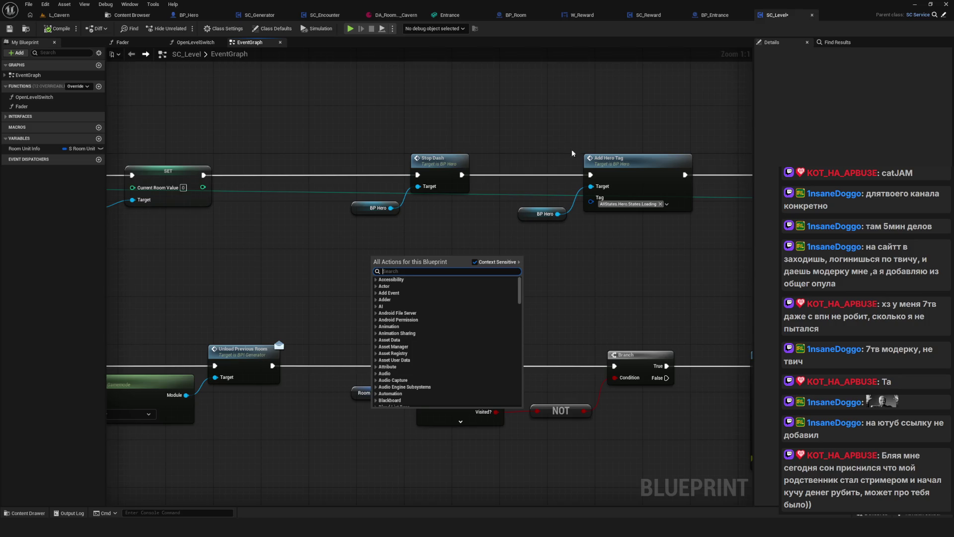
pyautogui.click(907, 19)
pyautogui.click(935, 14)
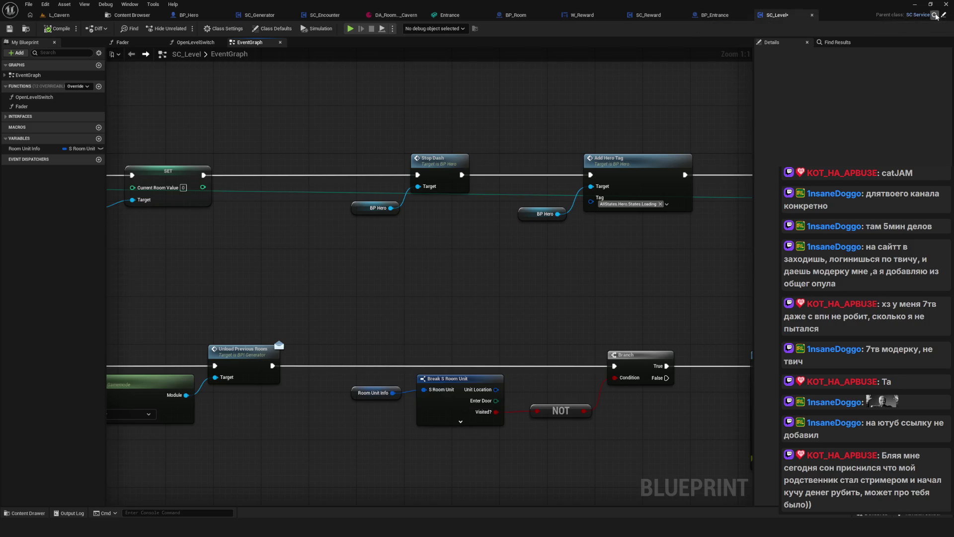
pyautogui.doubleClick(887, 70)
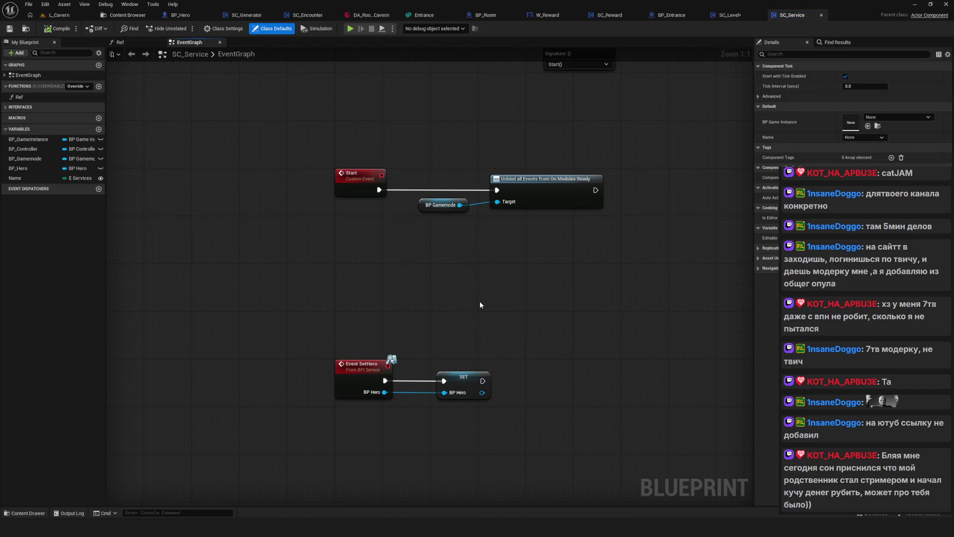
pyautogui.moveTo(544, 249)
pyautogui.mouseDown()
pyautogui.moveTo(300, 389)
pyautogui.moveTo(466, 187)
pyautogui.mouseUp()
pyautogui.moveTo(250, 229)
pyautogui.mouseDown()
pyautogui.moveTo(400, 388)
pyautogui.moveTo(457, 380)
pyautogui.moveTo(359, 352)
pyautogui.moveTo(293, 298)
pyautogui.moveTo(298, 305)
pyautogui.moveTo(323, 283)
pyautogui.mouseUp()
pyautogui.moveTo(503, 257)
pyautogui.mouseDown()
pyautogui.moveTo(377, 364)
pyautogui.moveTo(492, 306)
pyautogui.moveTo(432, 298)
pyautogui.mouseUp()
pyautogui.scroll(-3, 404, 400)
pyautogui.scroll(3, 386, 356)
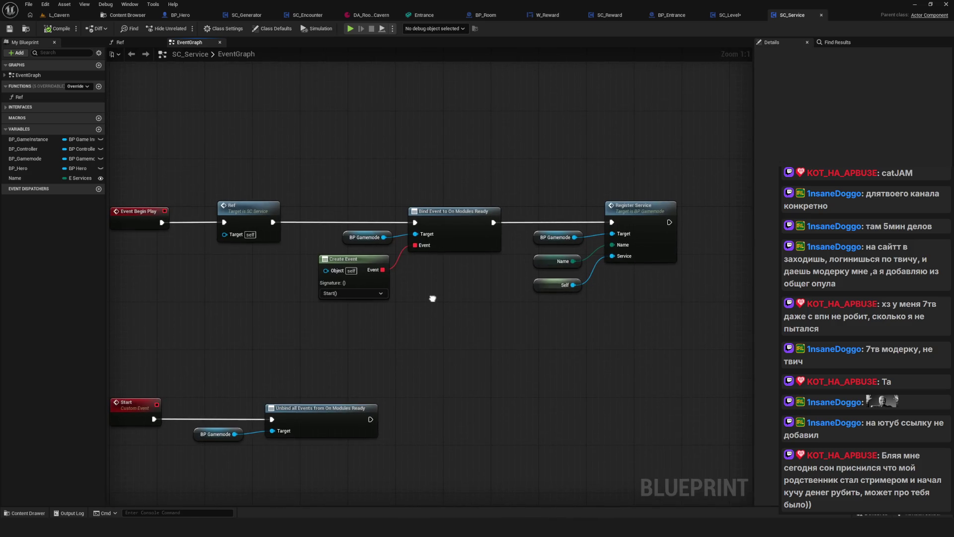
pyautogui.doubleClick(222, 212)
pyautogui.moveTo(524, 241)
pyautogui.mouseDown()
pyautogui.moveTo(716, 244)
pyautogui.moveTo(426, 245)
pyautogui.mouseUp()
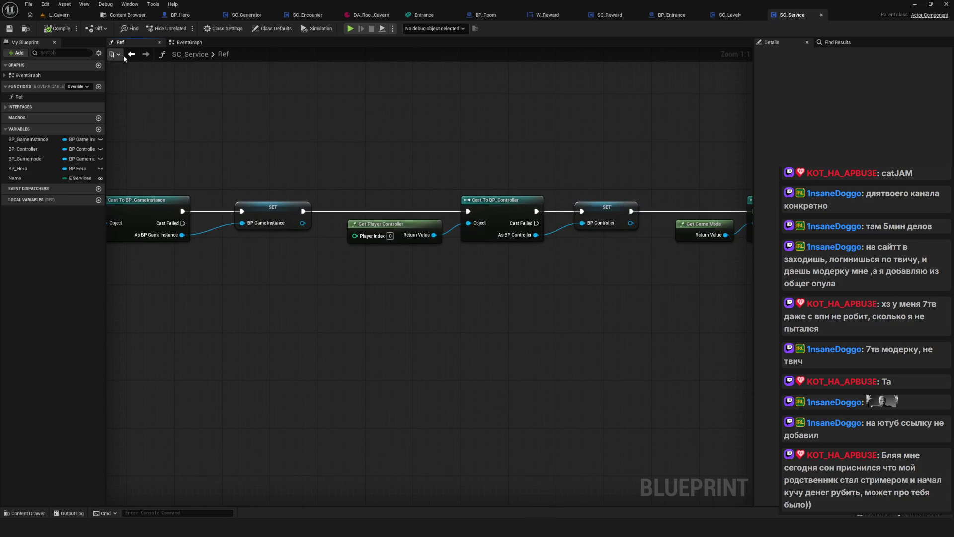
pyautogui.click(130, 54)
pyautogui.scroll(-2, 492, 240)
pyautogui.scroll(1, 479, 192)
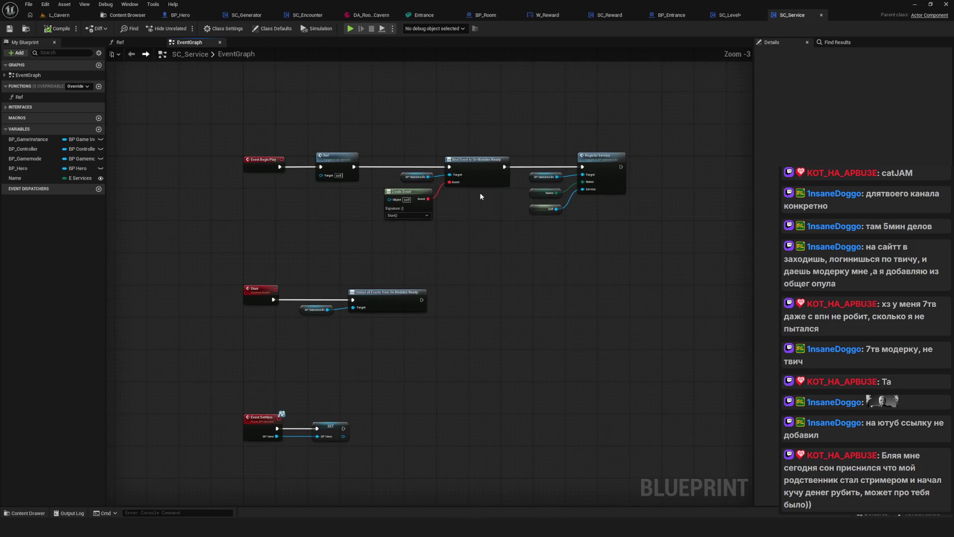
pyautogui.moveTo(471, 253); pyautogui.dragTo(416, 236)
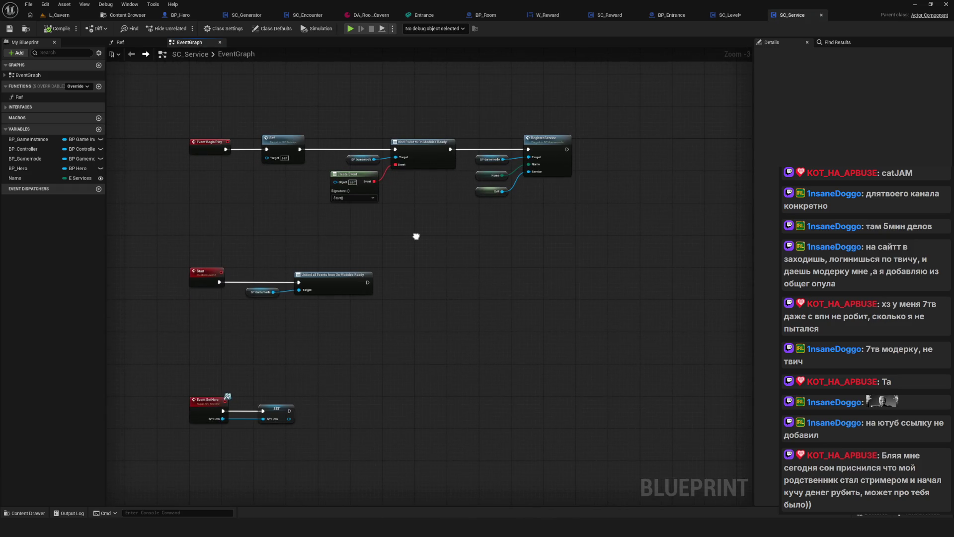
pyautogui.moveTo(416, 239); pyautogui.dragTo(429, 240)
pyautogui.scroll(3, 306, 346)
pyautogui.moveTo(221, 365)
pyautogui.mouseDown()
pyautogui.moveTo(278, 392)
pyautogui.moveTo(383, 493)
pyautogui.mouseUp()
pyautogui.moveTo(373, 451)
pyautogui.mouseDown()
pyautogui.moveTo(441, 395)
pyautogui.moveTo(474, 382)
pyautogui.mouseUp()
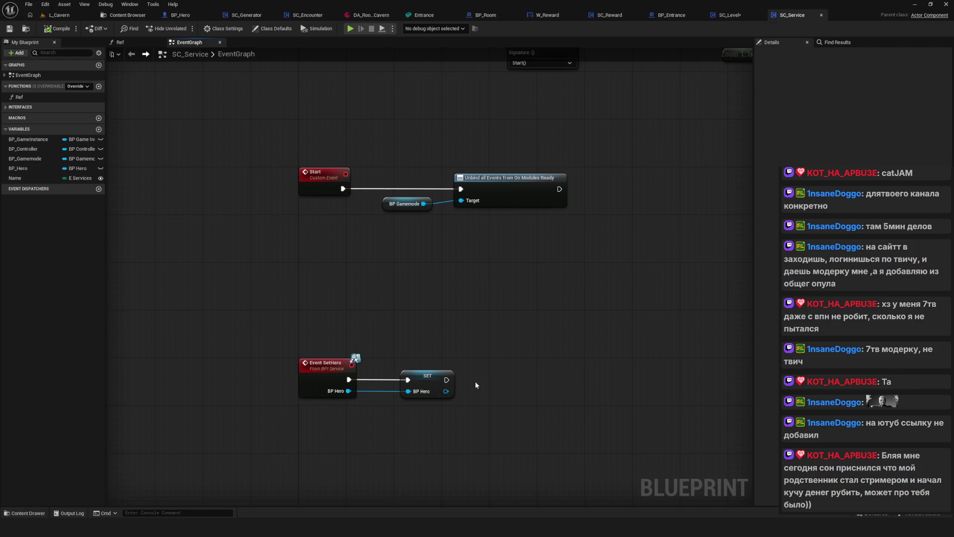
pyautogui.moveTo(580, 254); pyautogui.dragTo(422, 485)
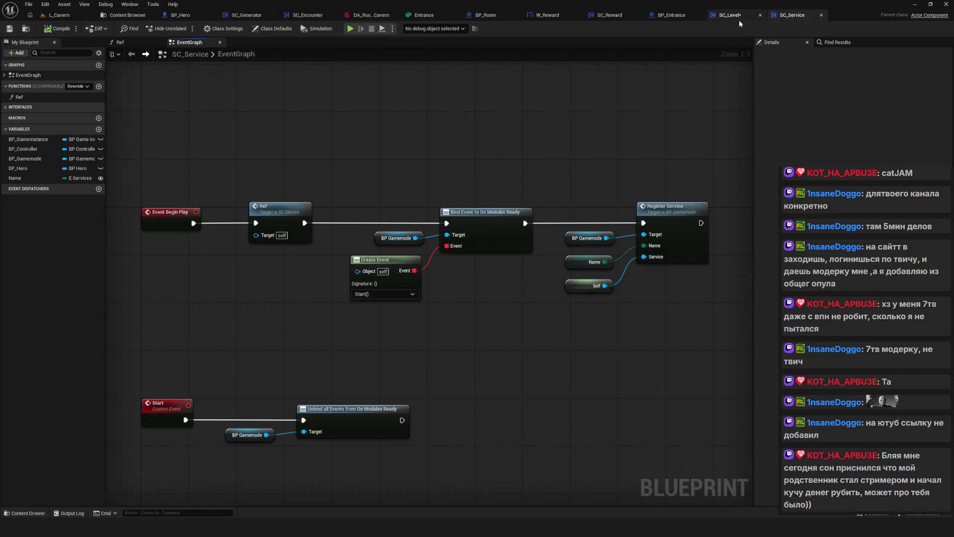
# Switch back to the SC_Level blueprint and save the edited blueprints
pyautogui.click(730, 16)
pyautogui.scroll(-2, 383, 273)
pyautogui.scroll(4, 317, 285)
pyautogui.hotkey('ctrl', 's')
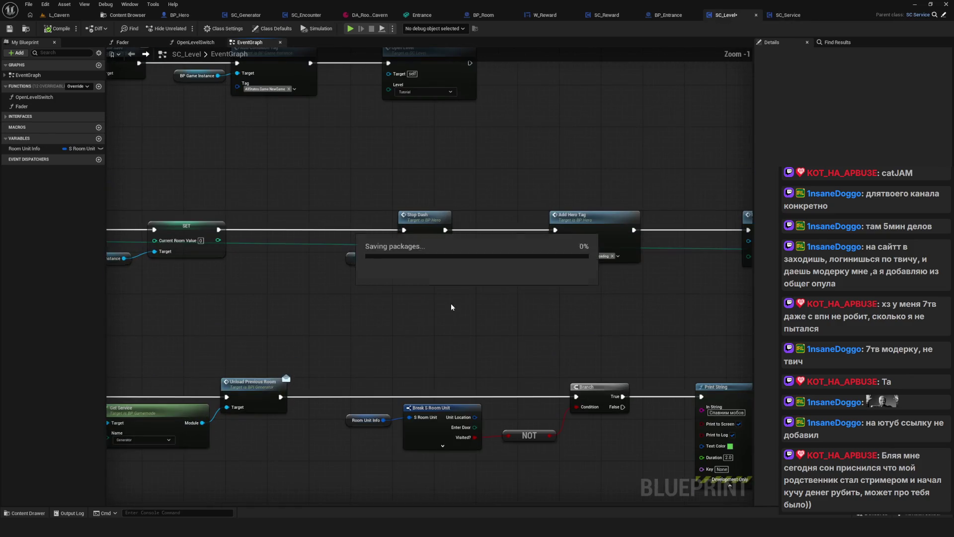
# Collapse the Stop Dash, Add Hero Tag and BP Hero nodes into a new function
pyautogui.moveTo(413, 290); pyautogui.dragTo(371, 304)
pyautogui.moveTo(278, 190); pyautogui.dragTo(600, 303)
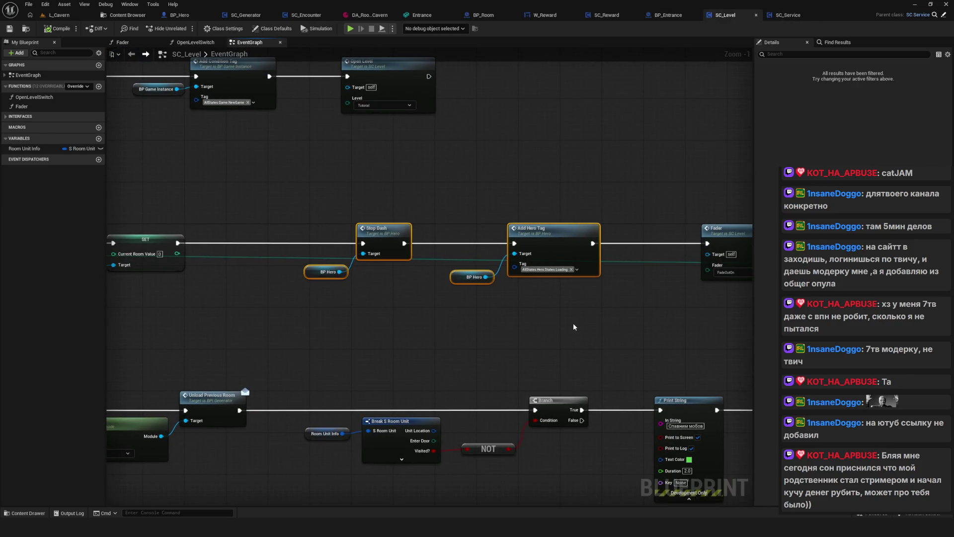
pyautogui.scroll(-5, 439, 302)
pyautogui.scroll(3, 441, 278)
pyautogui.moveTo(565, 267); pyautogui.dragTo(317, 268)
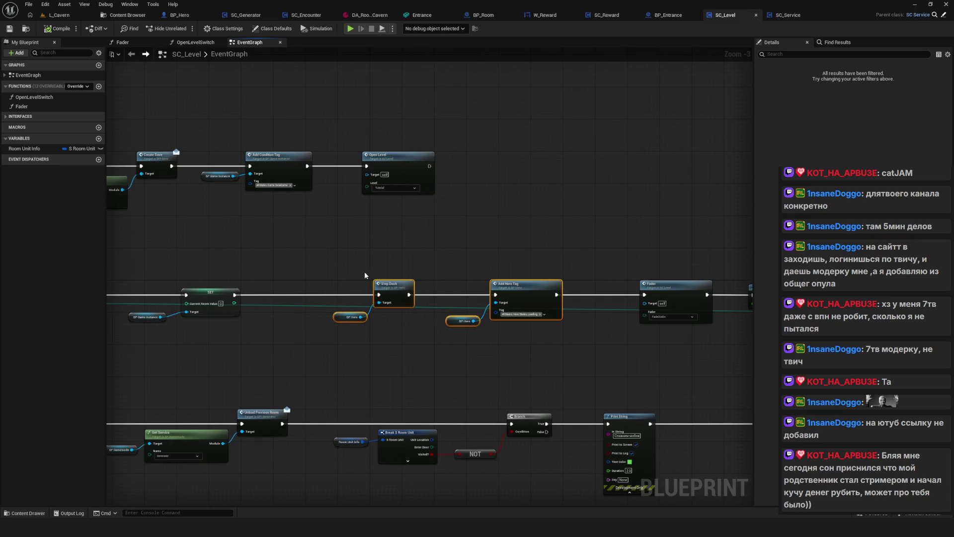
pyautogui.scroll(3, 368, 276)
pyautogui.rightClick(405, 290)
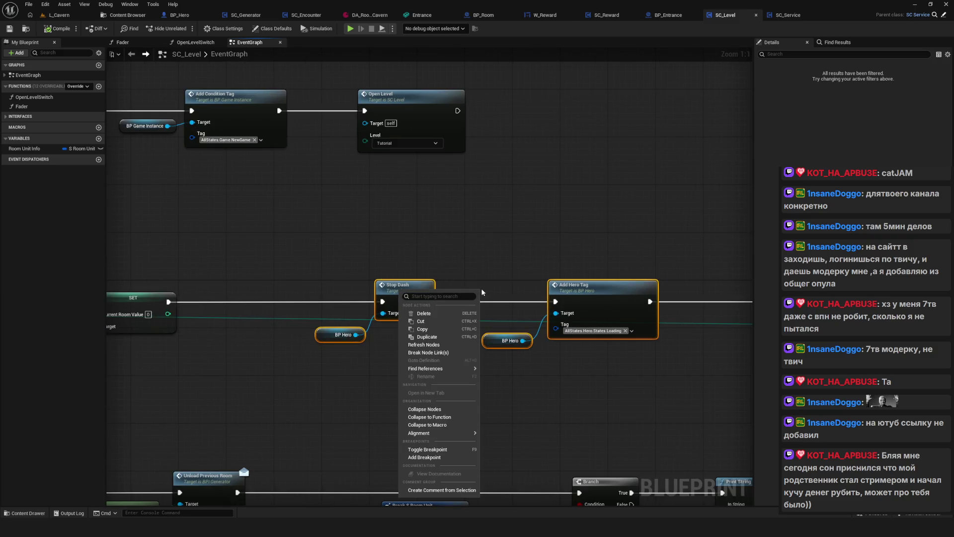
pyautogui.click(447, 416)
# Rename the new function to HeroActions and open its graph
pyautogui.moveTo(449, 301); pyautogui.dragTo(460, 300)
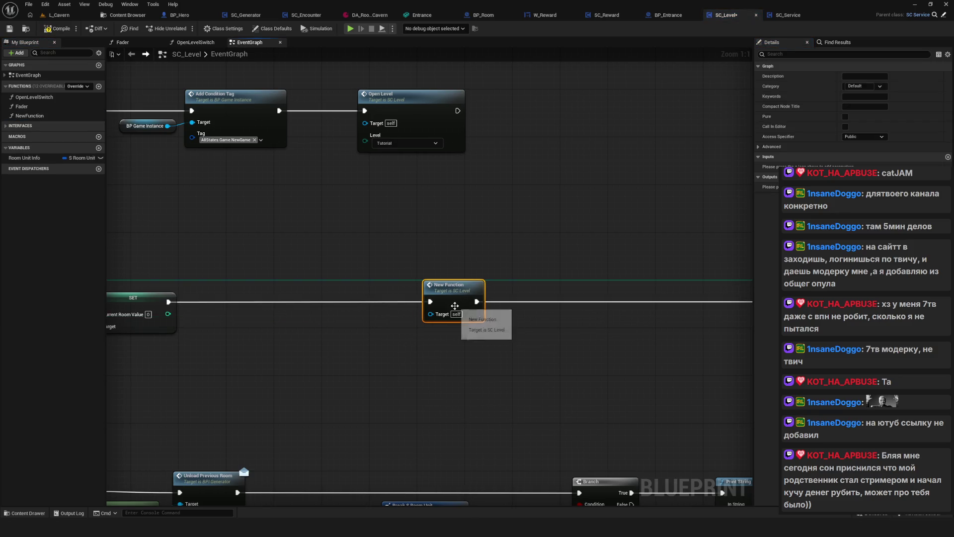
pyautogui.moveTo(526, 277)
pyautogui.mouseDown()
pyautogui.moveTo(446, 236)
pyautogui.moveTo(393, 240)
pyautogui.moveTo(635, 246)
pyautogui.mouseUp()
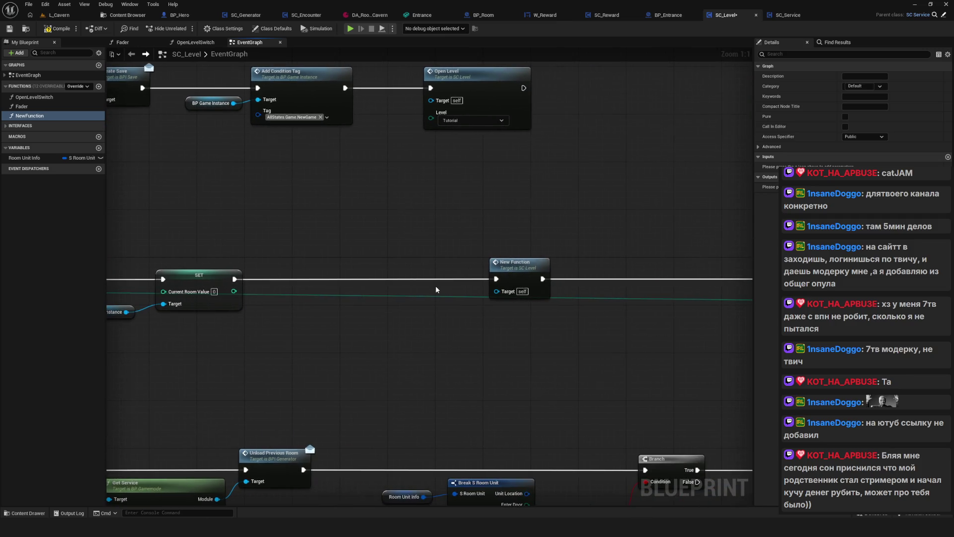
pyautogui.scroll(-3, 447, 266)
pyautogui.scroll(3, 447, 266)
pyautogui.click(31, 116)
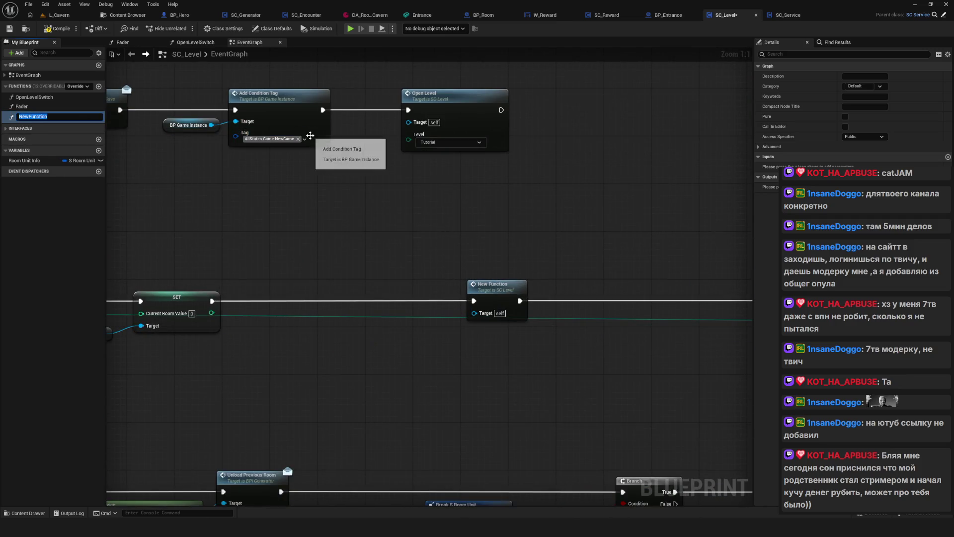
pyautogui.write('Hr')
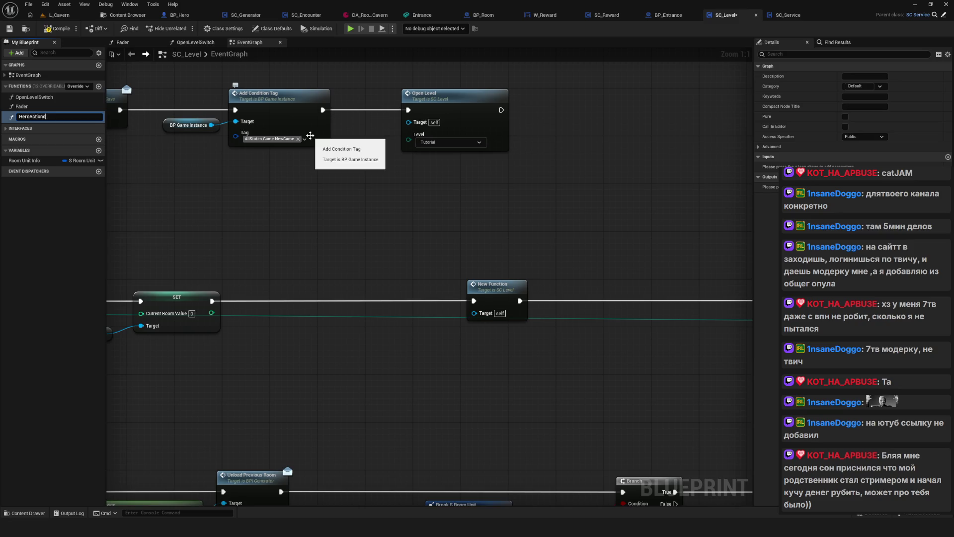
pyautogui.press('Return')
pyautogui.doubleClick(491, 290)
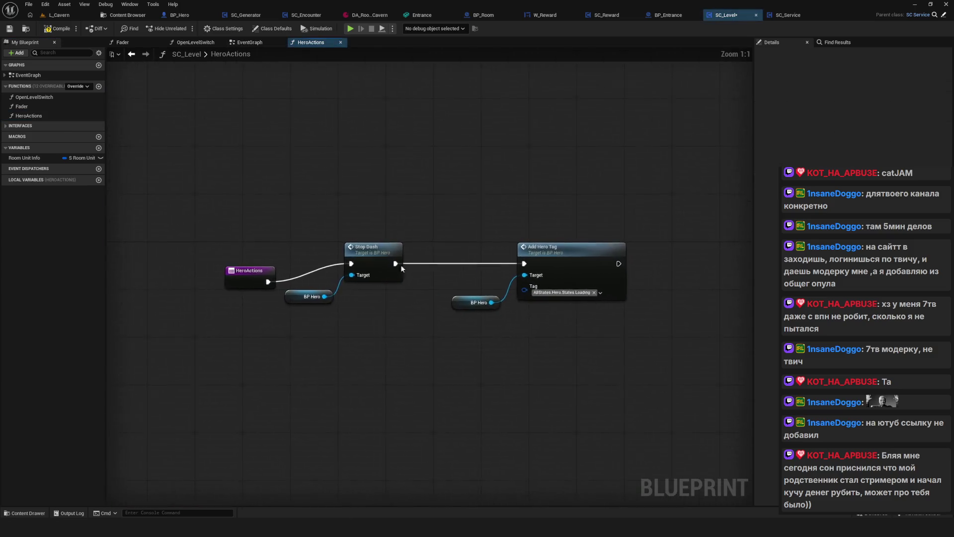
# Rearrange the Stop Dash and BP Hero nodes inside the HeroActions function
pyautogui.moveTo(320, 168); pyautogui.dragTo(451, 336)
pyautogui.click(669, 359)
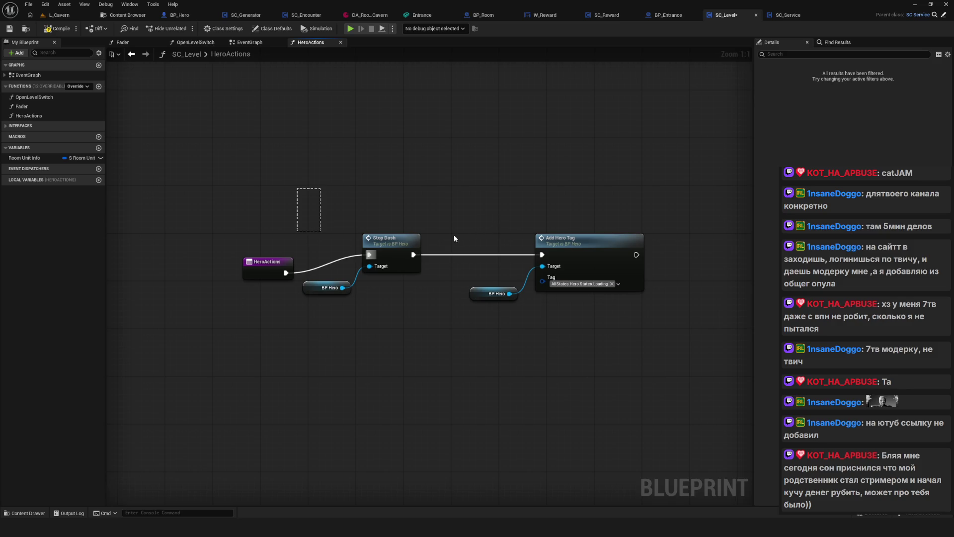
pyautogui.moveTo(669, 187); pyautogui.dragTo(317, 350)
pyautogui.moveTo(418, 247)
pyautogui.mouseDown()
pyautogui.moveTo(729, 255)
pyautogui.moveTo(528, 298)
pyautogui.mouseUp()
pyautogui.moveTo(656, 286)
pyautogui.mouseDown()
pyautogui.moveTo(706, 223)
pyautogui.moveTo(714, 227)
pyautogui.mouseUp()
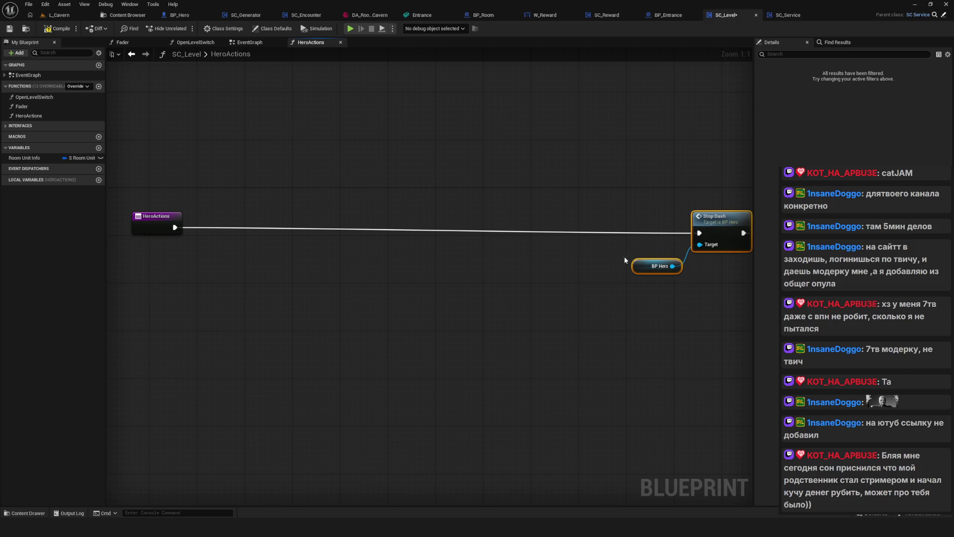
# Duplicate the BP Hero node and start a cast search from it, then cancel
pyautogui.click(641, 266)
pyautogui.hotkey('ctrl', 'c')
pyautogui.hotkey('ctrl', 'v')
pyautogui.moveTo(302, 319); pyautogui.dragTo(346, 293)
pyautogui.write('cas')
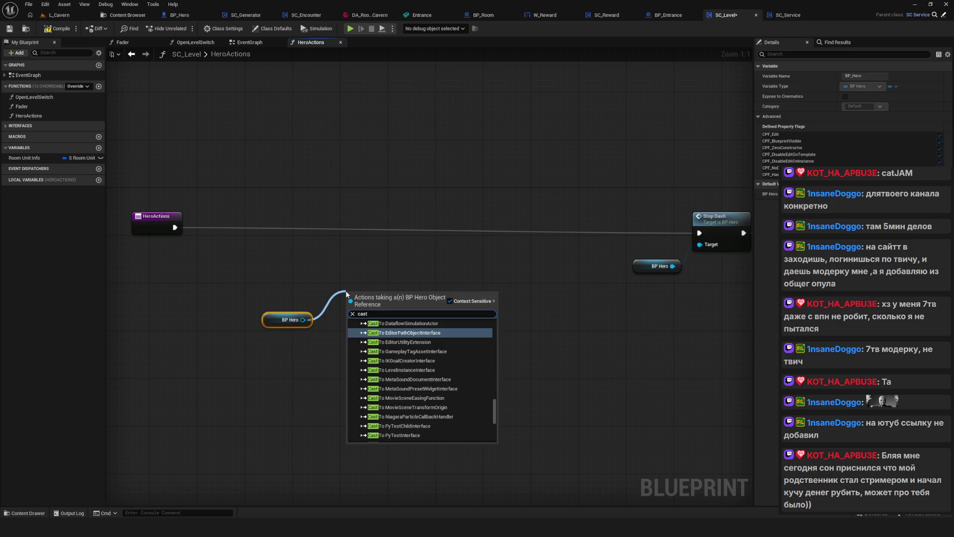
pyautogui.press('Escape')
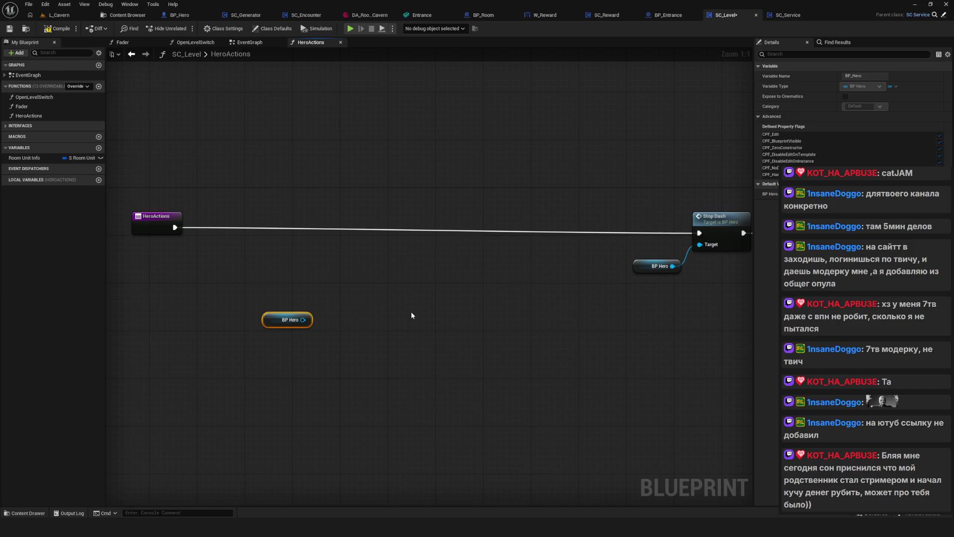
# Add a Get Player Character node to the HeroActions graph
pyautogui.rightClick(412, 315)
pyautogui.write('get player')
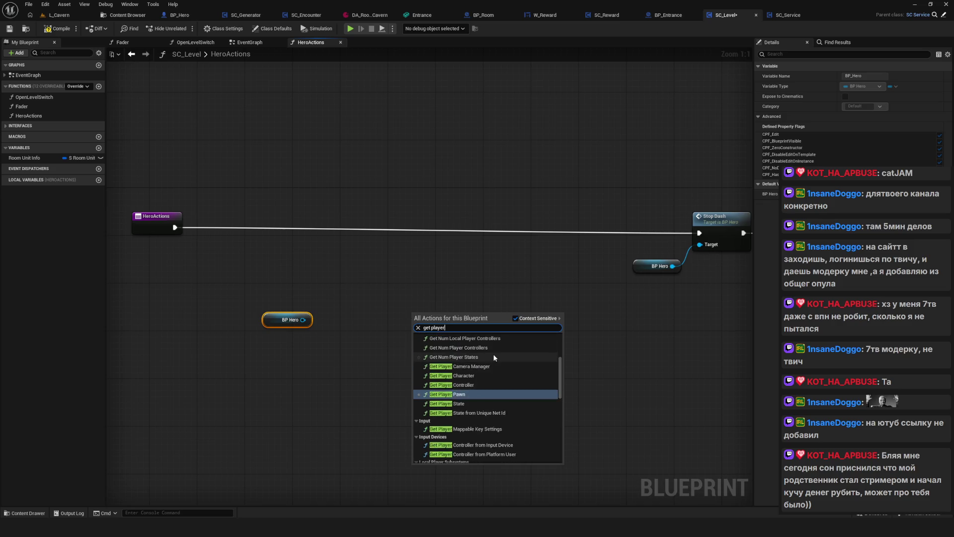
pyautogui.click(477, 376)
# Add Cast To BP_Hero from its Return Value onto the HeroActions exec line
pyautogui.moveTo(498, 322); pyautogui.dragTo(542, 287)
pyautogui.write('cast')
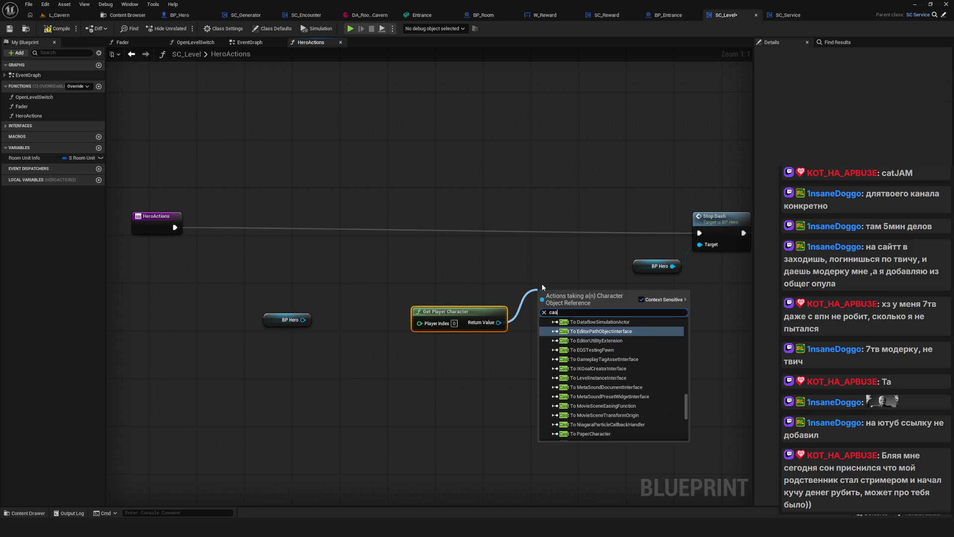
pyautogui.write(' to bp her')
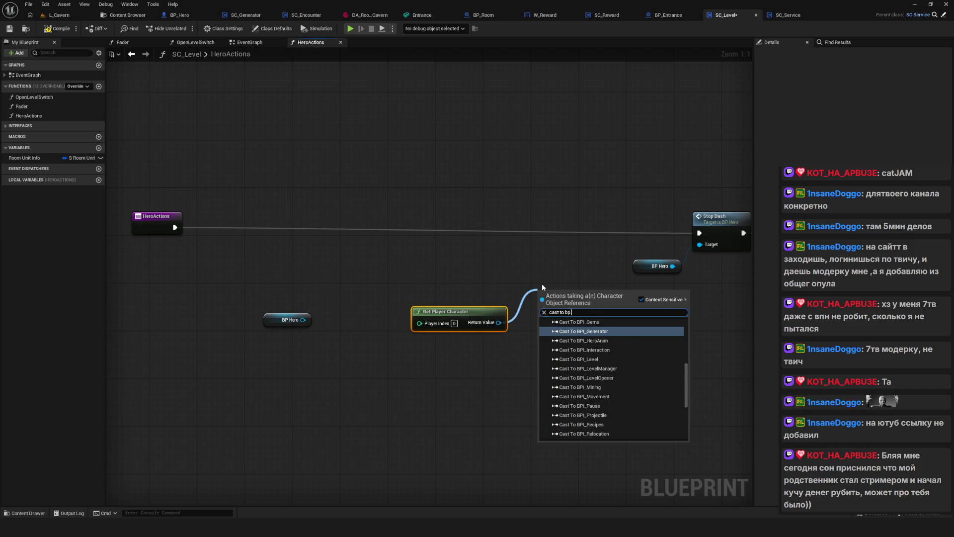
pyautogui.click(593, 340)
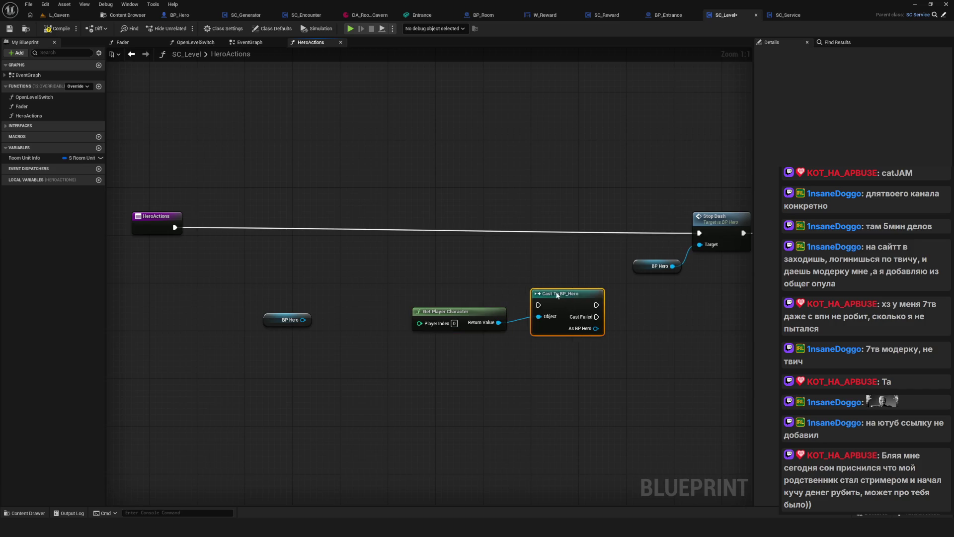
pyautogui.moveTo(573, 313); pyautogui.dragTo(447, 226)
# Delete the unused BP Hero getter and wire HeroActions' exec into the cast
pyautogui.moveTo(436, 313); pyautogui.dragTo(352, 272)
pyautogui.click(285, 320)
pyautogui.press('Delete')
pyautogui.moveTo(444, 221); pyautogui.dragTo(445, 227)
pyautogui.moveTo(175, 228)
pyautogui.mouseDown()
pyautogui.moveTo(419, 227)
pyautogui.moveTo(465, 216)
pyautogui.mouseUp()
# Shift the cast and Get Player Character nodes left so Stop Dash is visible
pyautogui.moveTo(372, 272); pyautogui.dragTo(346, 249)
pyautogui.scroll(-3, 368, 283)
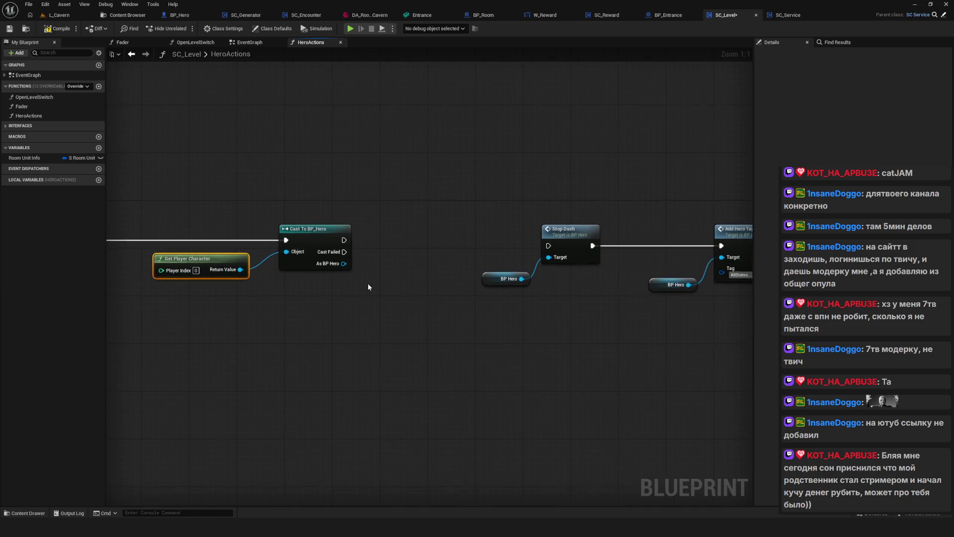
pyautogui.scroll(3, 374, 263)
pyautogui.moveTo(433, 187); pyautogui.dragTo(586, 298)
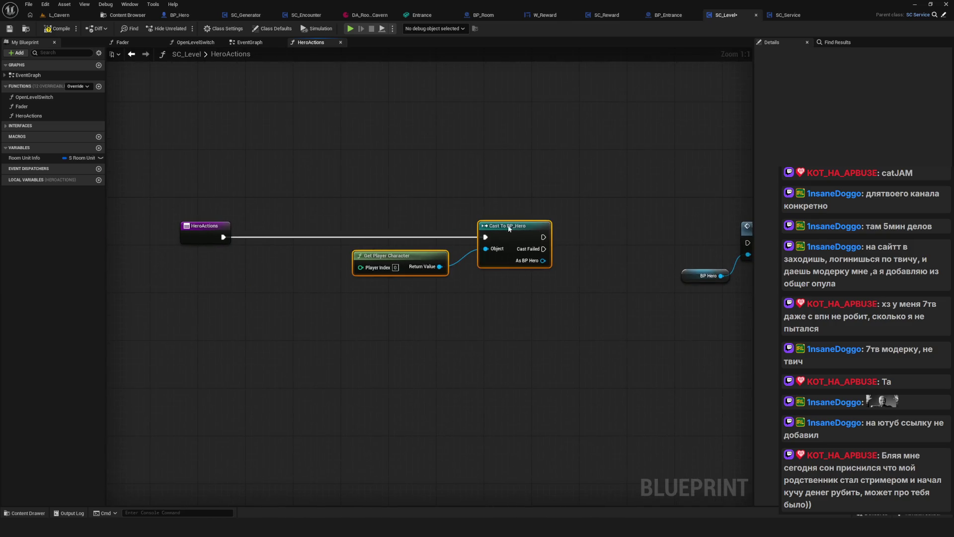
pyautogui.moveTo(512, 234); pyautogui.dragTo(463, 228)
pyautogui.moveTo(453, 298); pyautogui.dragTo(466, 255)
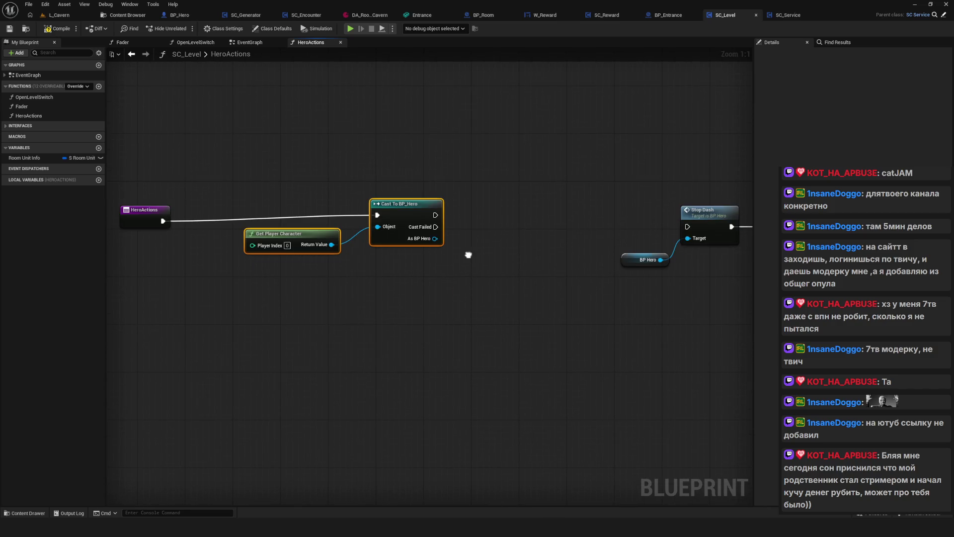
pyautogui.moveTo(306, 168); pyautogui.dragTo(449, 281)
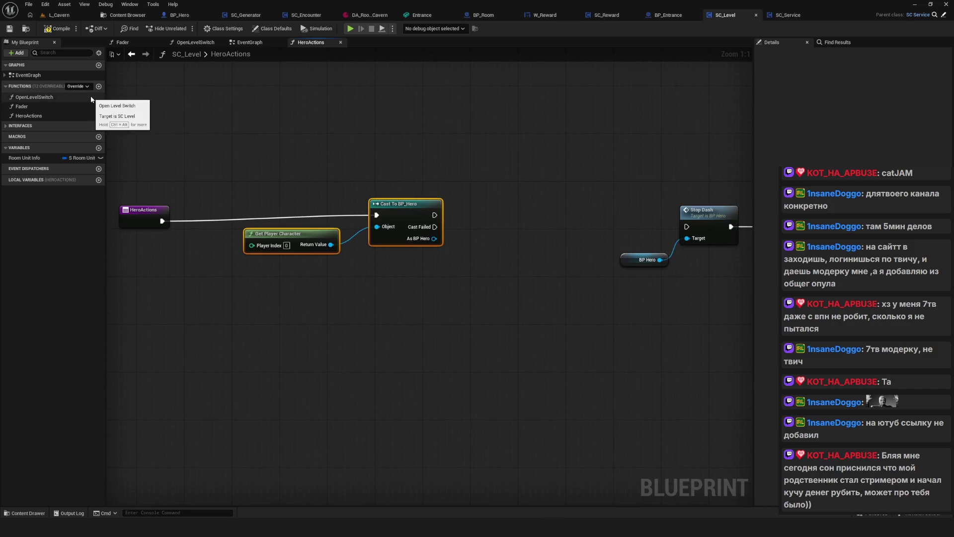
pyautogui.moveTo(279, 162); pyautogui.dragTo(309, 194)
pyautogui.moveTo(310, 194); pyautogui.dragTo(479, 311)
pyautogui.moveTo(532, 283); pyautogui.dragTo(459, 282)
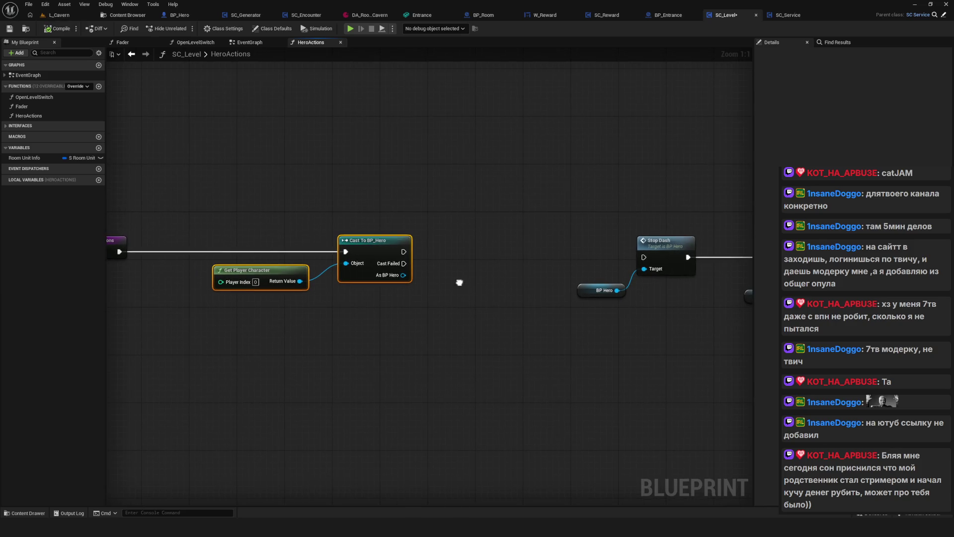
pyautogui.click(458, 282)
# Move Get Player Character and the cast about 100 px left, then save SC_Level
pyautogui.scroll(-2, 458, 282)
pyautogui.scroll(2, 451, 275)
pyautogui.moveTo(285, 226); pyautogui.dragTo(417, 263)
pyautogui.moveTo(419, 248); pyautogui.dragTo(380, 252)
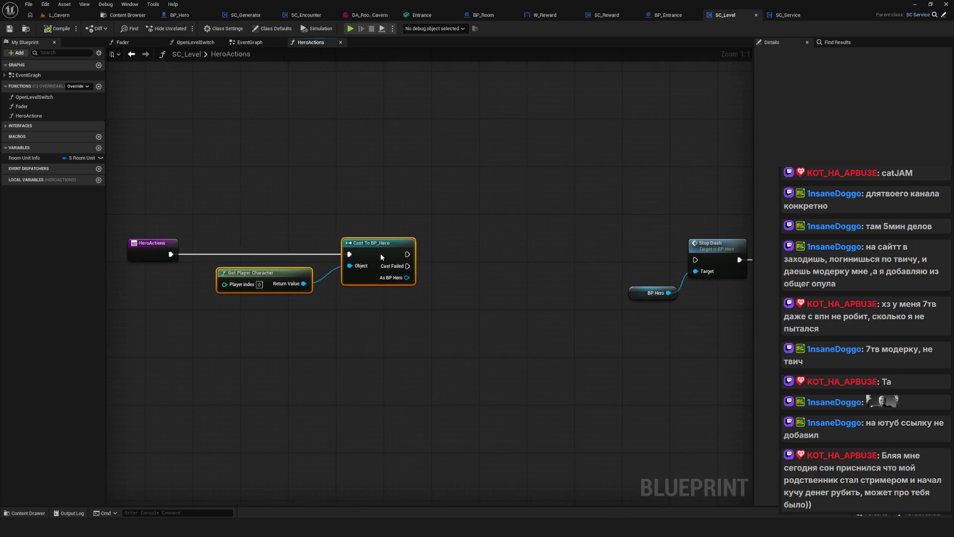
pyautogui.moveTo(485, 309)
pyautogui.mouseDown()
pyautogui.moveTo(447, 314)
pyautogui.moveTo(461, 313)
pyautogui.mouseUp()
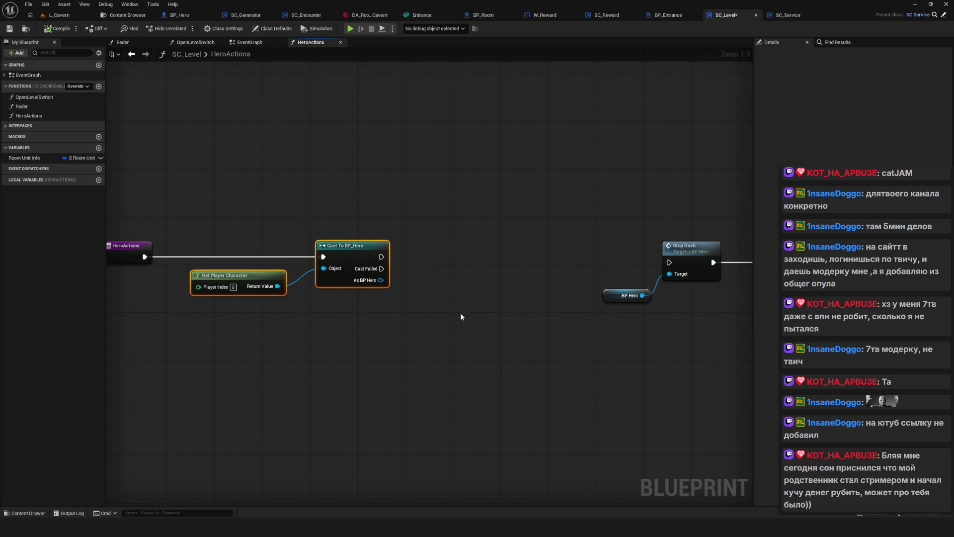
pyautogui.moveTo(255, 204); pyautogui.dragTo(395, 344)
pyautogui.click(9, 30)
# Connect the Cast To BP_Hero exec output to Stop Dash
pyautogui.moveTo(299, 302); pyautogui.dragTo(365, 310)
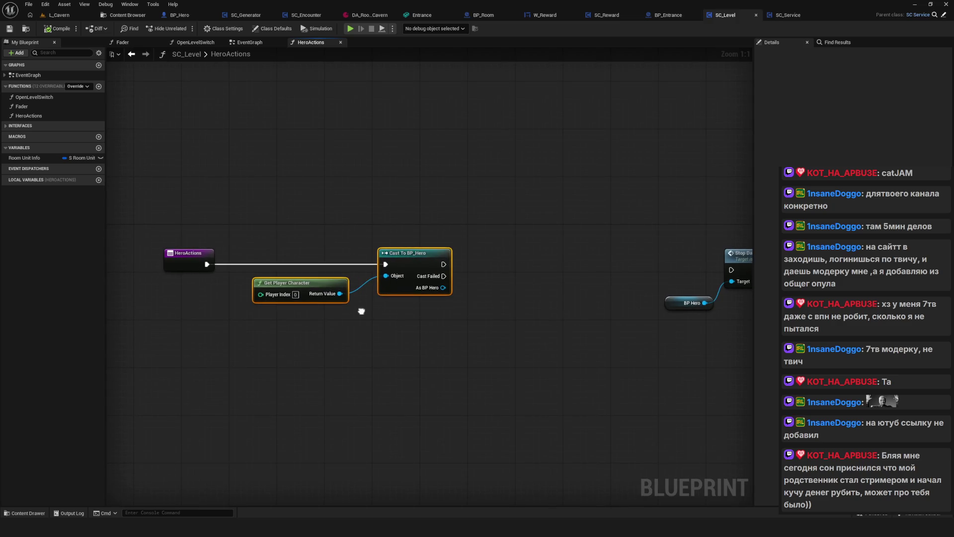
pyautogui.moveTo(470, 302)
pyautogui.mouseDown()
pyautogui.moveTo(337, 306)
pyautogui.moveTo(237, 281)
pyautogui.mouseUp()
pyautogui.moveTo(274, 251)
pyautogui.mouseDown()
pyautogui.moveTo(447, 248)
pyautogui.moveTo(226, 259)
pyautogui.moveTo(646, 323)
pyautogui.mouseUp()
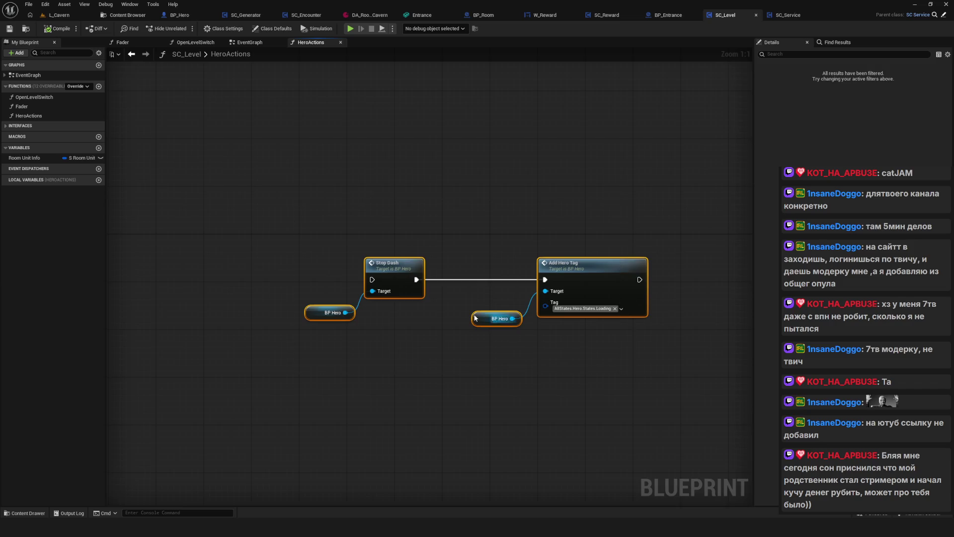
pyautogui.moveTo(509, 260); pyautogui.dragTo(479, 248)
pyautogui.moveTo(221, 263)
pyautogui.mouseDown()
pyautogui.moveTo(416, 276)
pyautogui.moveTo(674, 264)
pyautogui.mouseUp()
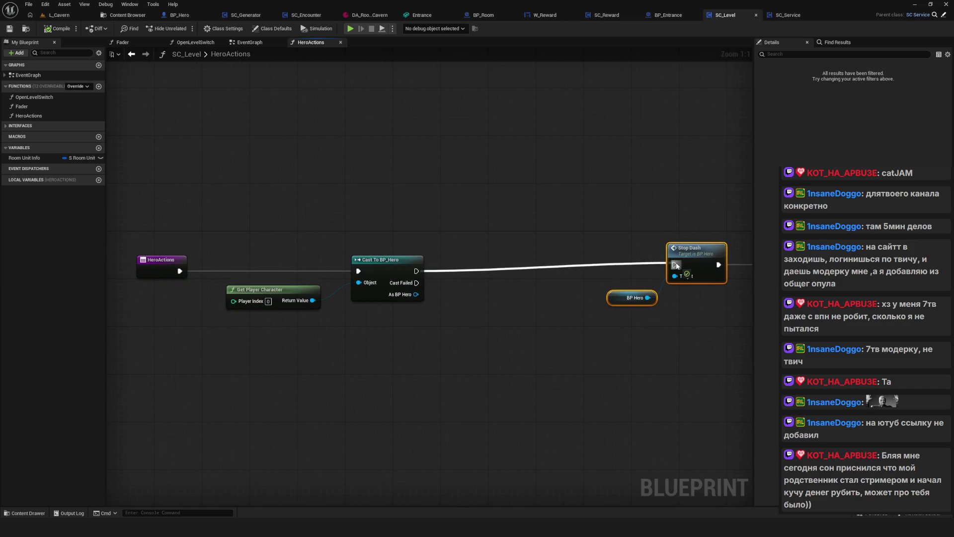
pyautogui.moveTo(432, 293); pyautogui.dragTo(351, 316)
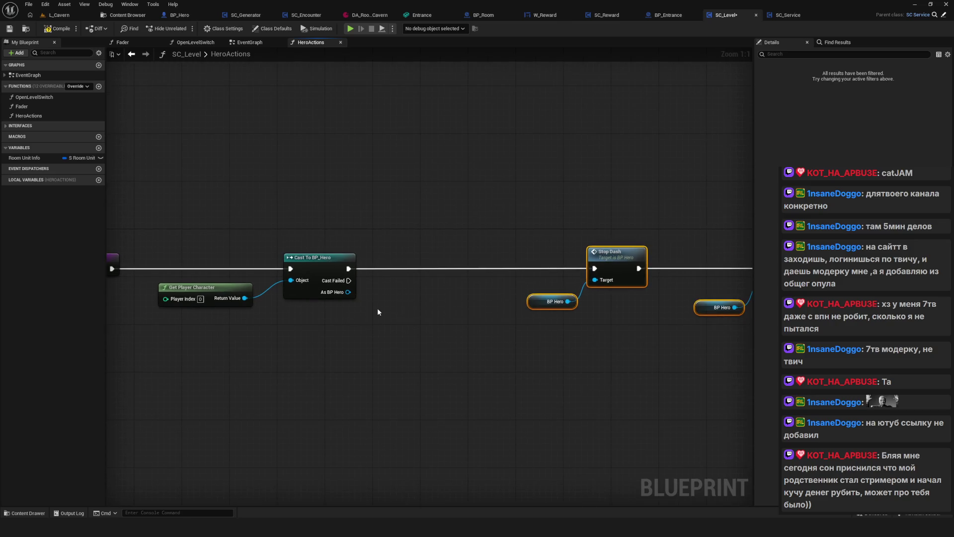
# Replace the BP Hero getters with As BP Hero as the Stop Dash and Add Hero Tag targets
pyautogui.click(551, 302)
pyautogui.press('Delete')
pyautogui.moveTo(665, 308); pyautogui.dragTo(511, 293)
pyautogui.moveTo(586, 269); pyautogui.dragTo(589, 320)
pyautogui.press('Delete')
pyautogui.moveTo(288, 278)
pyautogui.mouseDown()
pyautogui.moveTo(490, 276)
pyautogui.moveTo(539, 258)
pyautogui.mouseUp()
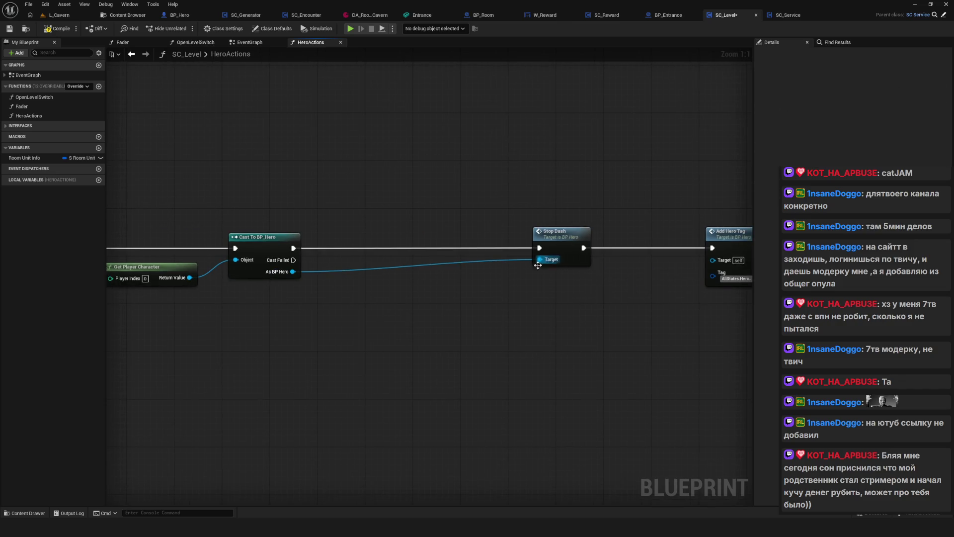
pyautogui.moveTo(366, 288); pyautogui.dragTo(296, 288)
# Move Stop Dash and Add Hero Tag closer together, then add a comment in the EventGraph
pyautogui.moveTo(222, 272); pyautogui.dragTo(642, 259)
pyautogui.moveTo(422, 171)
pyautogui.mouseDown()
pyautogui.moveTo(553, 285)
pyautogui.moveTo(646, 279)
pyautogui.mouseUp()
pyautogui.moveTo(503, 234); pyautogui.dragTo(354, 234)
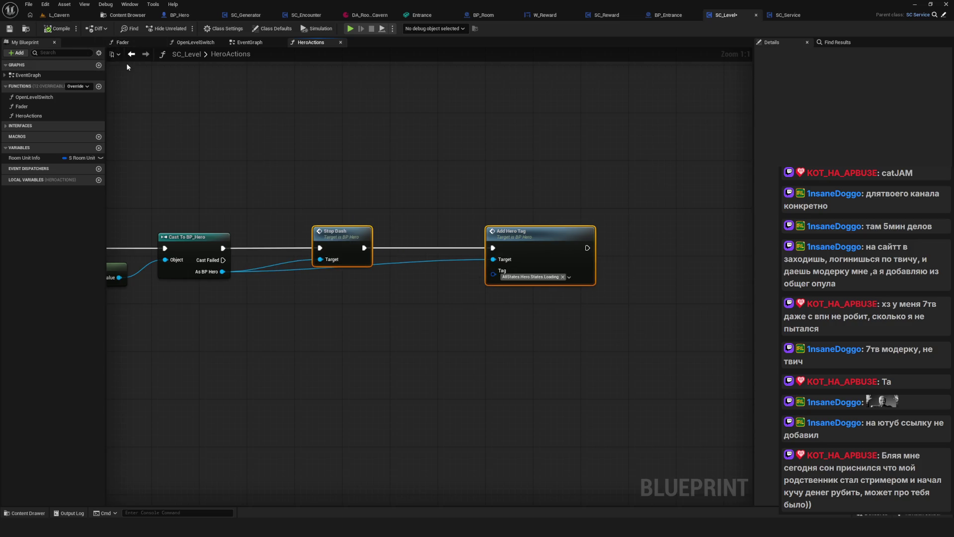
pyautogui.click(131, 53)
pyautogui.write('c')
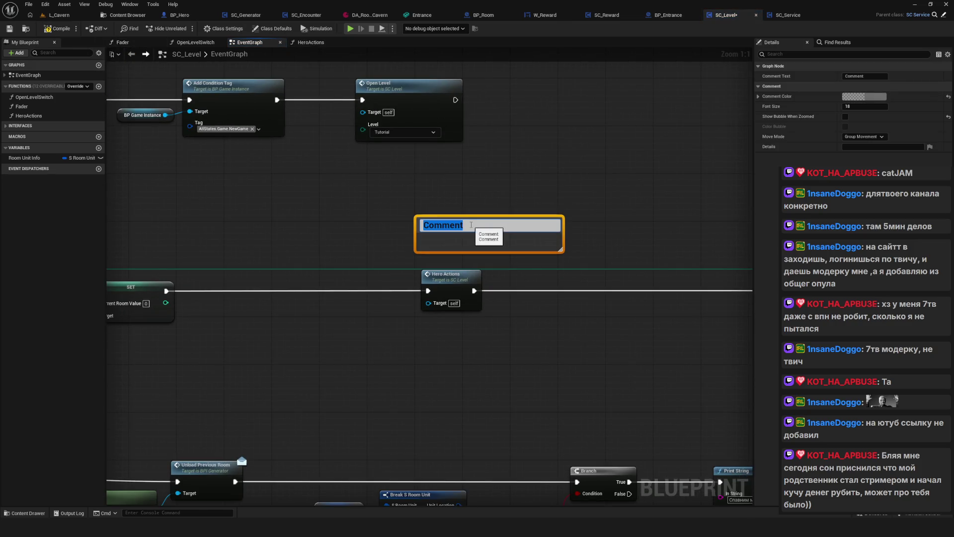
pyautogui.write('D')
# Title the comment Времянка, make it narrower, and save the blueprint
pyautogui.click(522, 216)
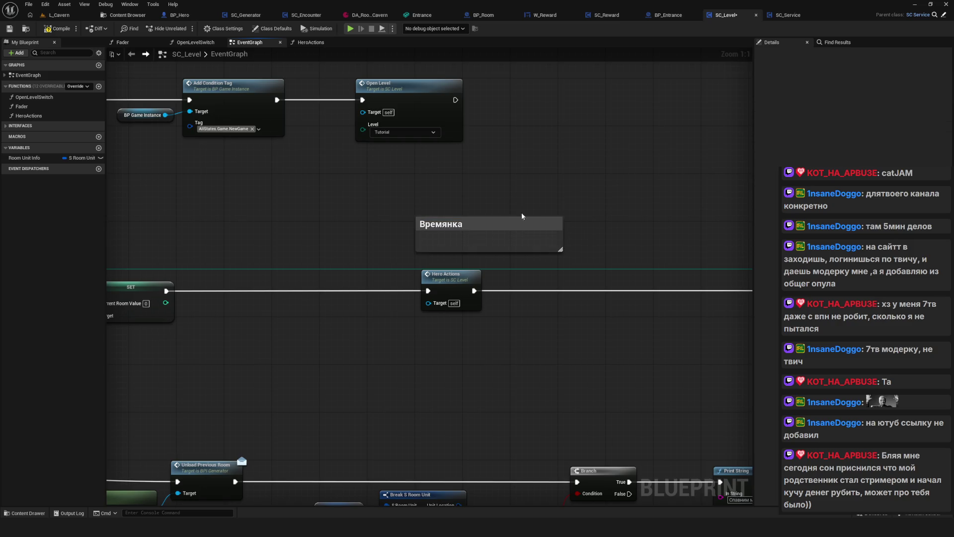
pyautogui.moveTo(562, 222); pyautogui.dragTo(484, 223)
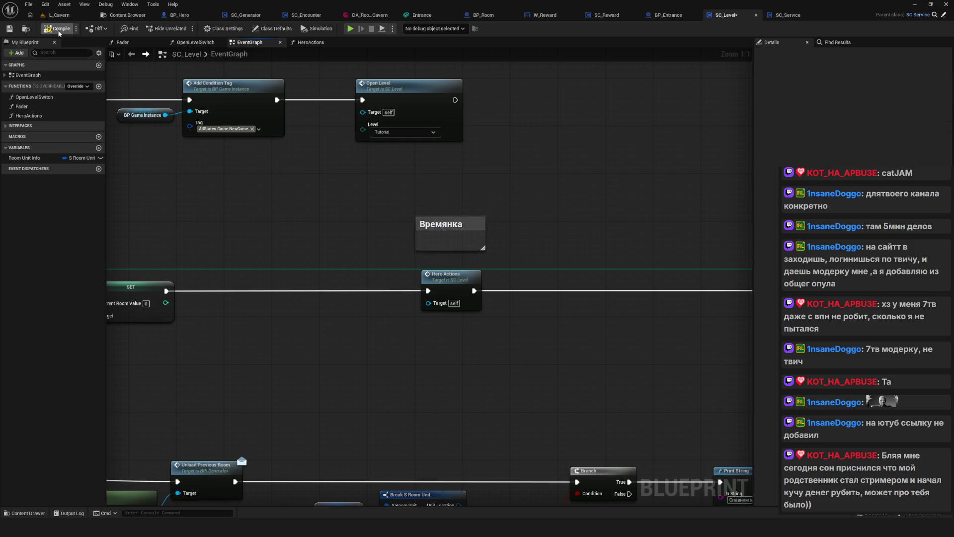
pyautogui.click(10, 29)
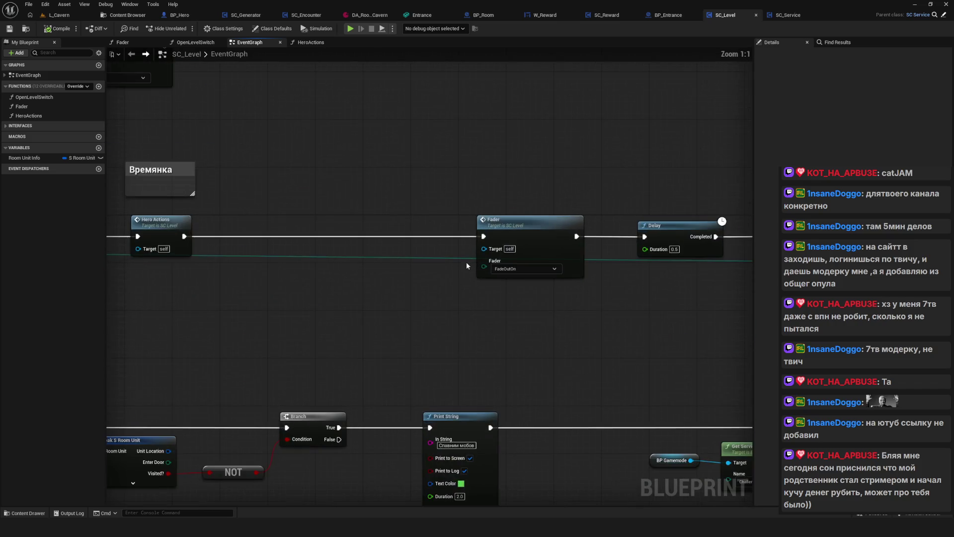
# Review the Fader, Delay and Open Level Switch nodes, then launch the game preview
pyautogui.moveTo(677, 163); pyautogui.dragTo(622, 353)
pyautogui.moveTo(286, 125); pyautogui.dragTo(430, 318)
pyautogui.moveTo(244, 130); pyautogui.dragTo(444, 374)
pyautogui.moveTo(315, 187)
pyautogui.mouseDown()
pyautogui.moveTo(728, 386)
pyautogui.moveTo(641, 382)
pyautogui.mouseUp()
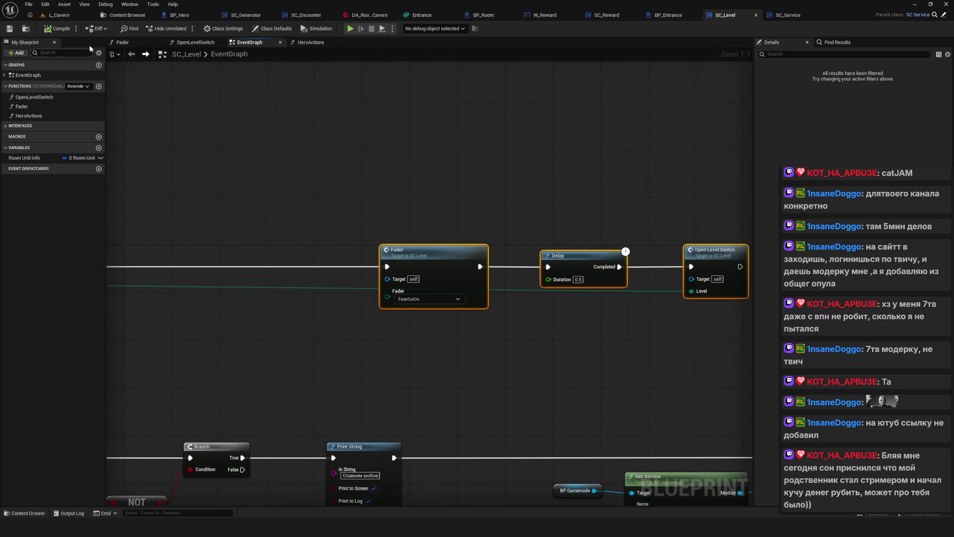
pyautogui.moveTo(479, 195); pyautogui.dragTo(411, 195)
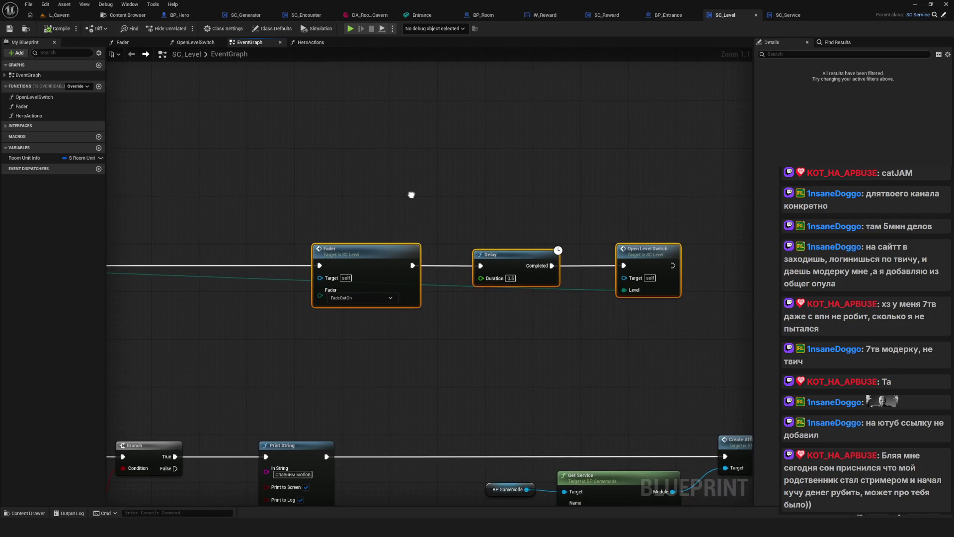
pyautogui.moveTo(314, 166)
pyautogui.mouseDown()
pyautogui.moveTo(428, 387)
pyautogui.moveTo(426, 347)
pyautogui.moveTo(651, 160)
pyautogui.moveTo(655, 383)
pyautogui.mouseUp()
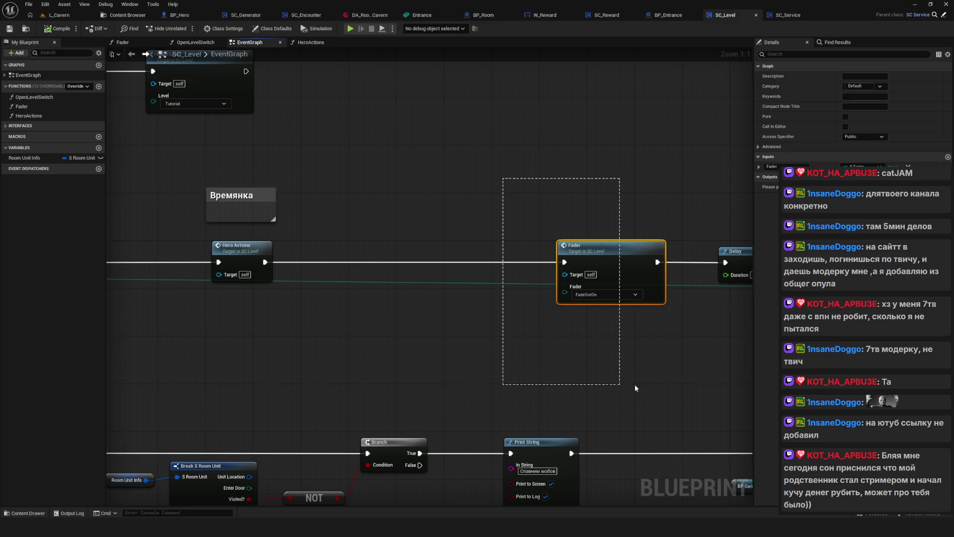
pyautogui.moveTo(632, 384); pyautogui.dragTo(417, 354)
pyautogui.click(350, 28)
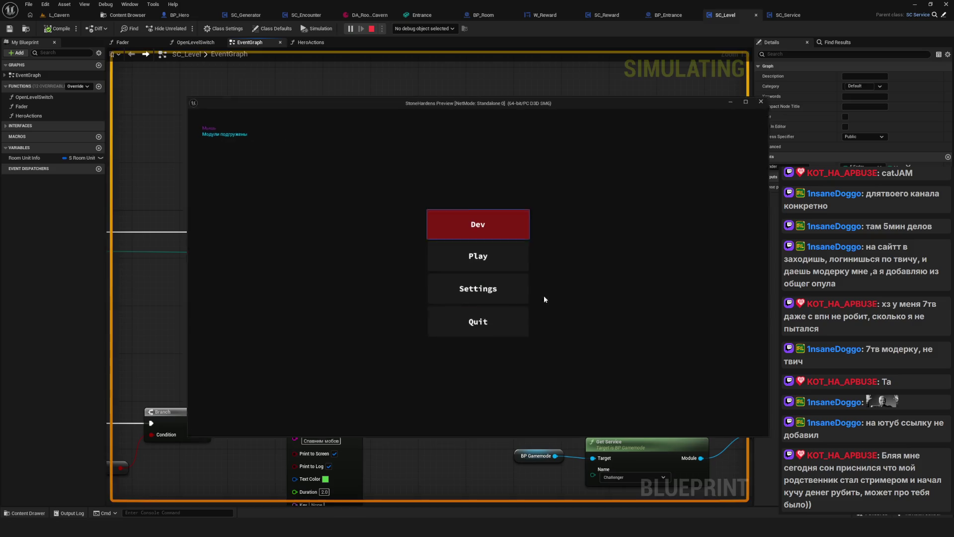
# Start a new game in a save slot and walk the hero forward past the sword pickup
pyautogui.click(494, 222)
pyautogui.click(494, 219)
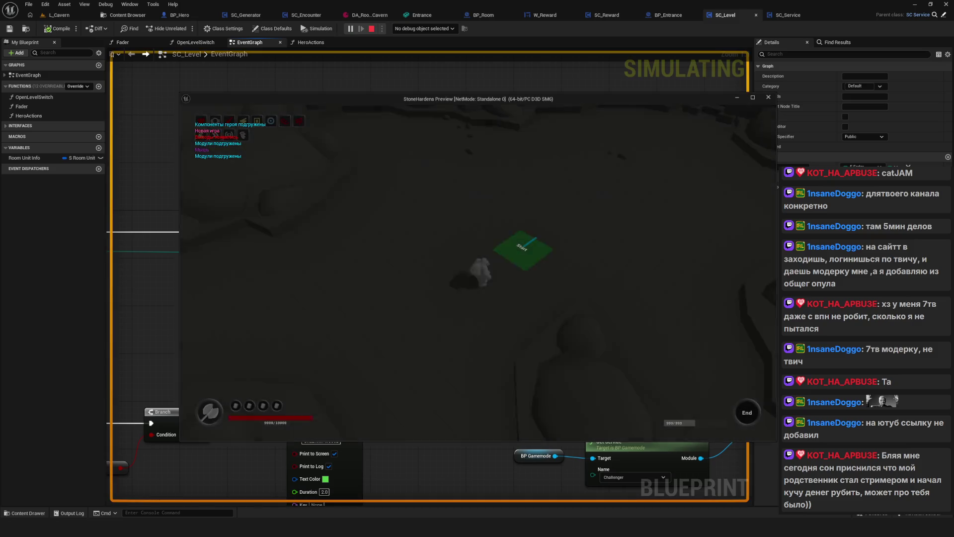
pyautogui.press('w')
pyautogui.press('w')
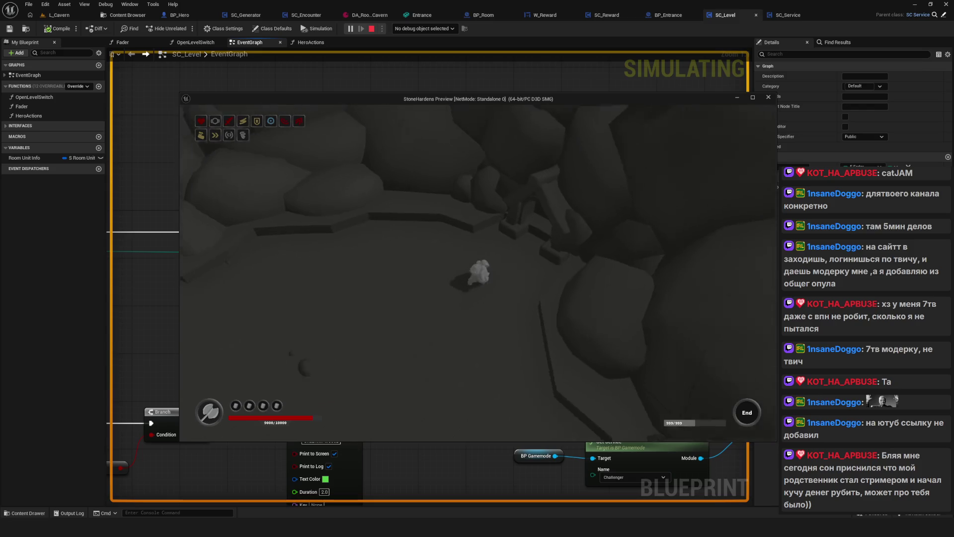
pyautogui.press('w')
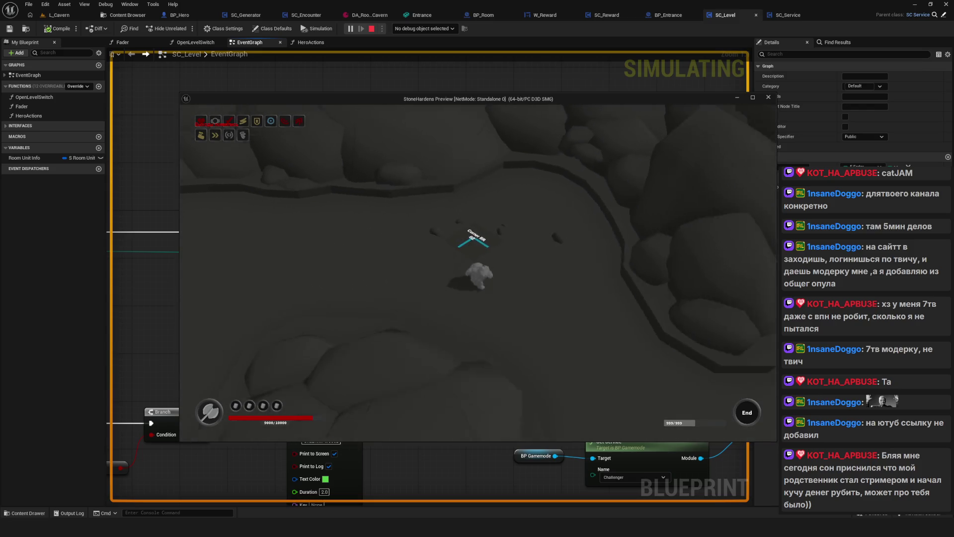
pyautogui.press('w')
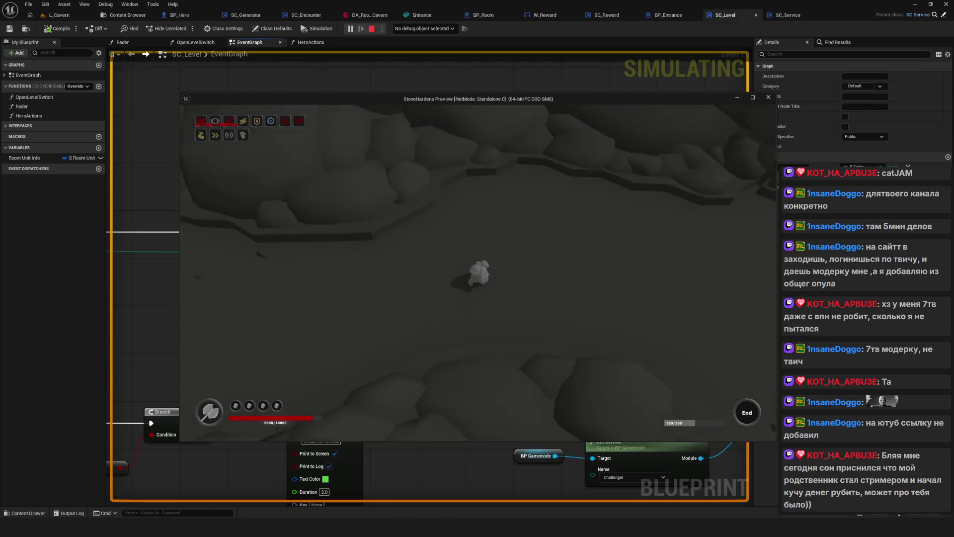
pyautogui.press('w')
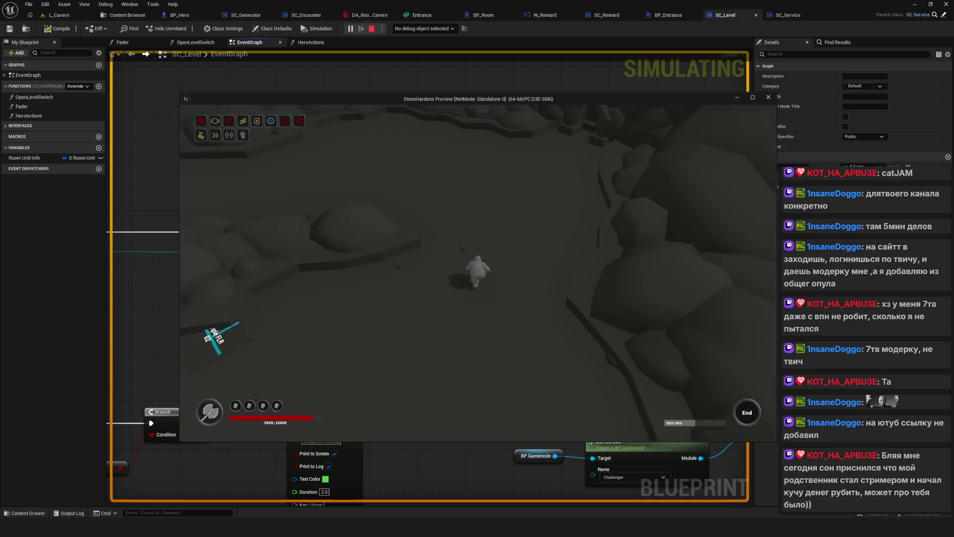
pyautogui.press('w')
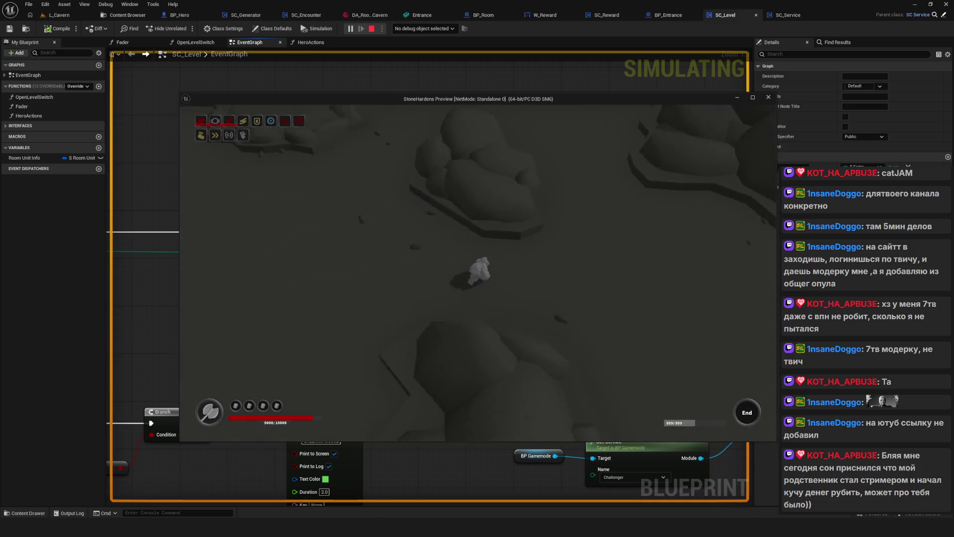
pyautogui.press('w')
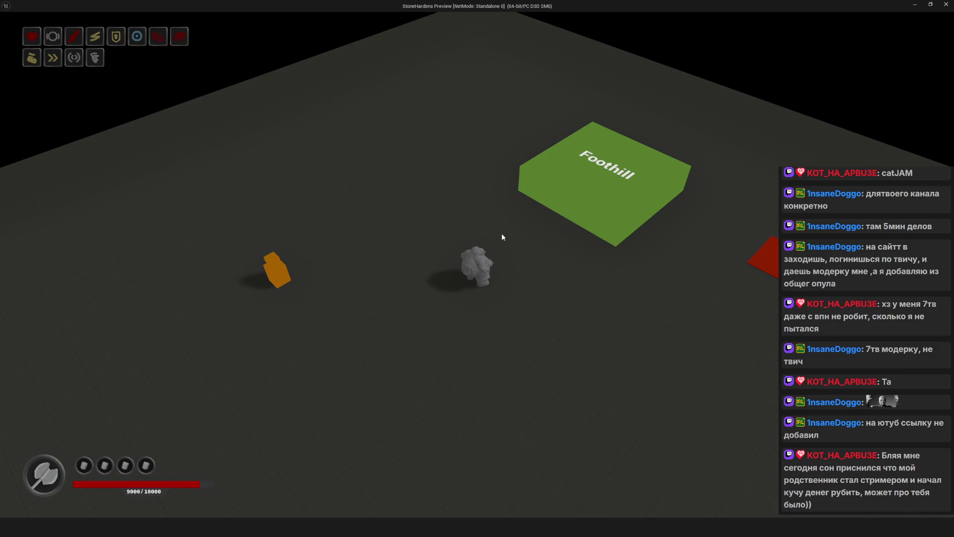
# Walk the hero right, left, then across into the new room
pyautogui.press('d')
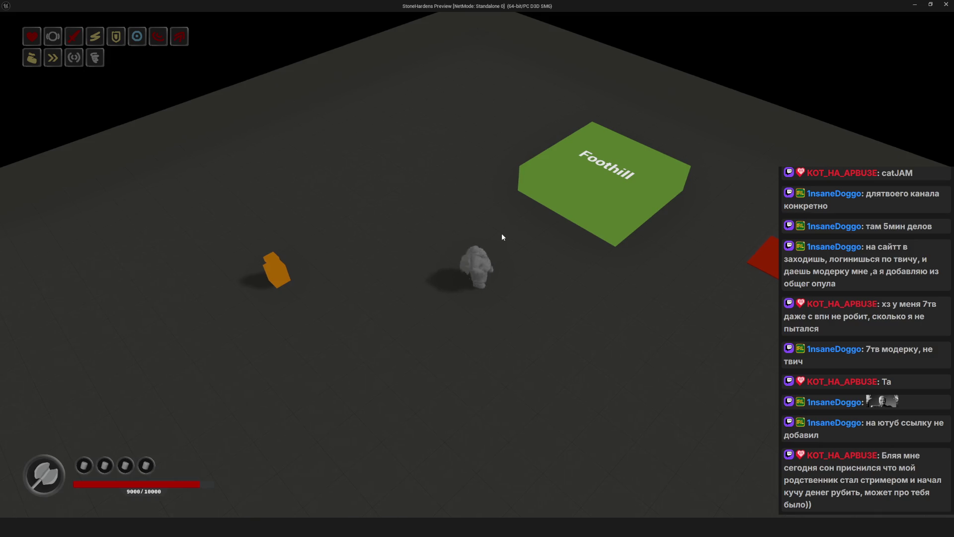
pyautogui.press('a')
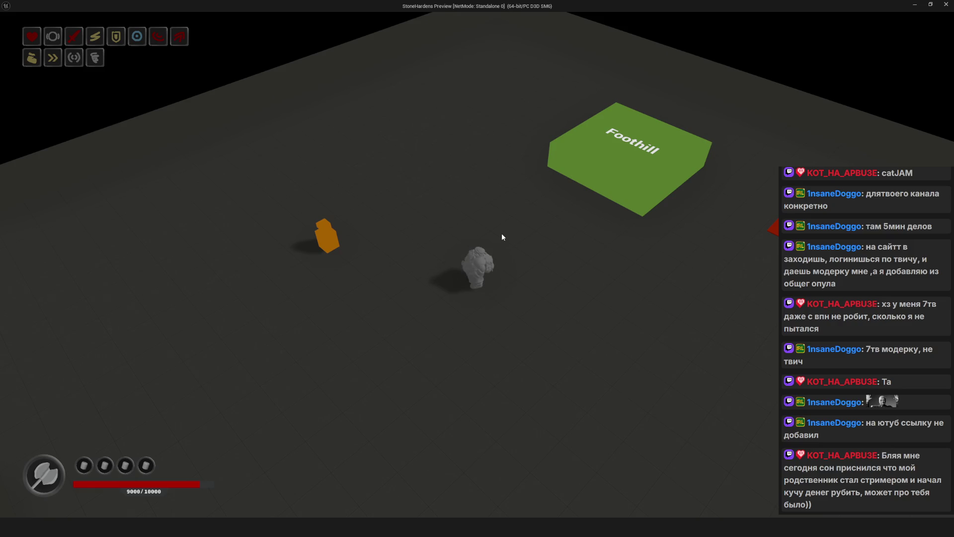
pyautogui.press('d')
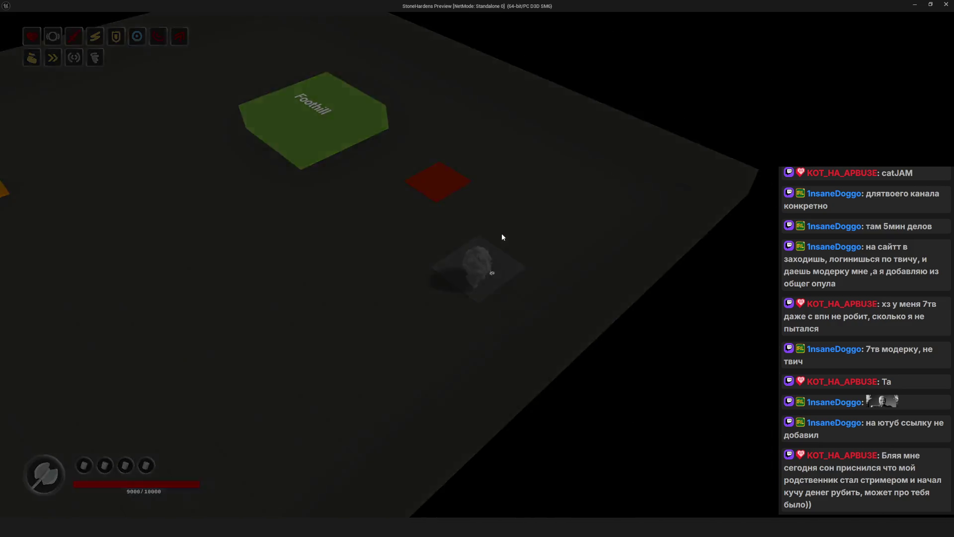
pyautogui.press('w')
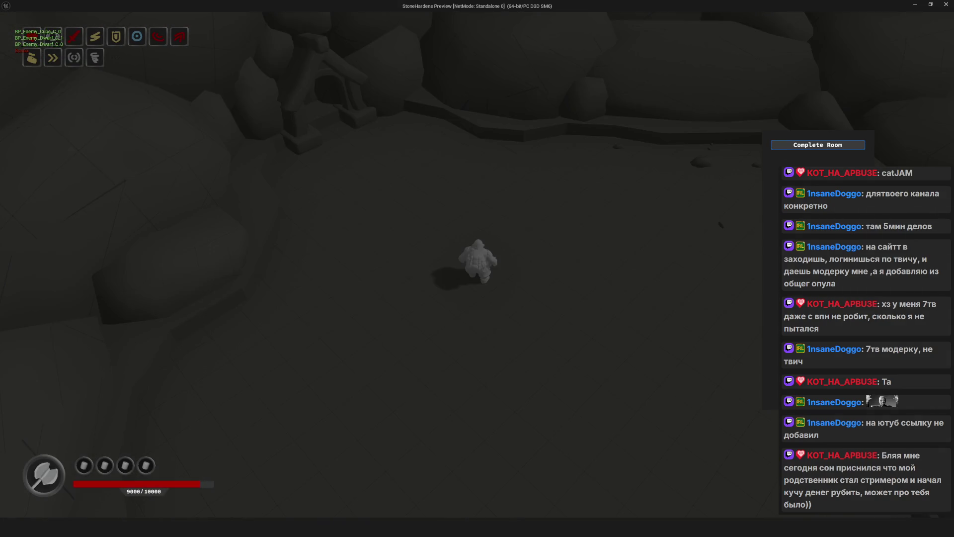
# Complete two rooms, claiming each reward with Забрал and advancing with Продолжить
pyautogui.click(825, 145)
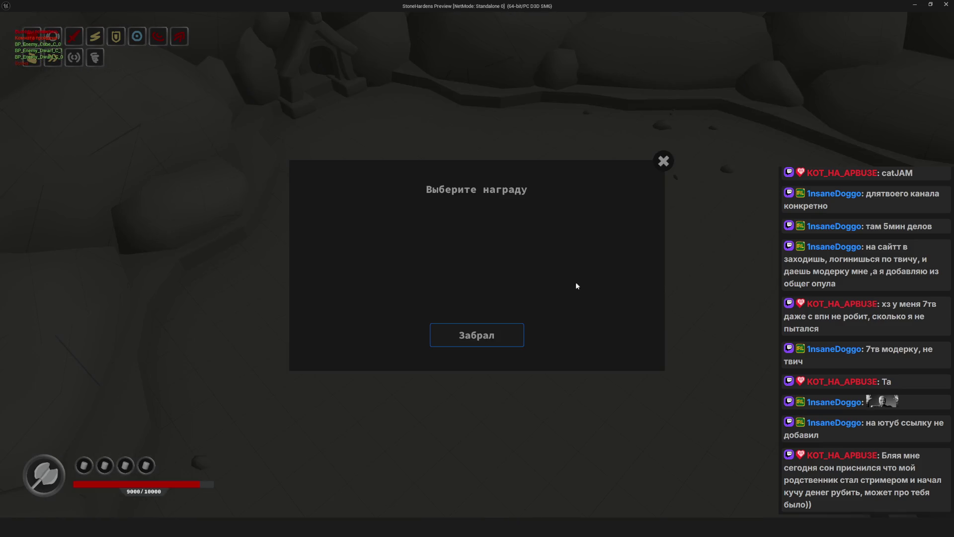
pyautogui.click(477, 335)
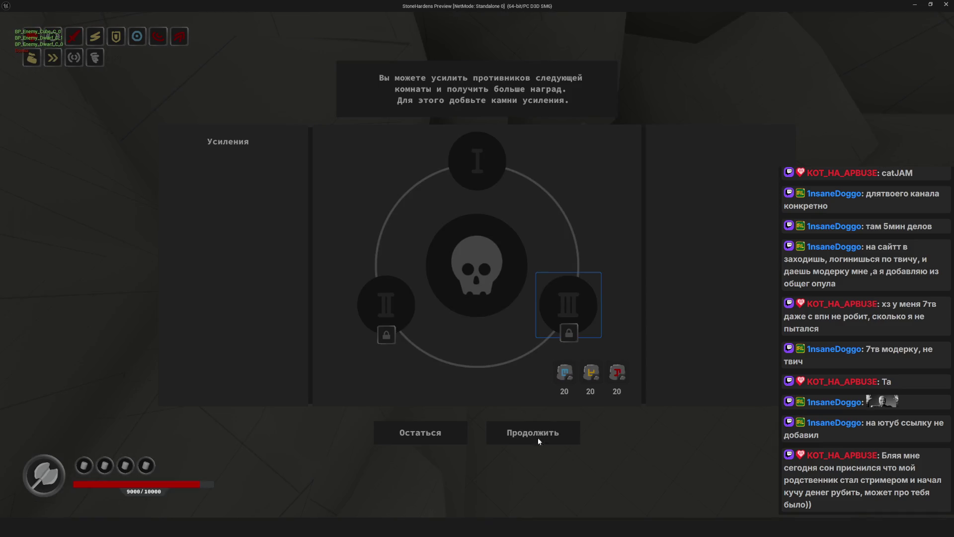
pyautogui.click(538, 438)
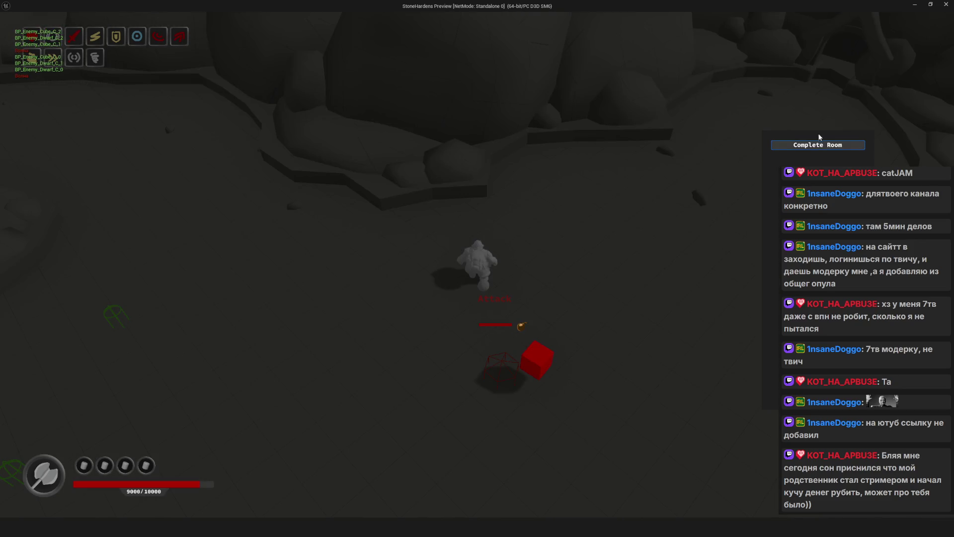
pyautogui.click(818, 145)
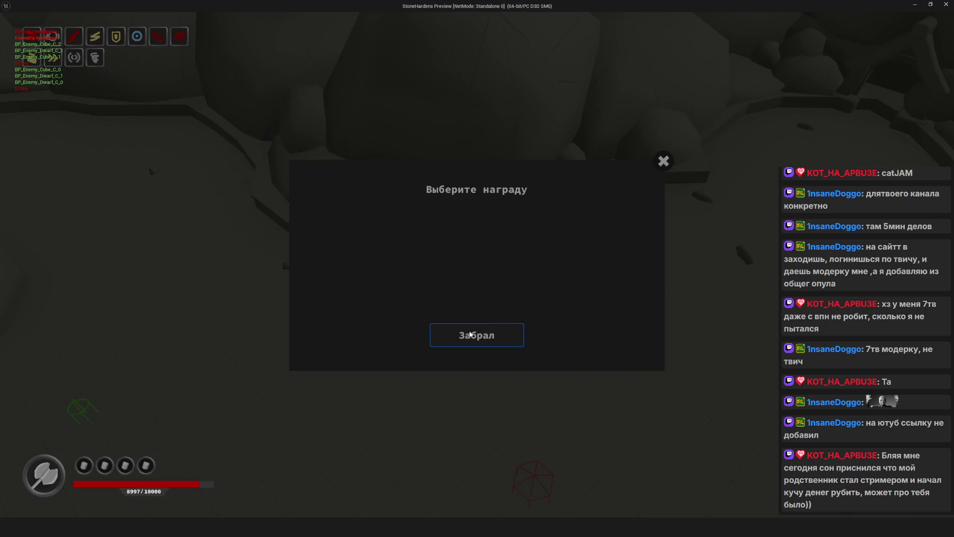
pyautogui.click(470, 334)
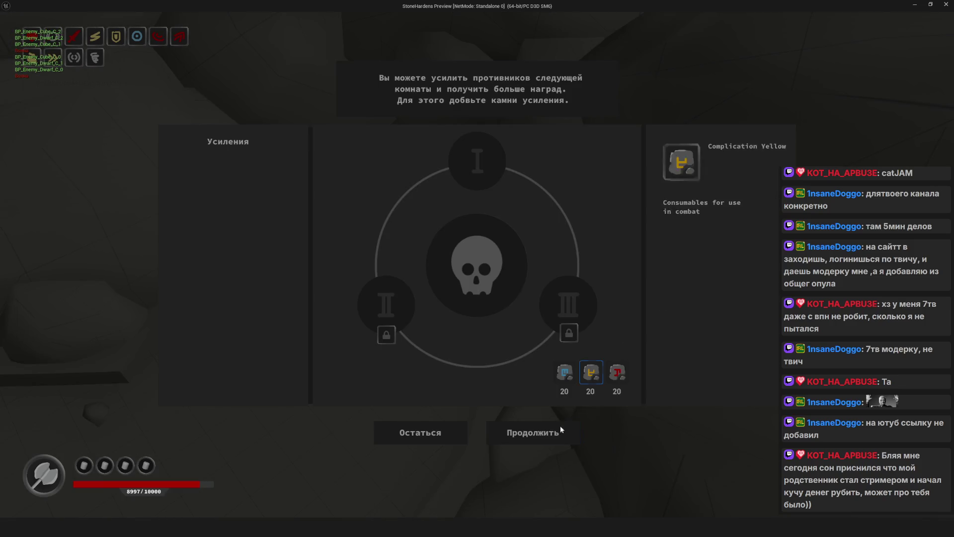
pyautogui.click(560, 426)
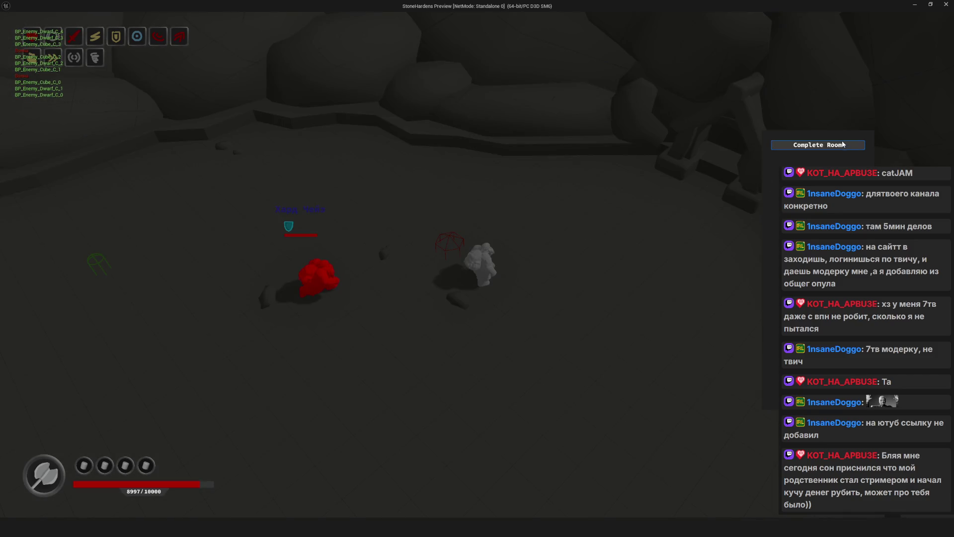
# Complete three rooms in turn, claiming each room's reward and continuing to the next
pyautogui.click(843, 144)
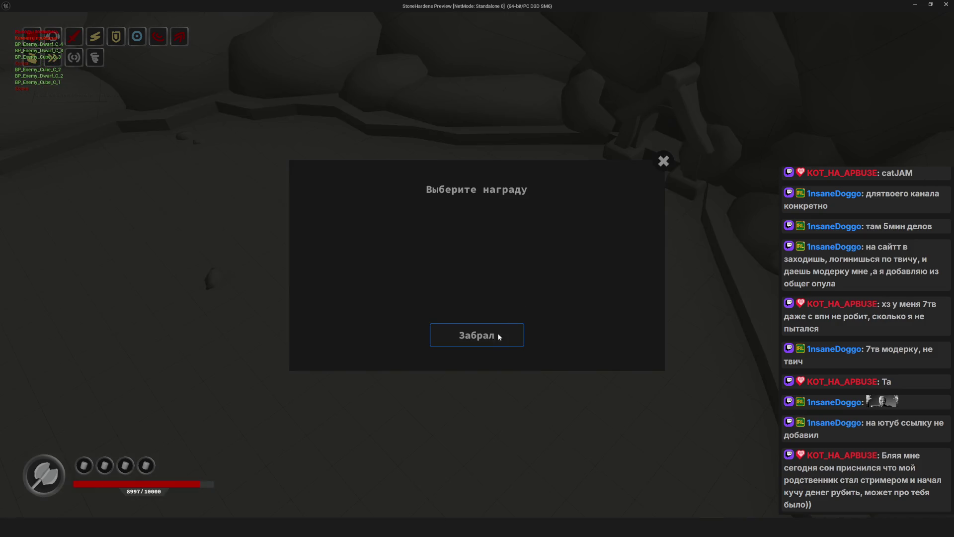
pyautogui.click(499, 337)
pyautogui.click(545, 430)
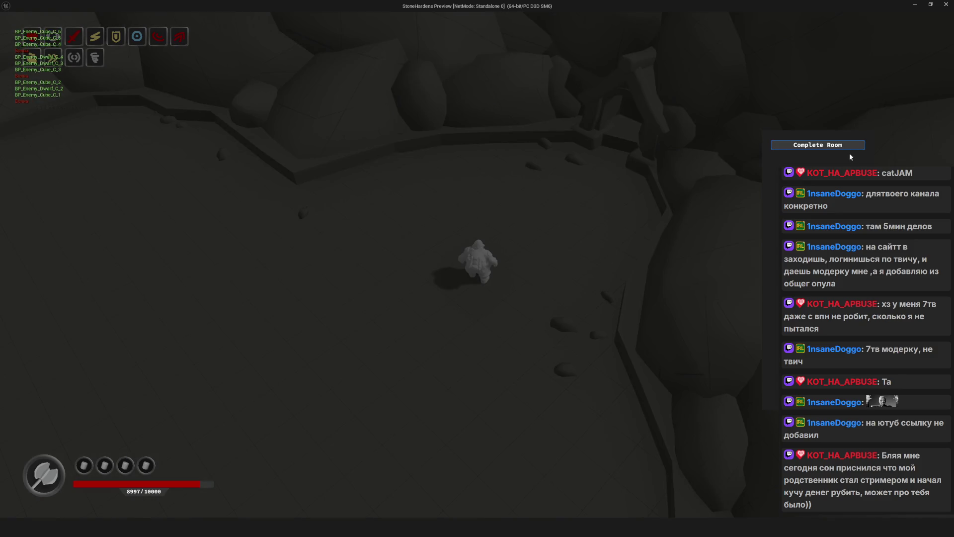
pyautogui.click(845, 144)
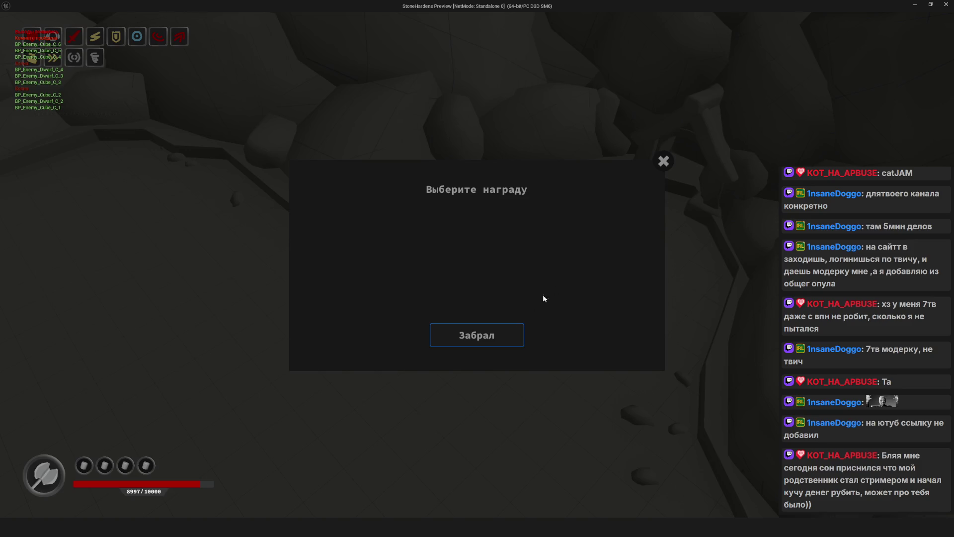
pyautogui.click(485, 334)
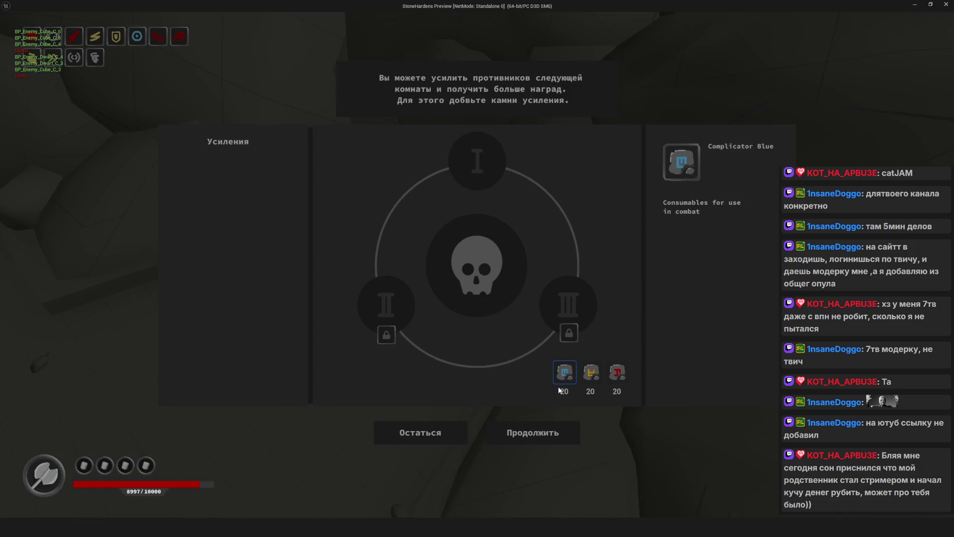
pyautogui.click(546, 431)
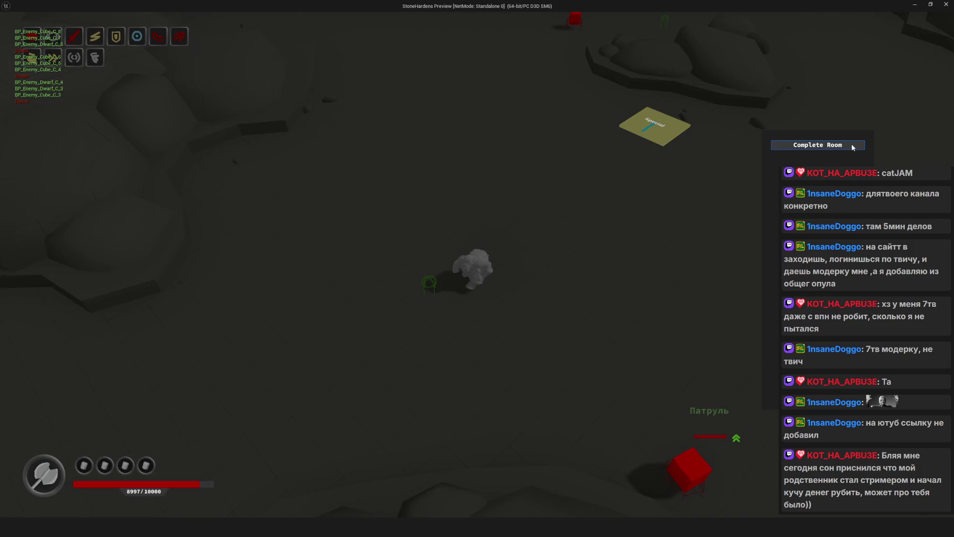
pyautogui.click(852, 147)
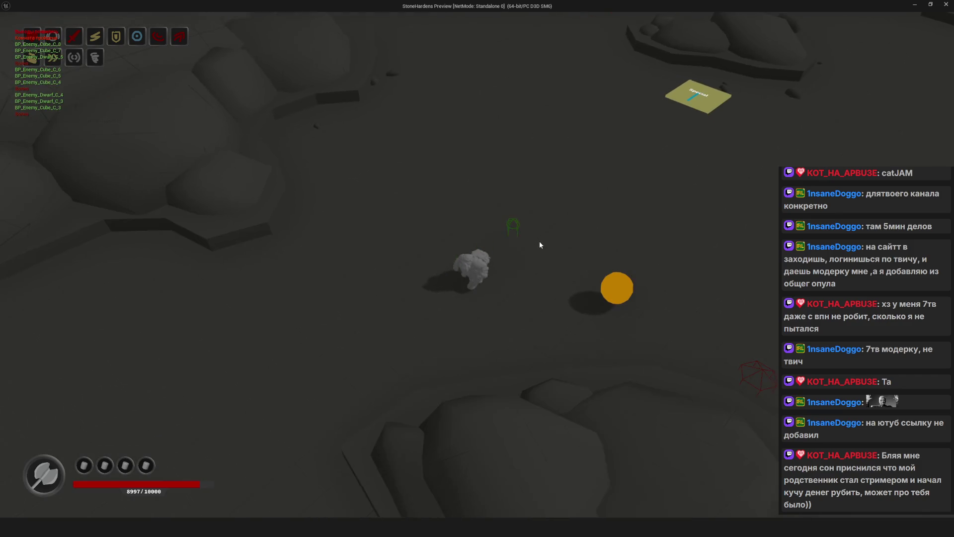
pyautogui.press('e')
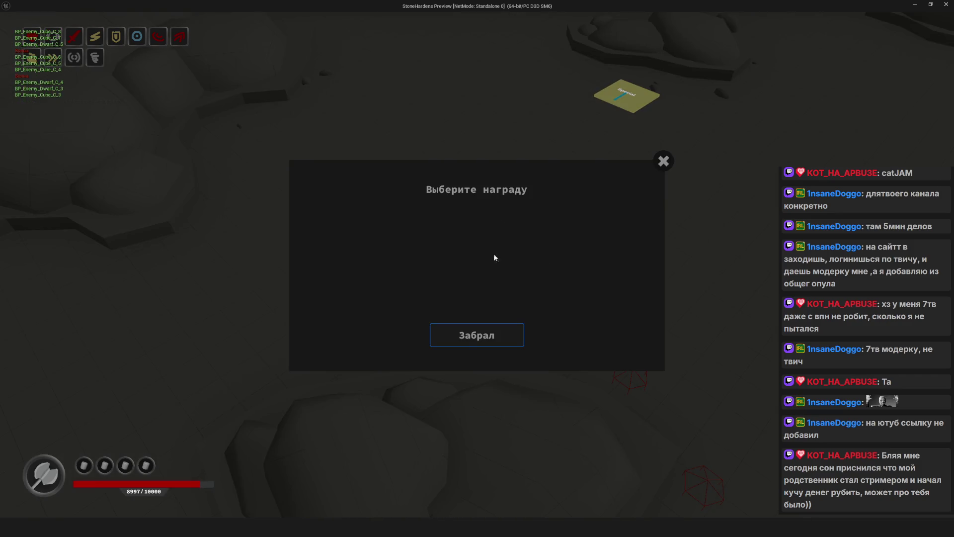
pyautogui.click(477, 334)
pyautogui.press('w')
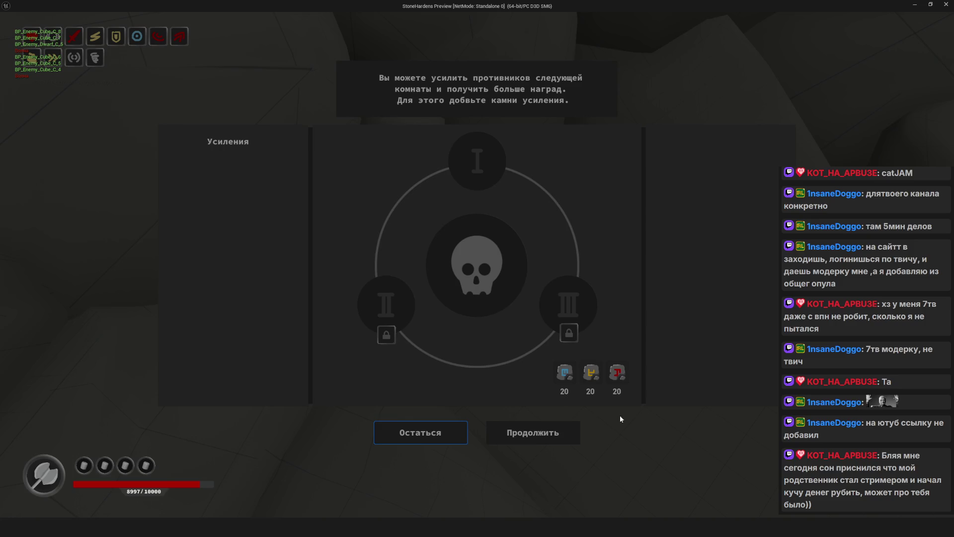
pyautogui.click(533, 432)
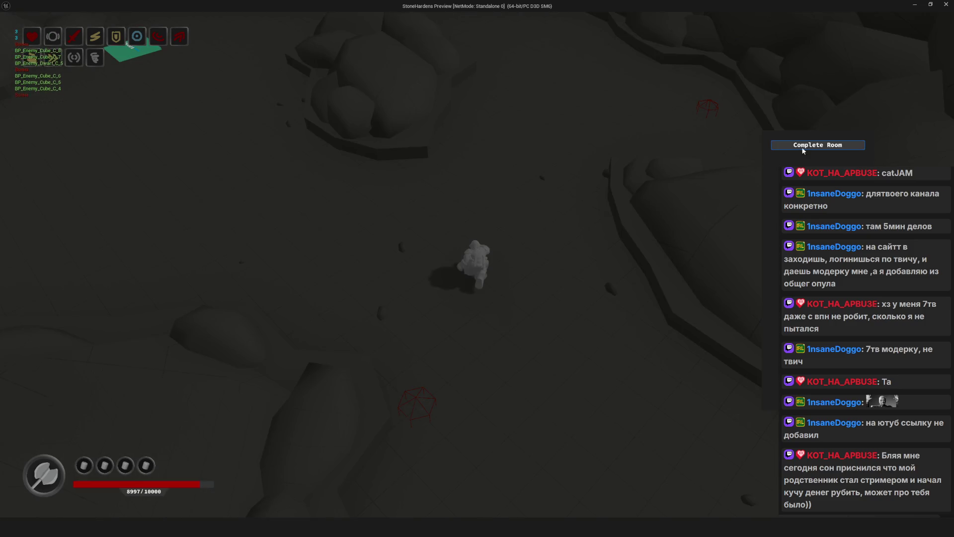
# Clear the next two rooms, collecting their orb rewards and walking on to each exit
pyautogui.click(803, 149)
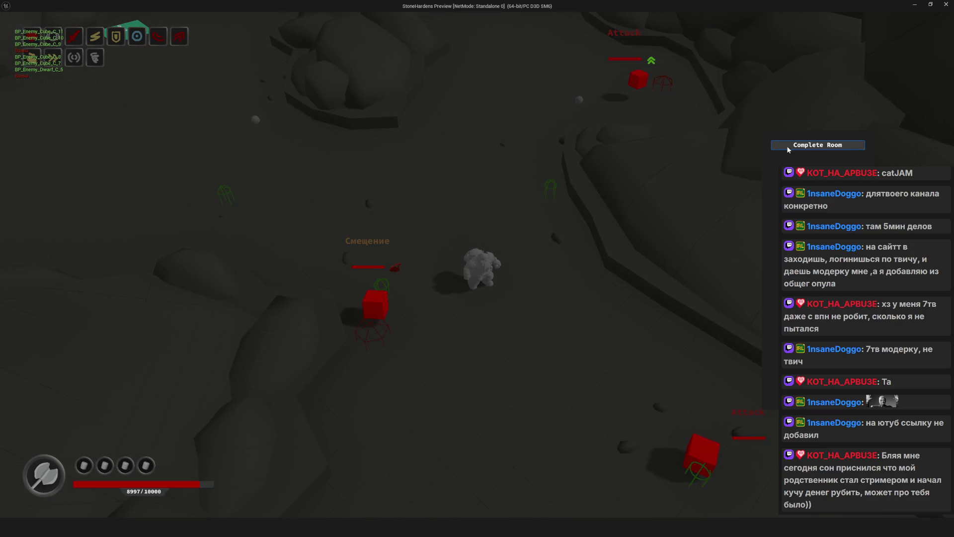
pyautogui.click(787, 147)
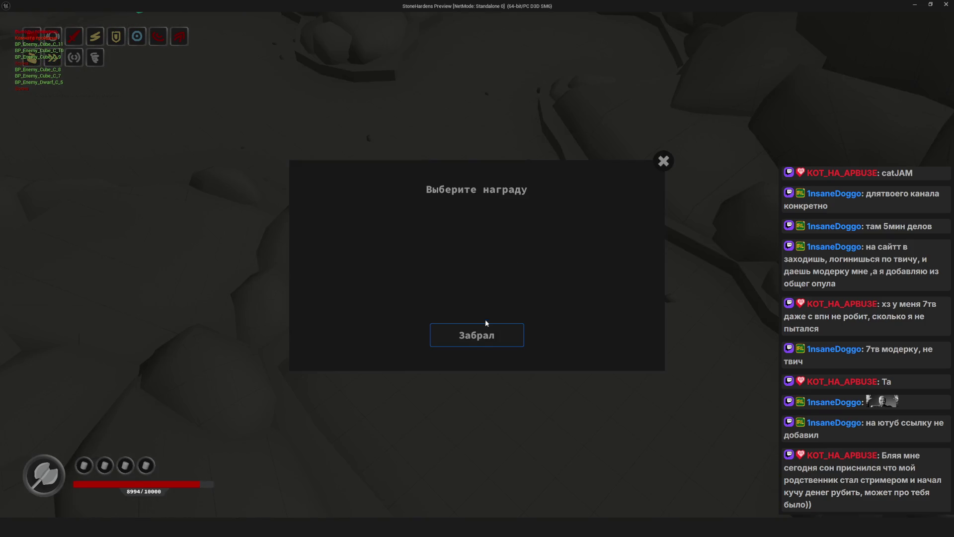
pyautogui.click(486, 327)
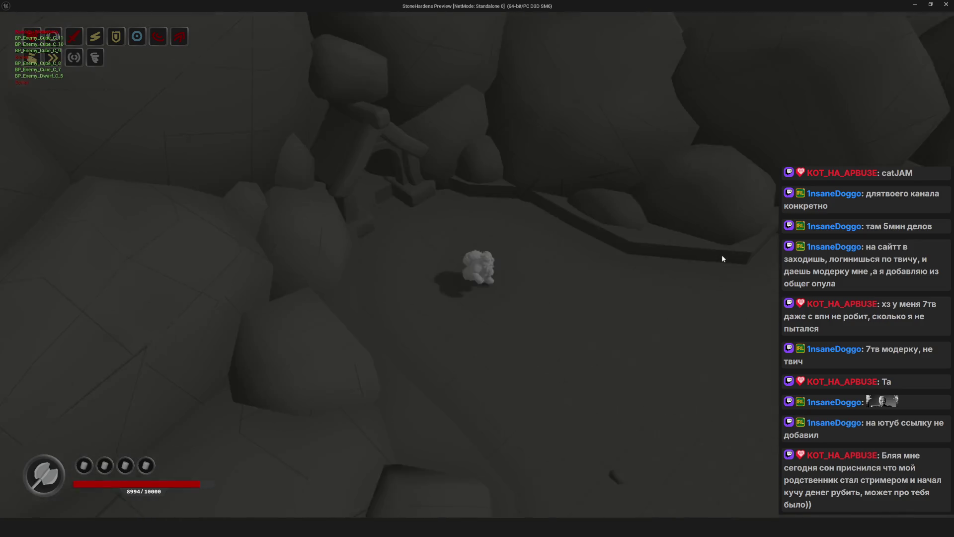
pyautogui.press('d')
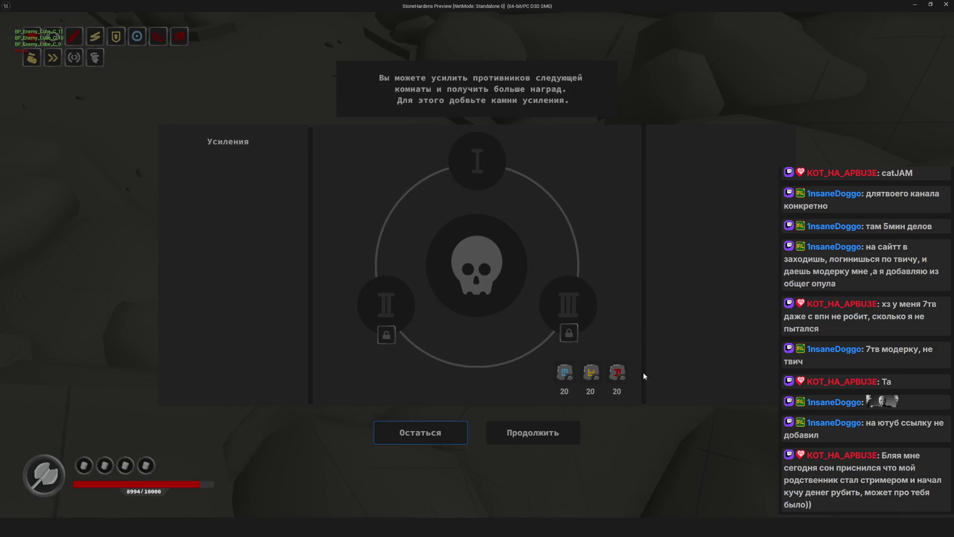
pyautogui.click(563, 422)
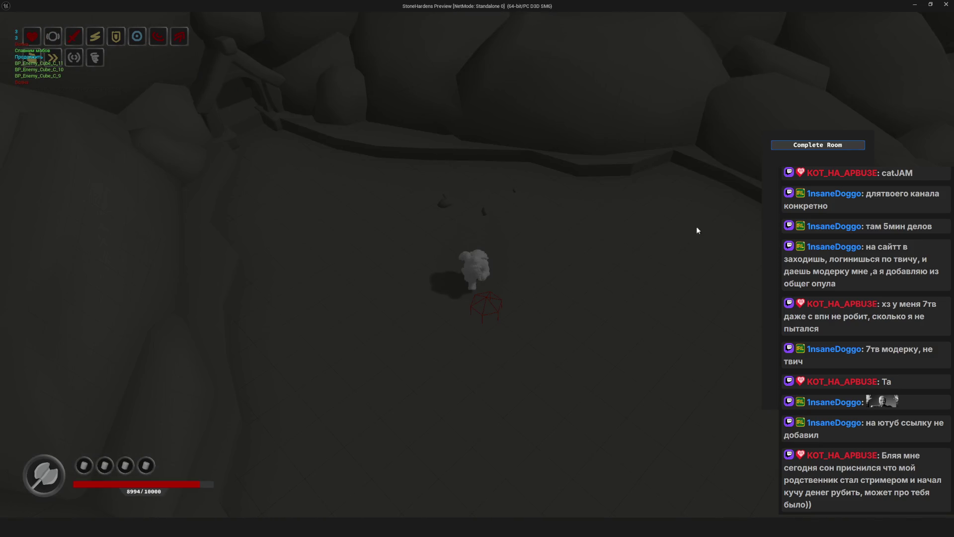
pyautogui.click(801, 148)
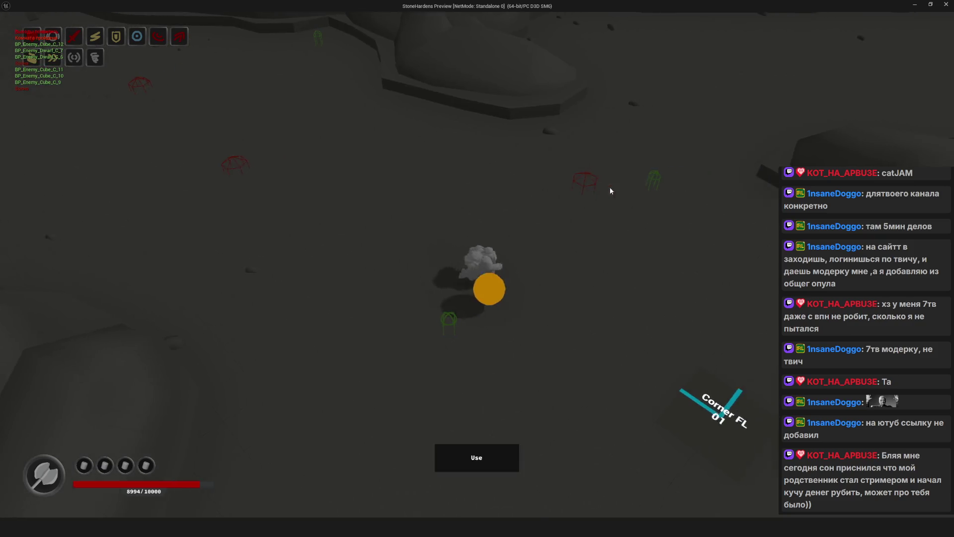
pyautogui.press('e')
pyautogui.click(477, 334)
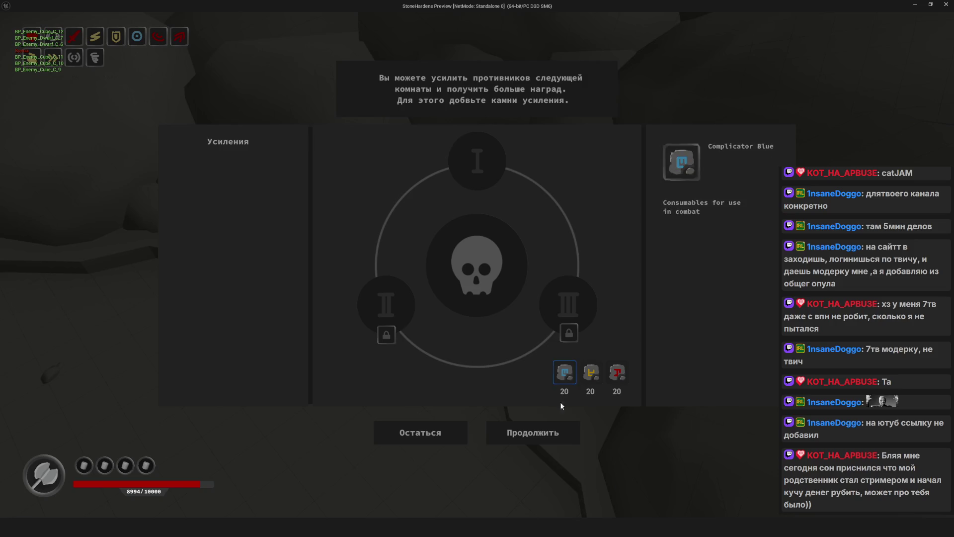
pyautogui.click(557, 425)
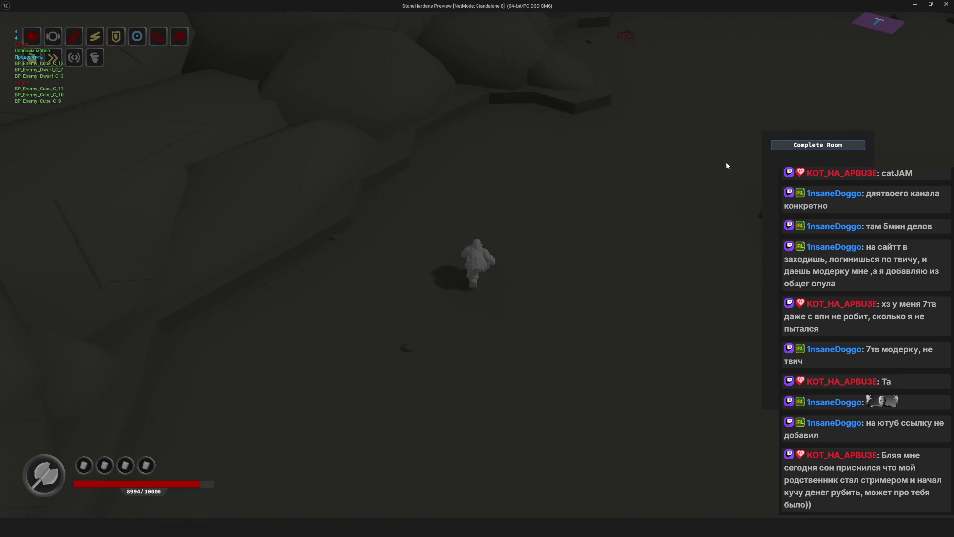
# Finish the final room, walk to the End pad, and close the game preview
pyautogui.click(818, 145)
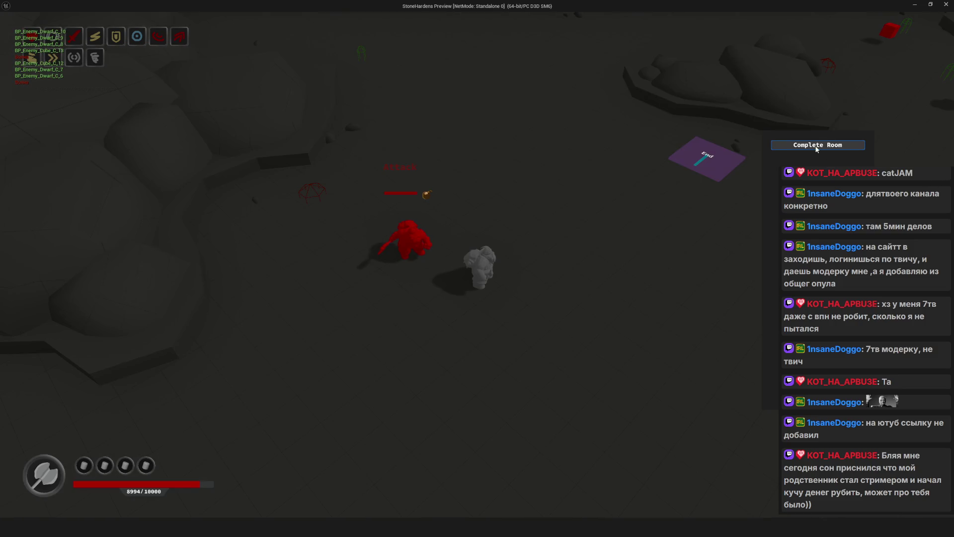
pyautogui.click(817, 146)
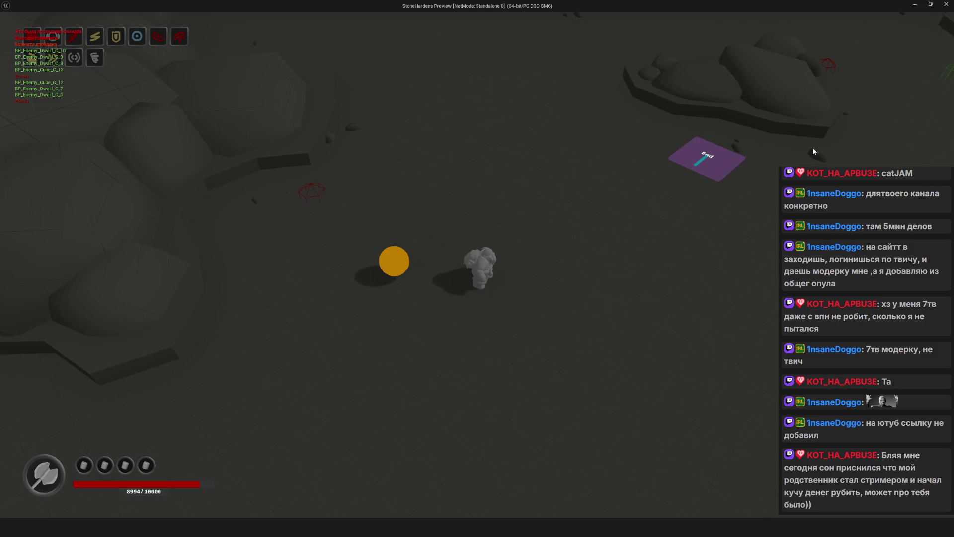
pyautogui.press('w')
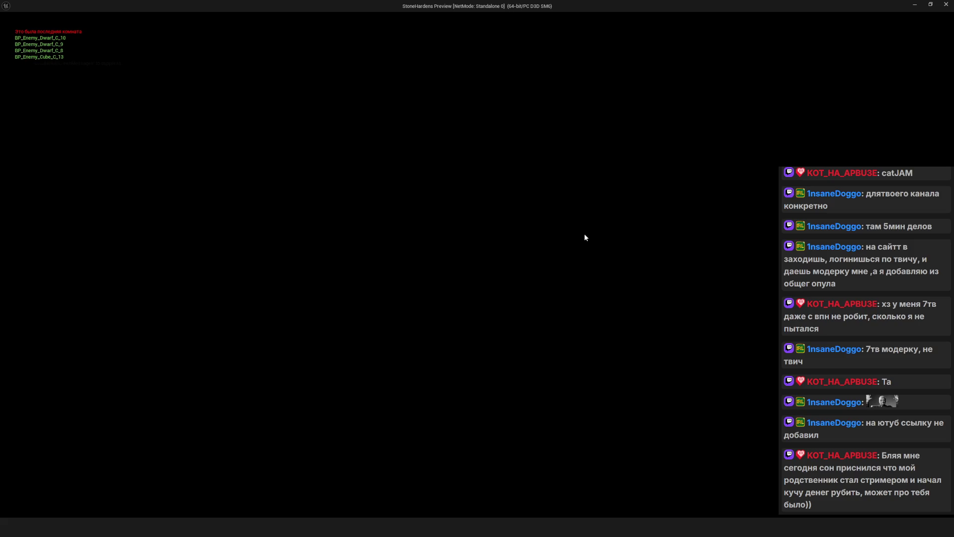
pyautogui.click(947, 5)
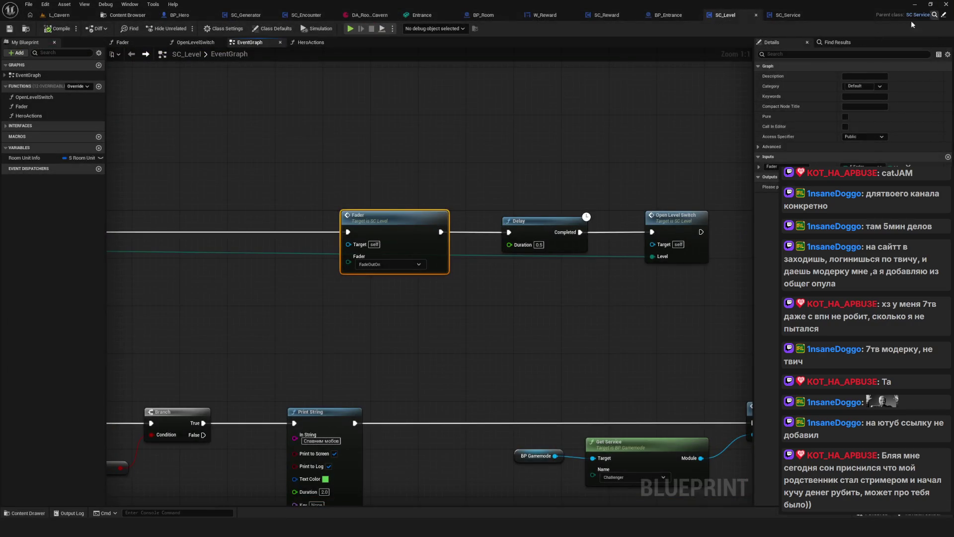
# In SC_Level's event graph, move the Fader node aside and wire Hero Actions into Delay
pyautogui.moveTo(505, 164); pyautogui.dragTo(441, 266)
pyautogui.click(351, 233)
pyautogui.moveTo(350, 232)
pyautogui.mouseDown()
pyautogui.moveTo(513, 224)
pyautogui.moveTo(513, 301)
pyautogui.mouseUp()
pyautogui.moveTo(186, 234); pyautogui.dragTo(647, 234)
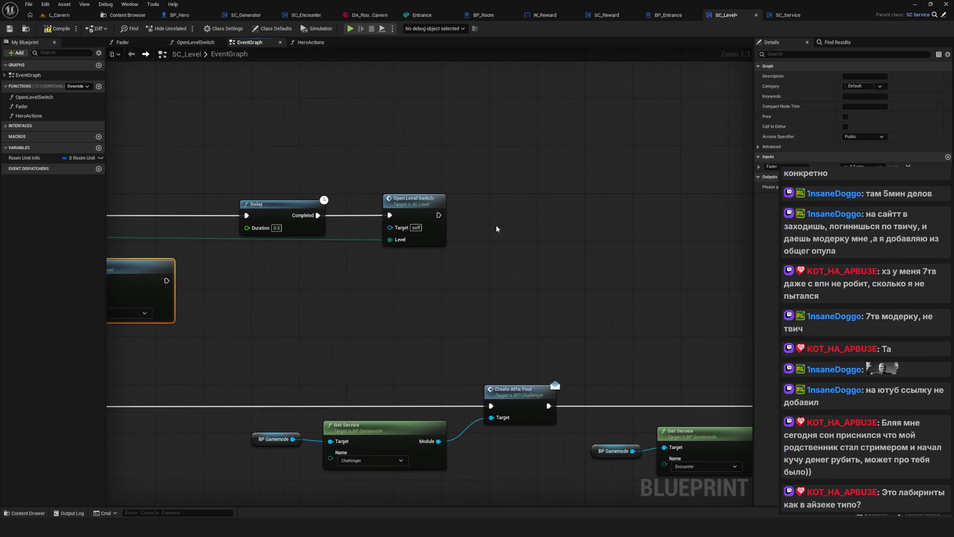
# Open the OpenLevelSwitch function graph, save SC_Level, and switch to BP_Room's event graph
pyautogui.doubleClick(423, 208)
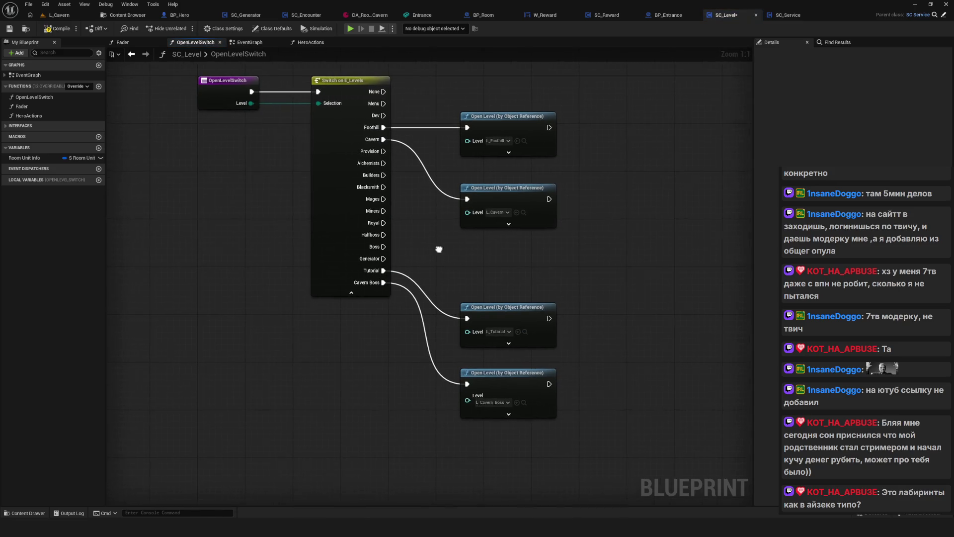
pyautogui.click(10, 30)
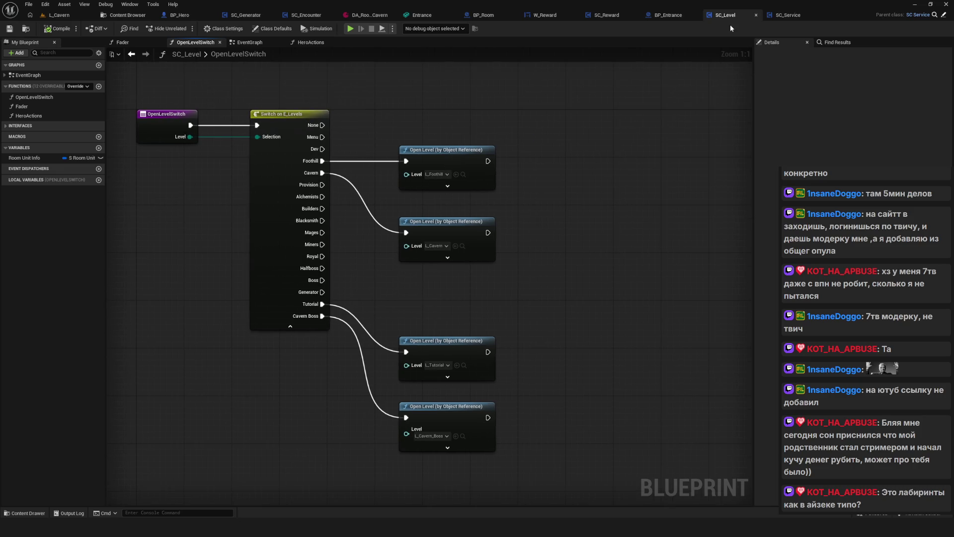
pyautogui.click(480, 15)
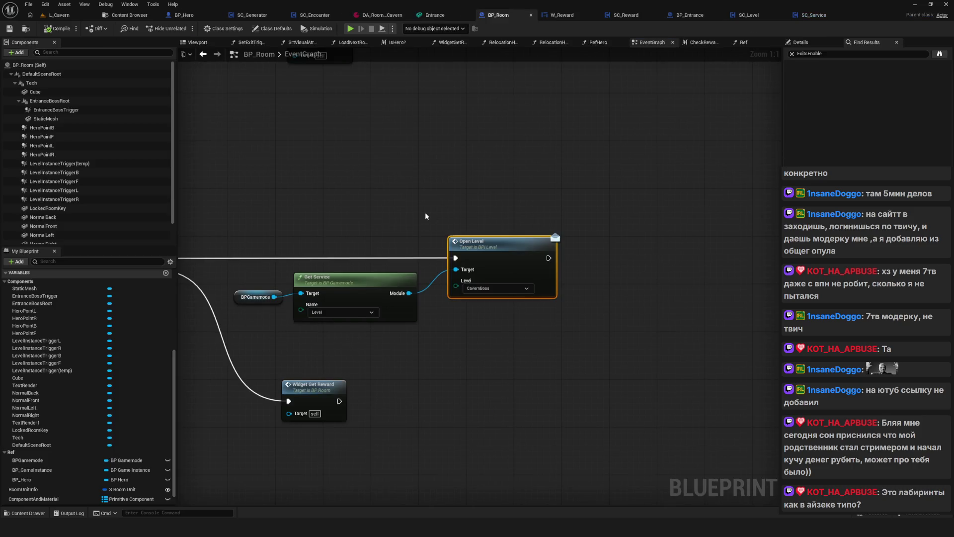
# Box-select BP_Room's Get Service and Open Level nodes, clear the selection, then browse Modules/Services
pyautogui.moveTo(243, 209); pyautogui.dragTo(620, 337)
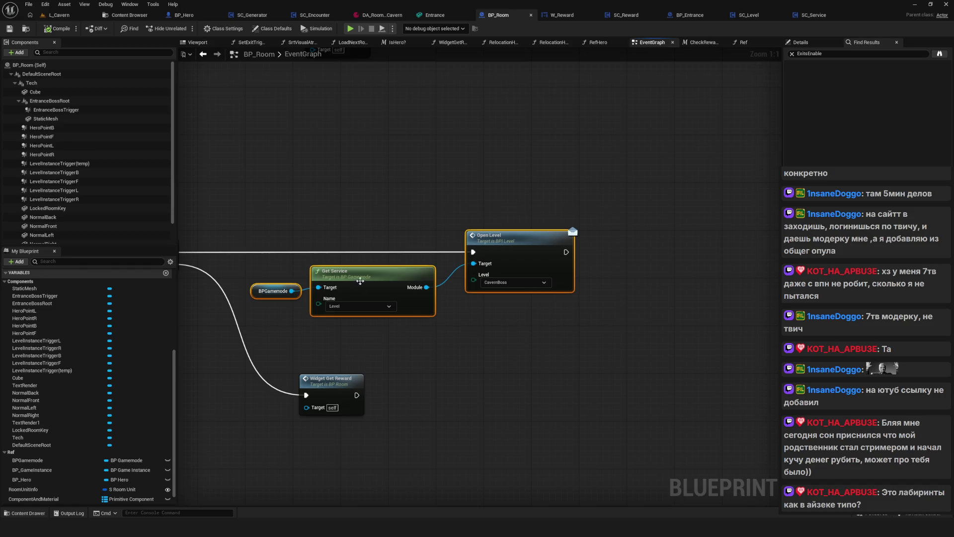
pyautogui.moveTo(316, 140); pyautogui.dragTo(628, 266)
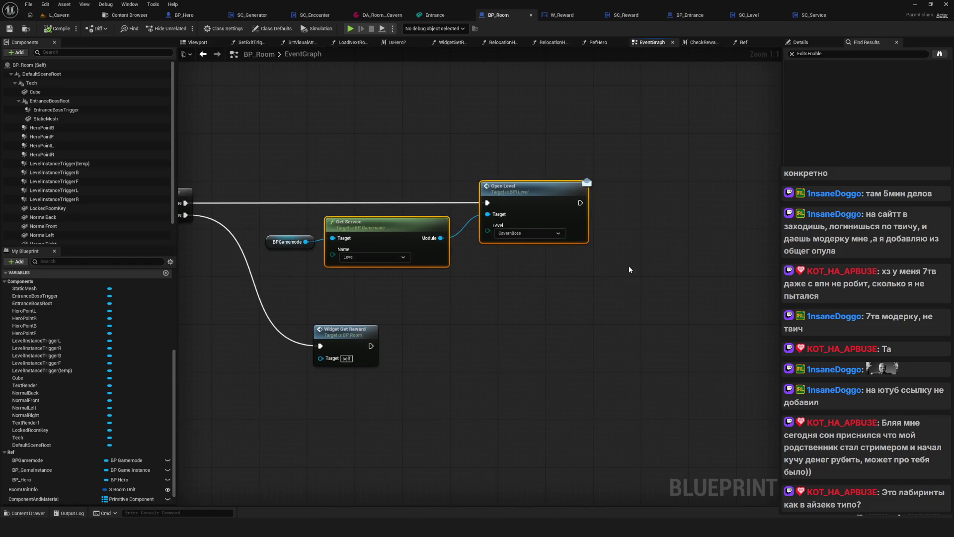
pyautogui.click(628, 266)
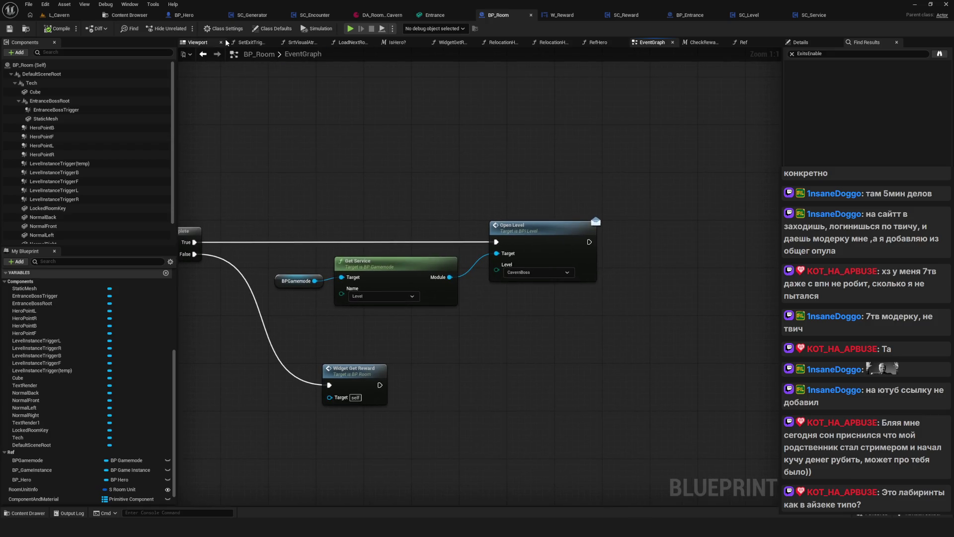
pyautogui.click(130, 15)
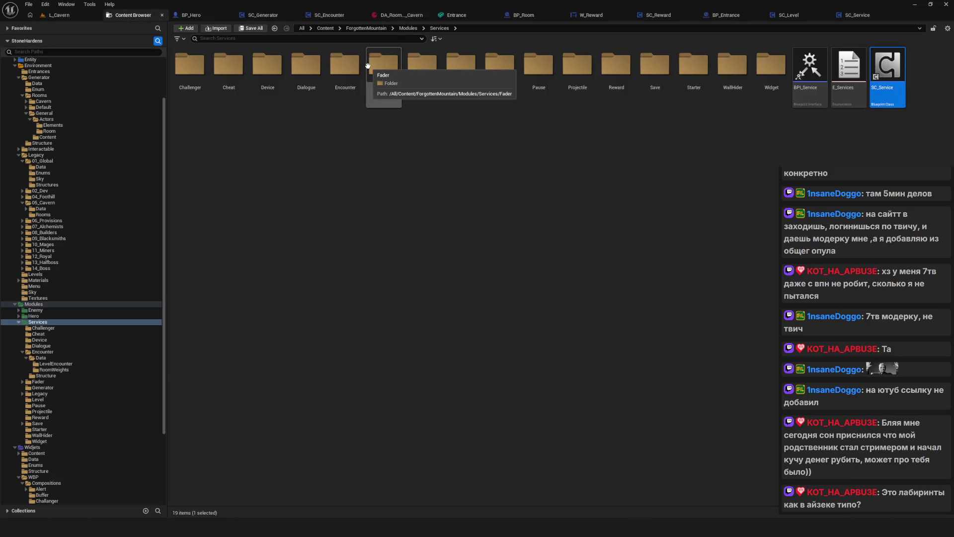
# Open L_Cavern_Boss from the Levels folder, saving the pending room data first
pyautogui.click(40, 275)
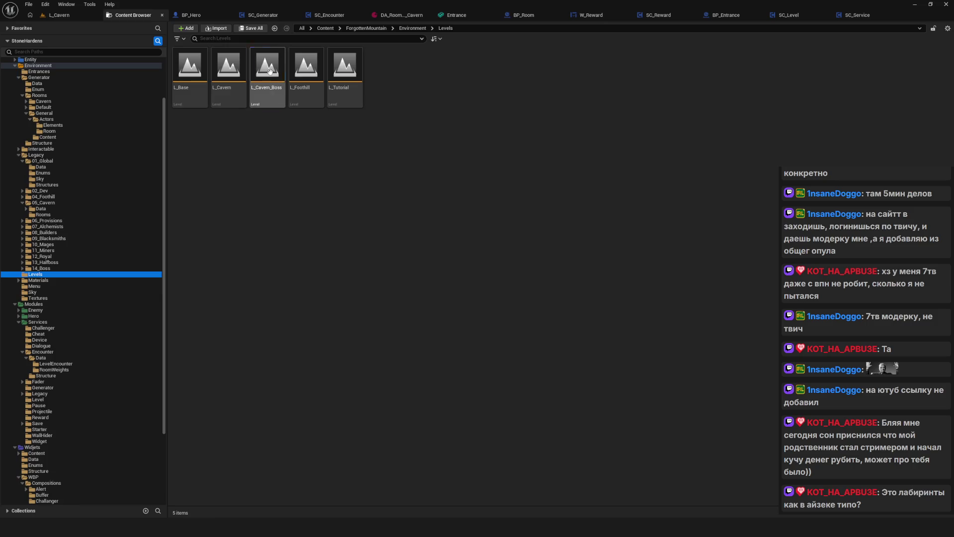
pyautogui.doubleClick(270, 72)
pyautogui.click(500, 348)
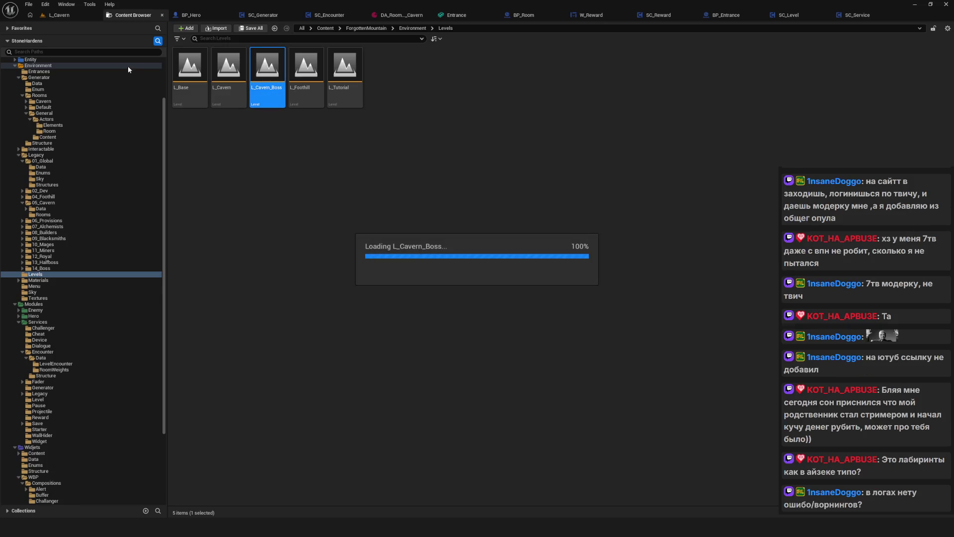
pyautogui.click(66, 16)
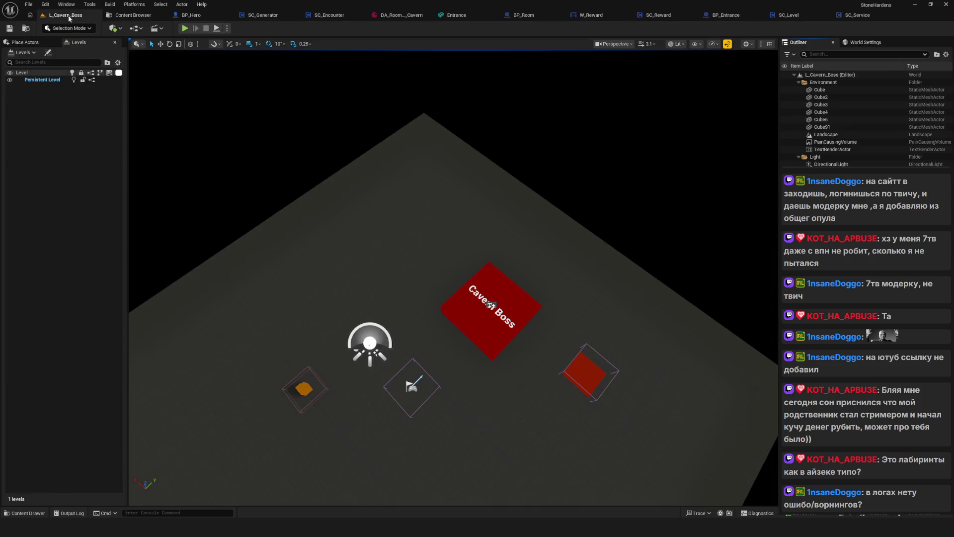
# Orbit and reframe the viewport camera over the level floor and the Cavern Boss block
pyautogui.moveTo(466, 236); pyautogui.dragTo(417, 239)
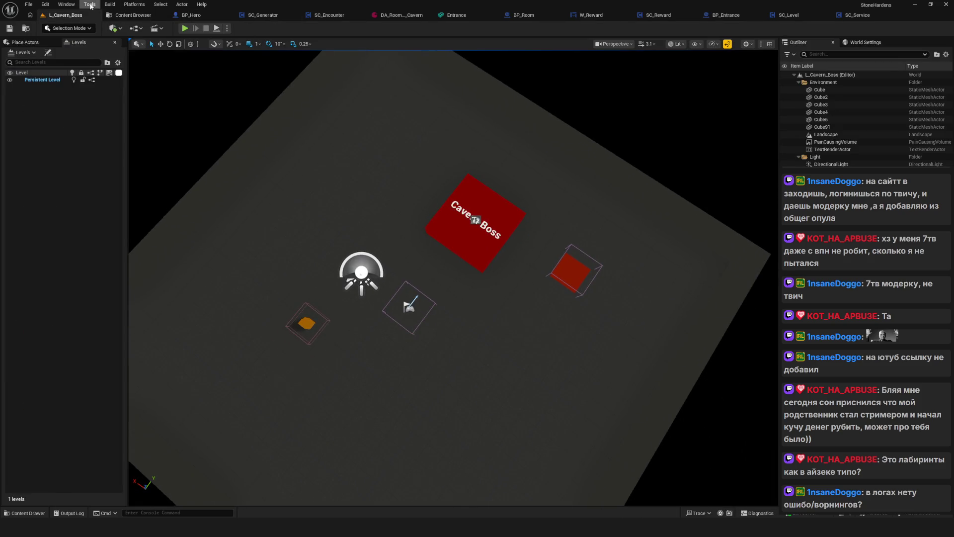
pyautogui.click(74, 5)
pyautogui.click(97, 197)
pyautogui.moveTo(422, 285); pyautogui.dragTo(423, 224)
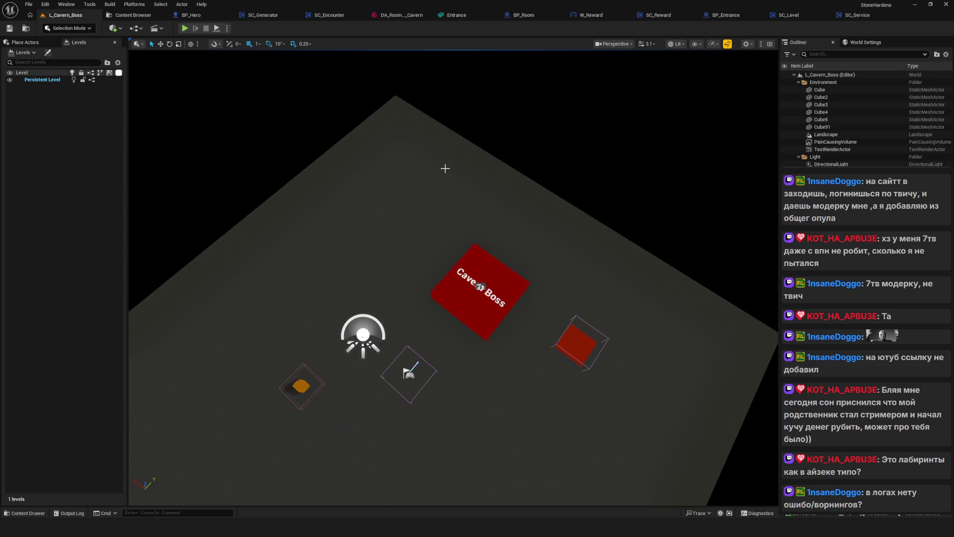
pyautogui.moveTo(389, 164); pyautogui.dragTo(394, 199)
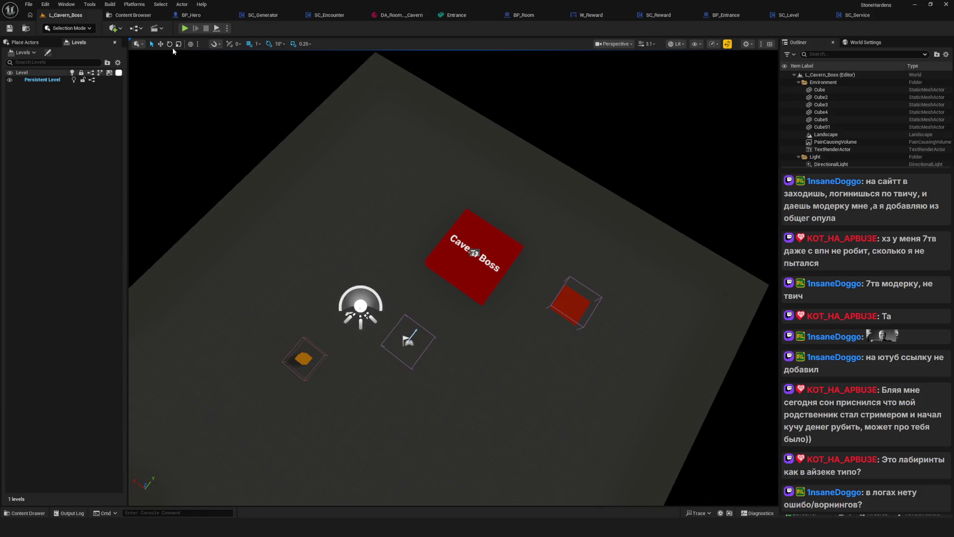
pyautogui.moveTo(358, 138); pyautogui.dragTo(358, 149)
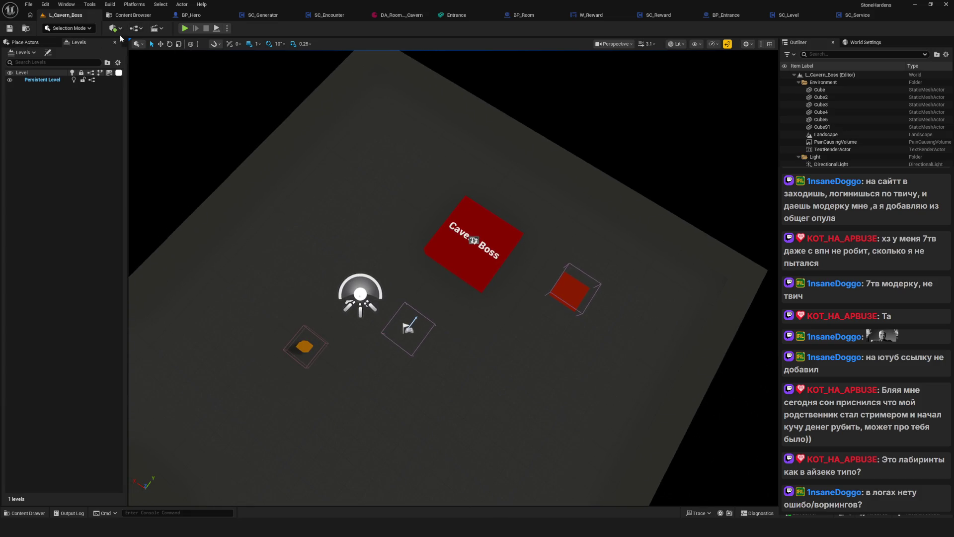
pyautogui.moveTo(571, 147); pyautogui.dragTo(613, 136)
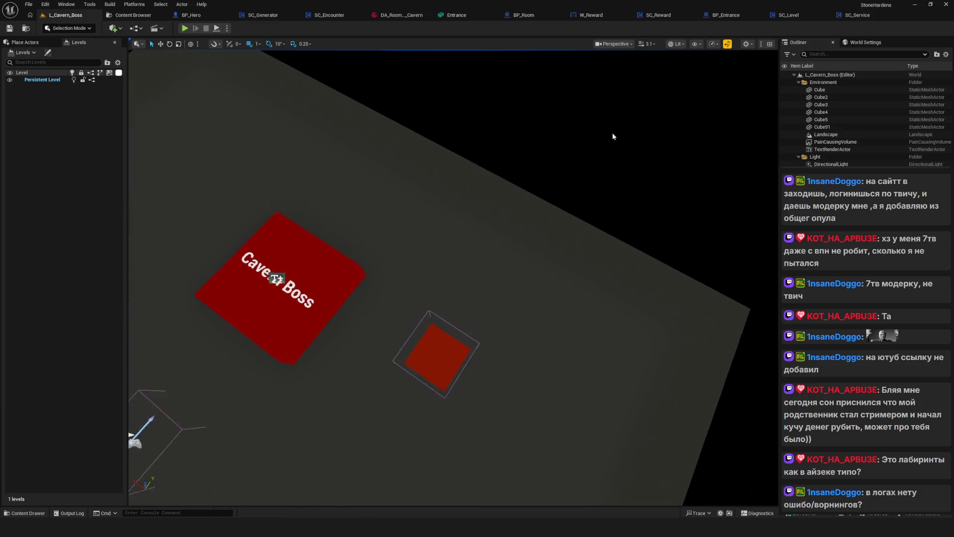
pyautogui.click(328, 15)
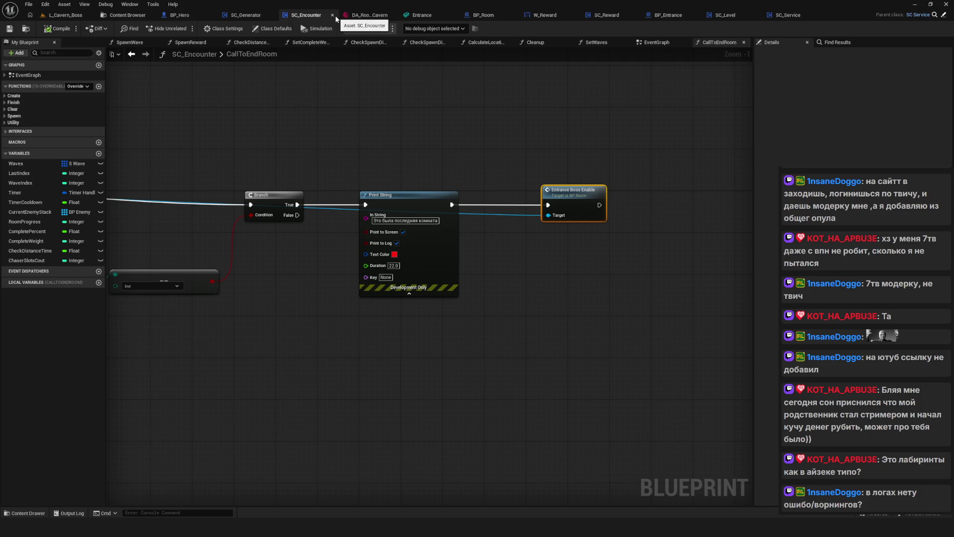
# Scroll through the SC_Encounter graph and pan around SC_Generator's event graph
pyautogui.scroll(-3, 505, 145)
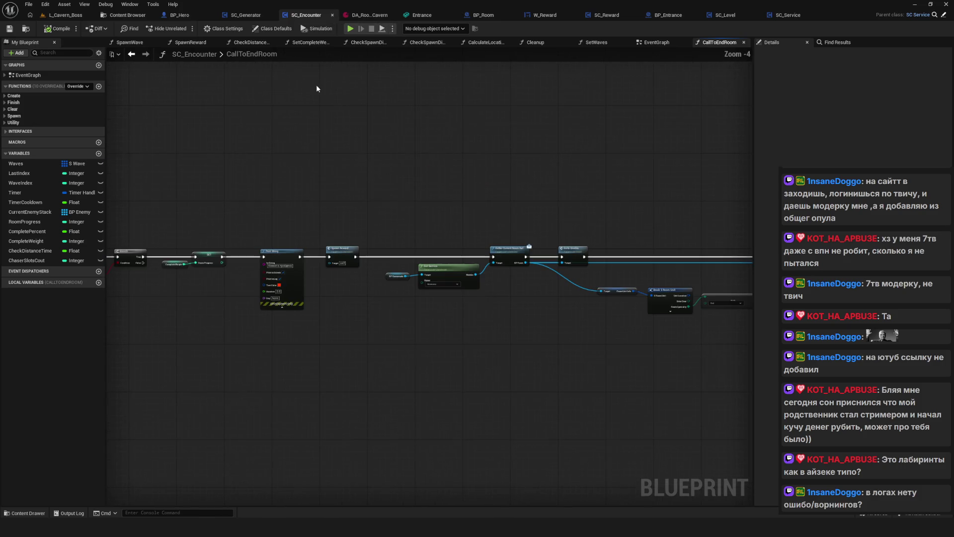
pyautogui.click(246, 15)
pyautogui.moveTo(378, 208)
pyautogui.mouseDown()
pyautogui.moveTo(398, 174)
pyautogui.moveTo(427, 159)
pyautogui.moveTo(421, 142)
pyautogui.moveTo(550, 200)
pyautogui.mouseUp()
pyautogui.scroll(5, 551, 201)
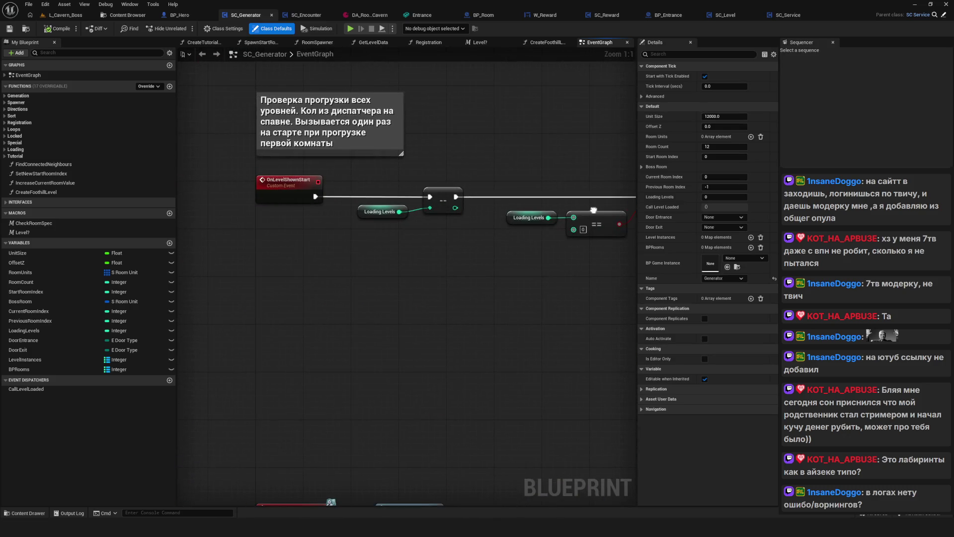
pyautogui.scroll(-12, 550, 200)
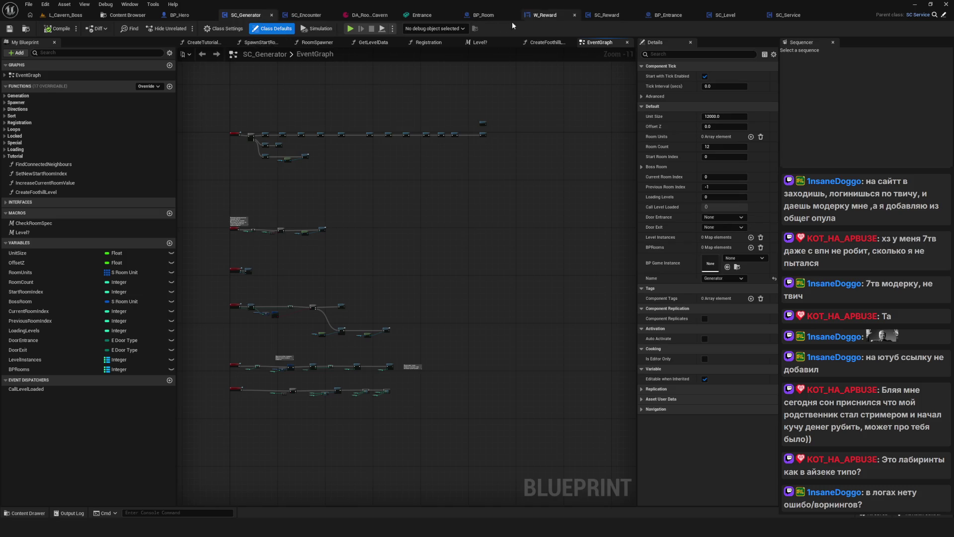
# In BP_Room's event graph, move the Widget Get Reward node down into place beside Open Level
pyautogui.click(482, 15)
pyautogui.moveTo(867, 247)
pyautogui.mouseDown()
pyautogui.moveTo(404, 234)
pyautogui.moveTo(506, 211)
pyautogui.mouseUp()
pyautogui.moveTo(443, 353); pyautogui.dragTo(433, 387)
pyautogui.moveTo(348, 323)
pyautogui.mouseDown()
pyautogui.moveTo(520, 467)
pyautogui.moveTo(311, 307)
pyautogui.mouseUp()
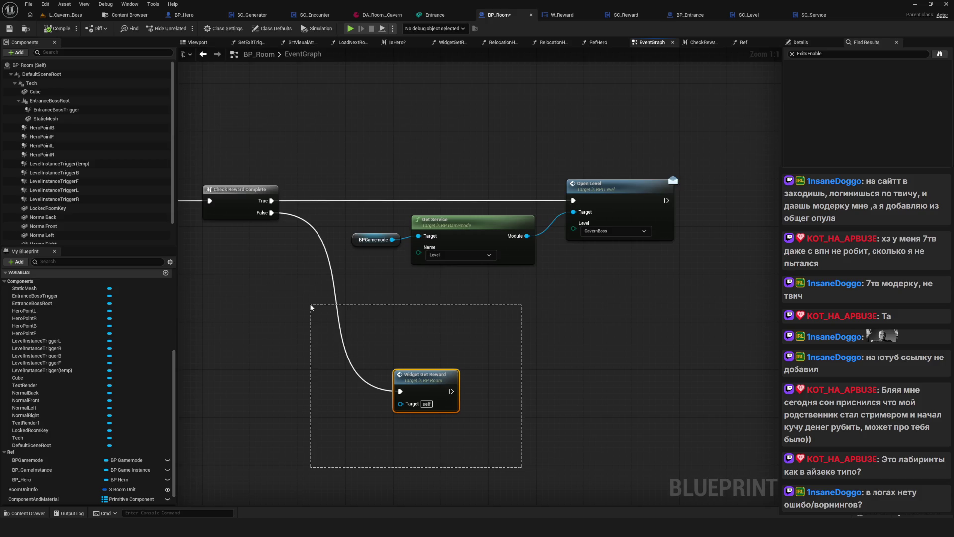
# Add a Print String node after BP_Room's Open Level via a 'print' search, then delete it
pyautogui.moveTo(613, 271); pyautogui.dragTo(519, 271)
pyautogui.moveTo(378, 203)
pyautogui.mouseDown()
pyautogui.moveTo(634, 251)
pyautogui.moveTo(485, 214)
pyautogui.moveTo(627, 215)
pyautogui.mouseUp()
pyautogui.write('ззк')
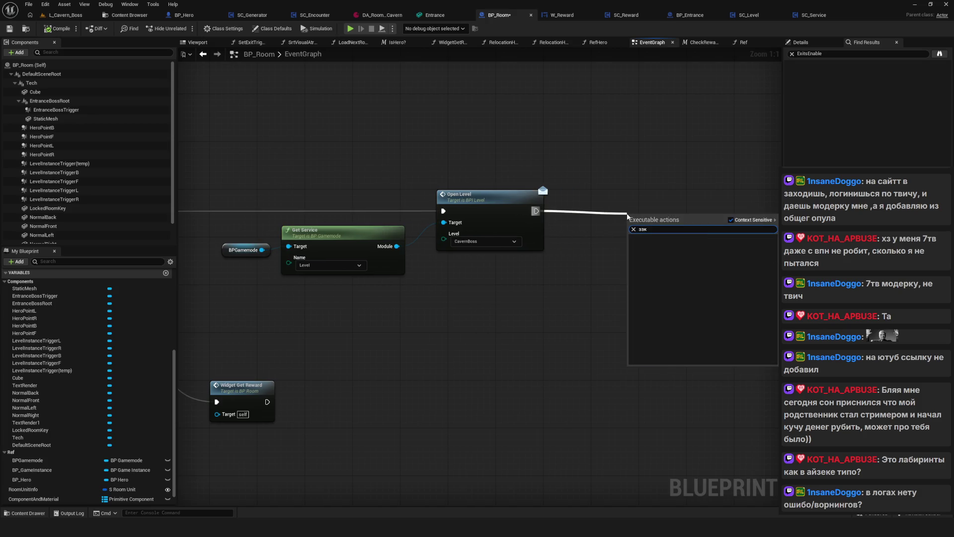
pyautogui.press('BackSpace')
pyautogui.press('BackSpace')
pyautogui.press('BackSpace')
pyautogui.write('print')
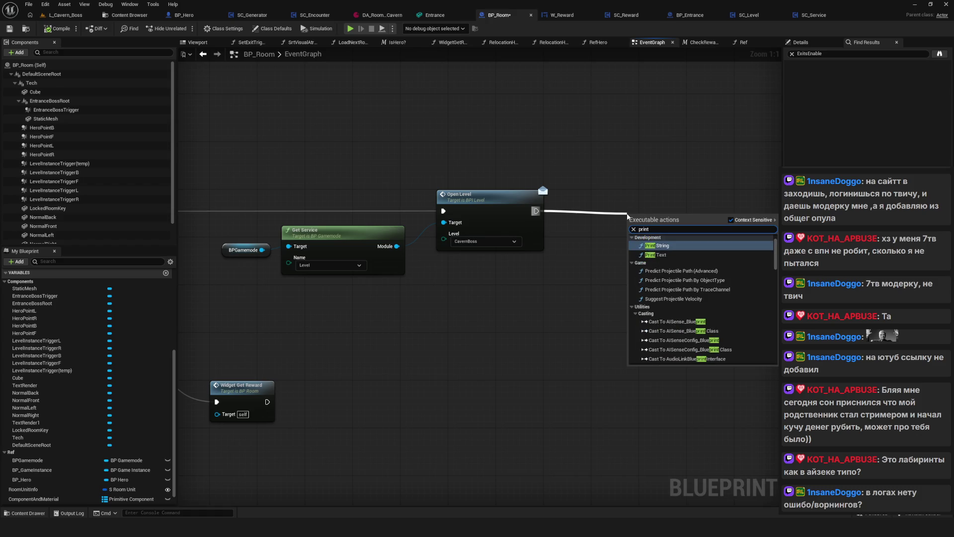
pyautogui.click(661, 245)
pyautogui.moveTo(662, 262)
pyautogui.mouseDown()
pyautogui.moveTo(630, 236)
pyautogui.moveTo(636, 245)
pyautogui.moveTo(718, 228)
pyautogui.mouseUp()
pyautogui.press('Delete')
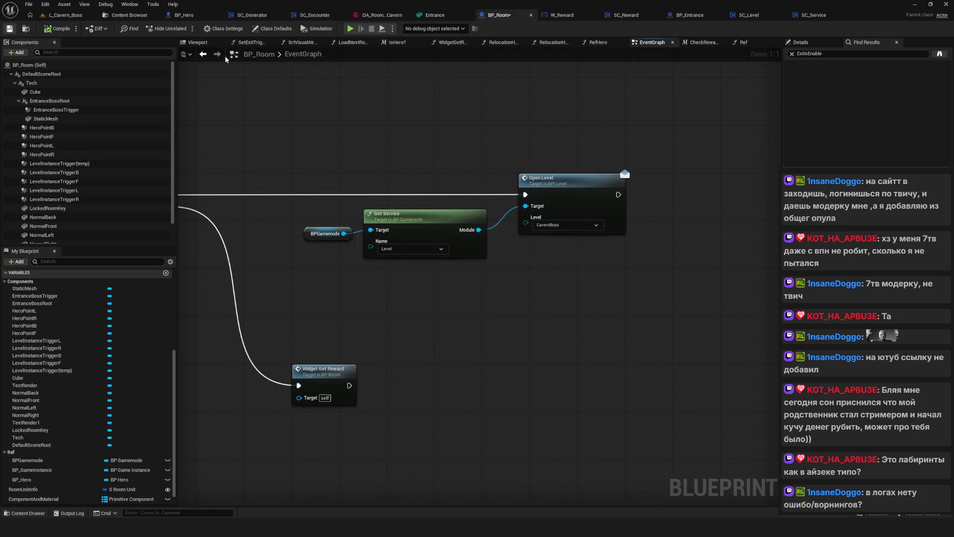
pyautogui.click(253, 14)
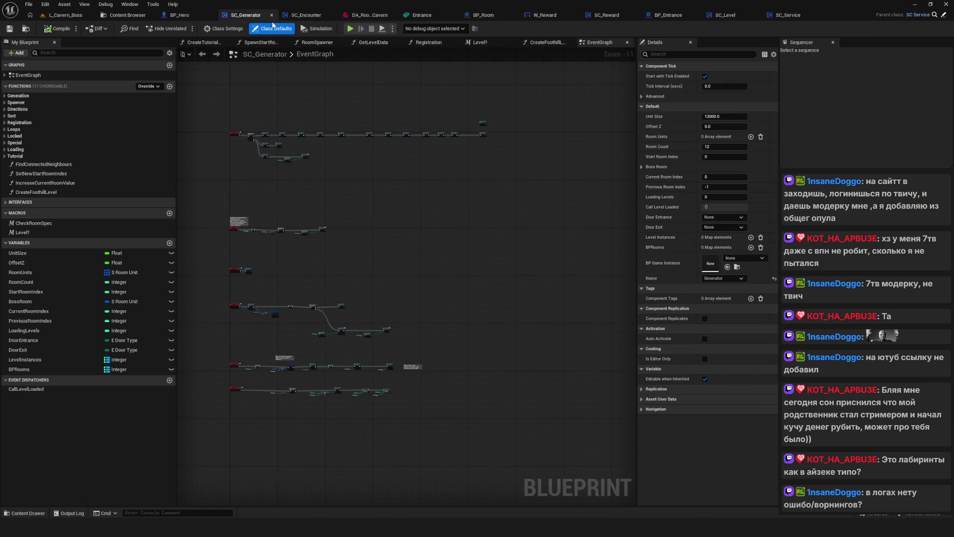
# Look over the CallToEndRoom and OpenLevelSwitch graphs, then return to SC_Level's event graph
pyautogui.click(305, 19)
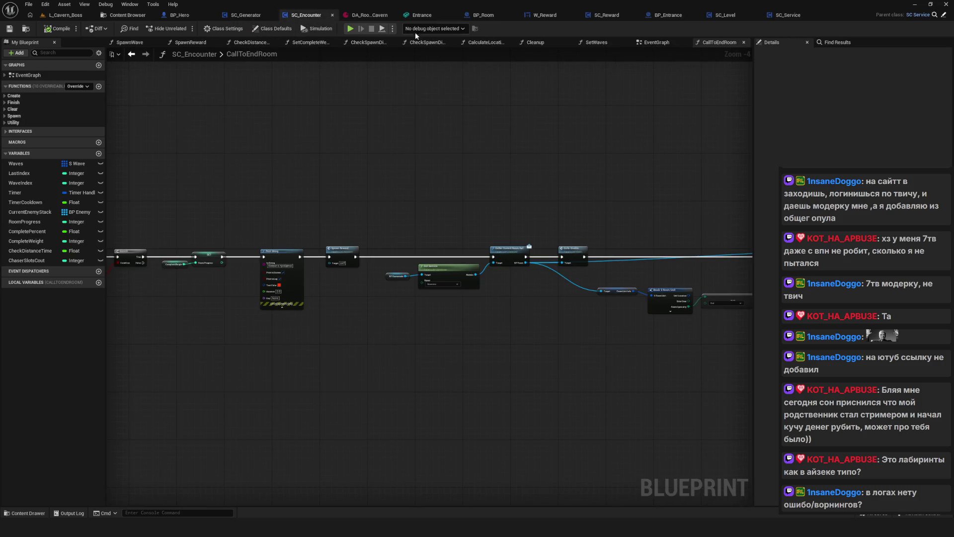
pyautogui.click(726, 16)
pyautogui.moveTo(532, 201); pyautogui.dragTo(635, 217)
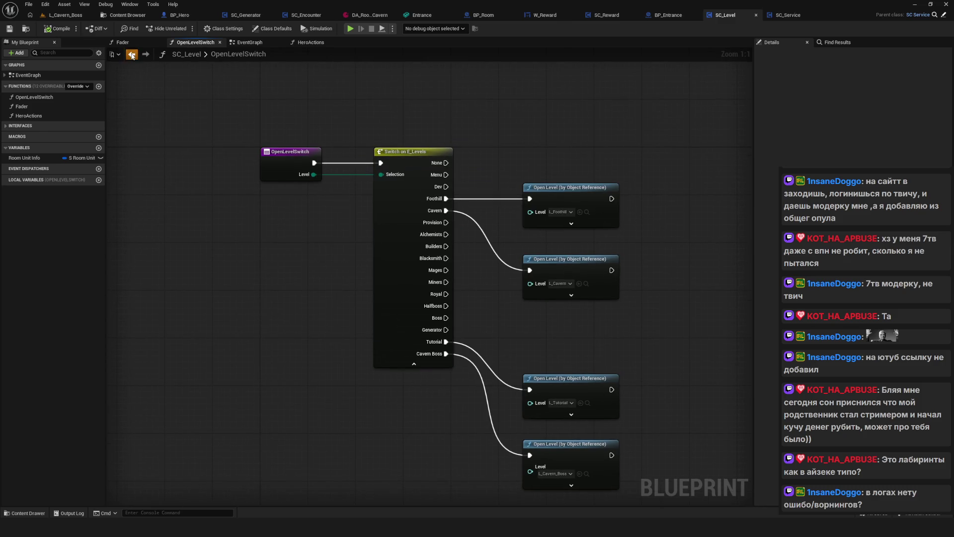
pyautogui.click(132, 55)
# Wire Open Level Switch into a Print String reading 'Пытаюсь загрузить' in pink text
pyautogui.moveTo(446, 209); pyautogui.dragTo(568, 199)
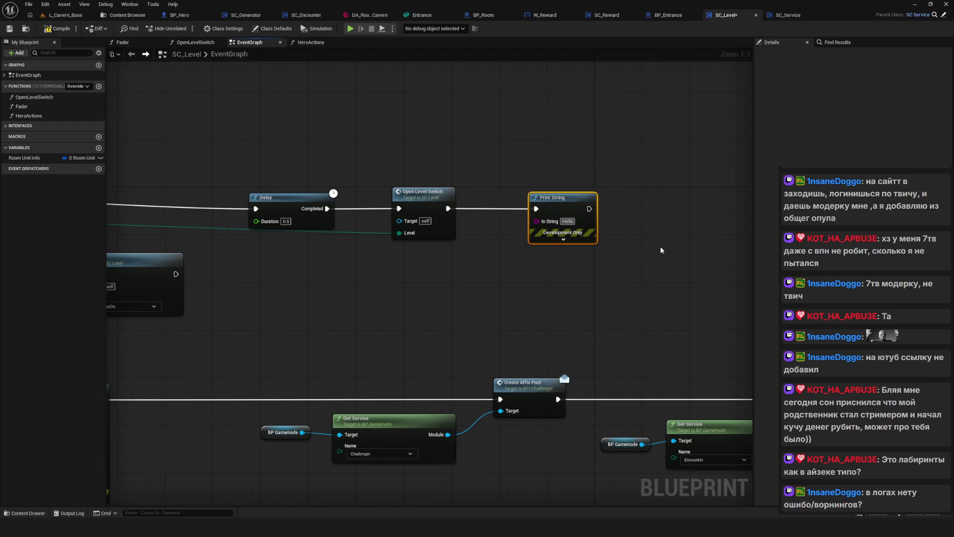
pyautogui.write('Gsnf')
pyautogui.press('BackSpace')
pyautogui.press('BackSpace')
pyautogui.press('BackSpace')
pyautogui.write('Пыта')
pyautogui.write('юсь загрузить')
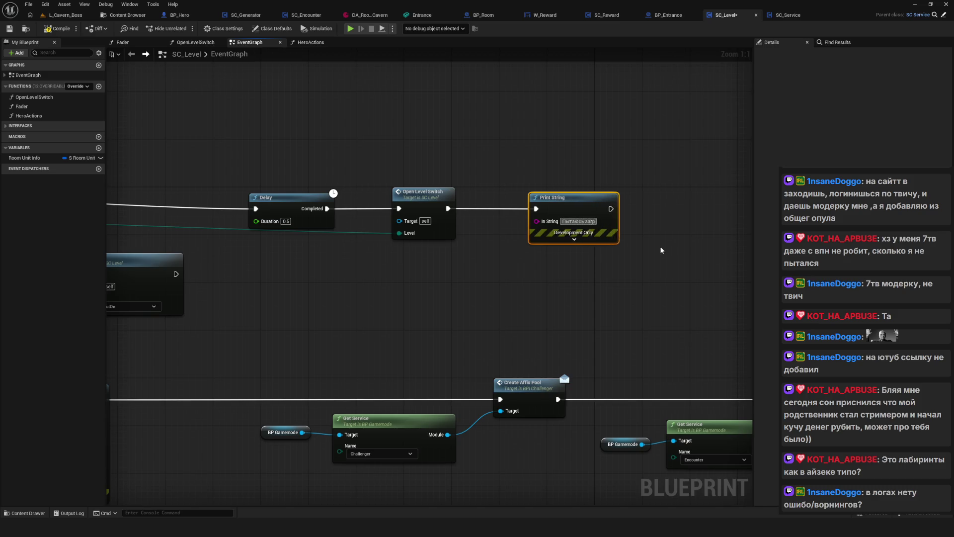
pyautogui.moveTo(562, 246); pyautogui.dragTo(581, 246)
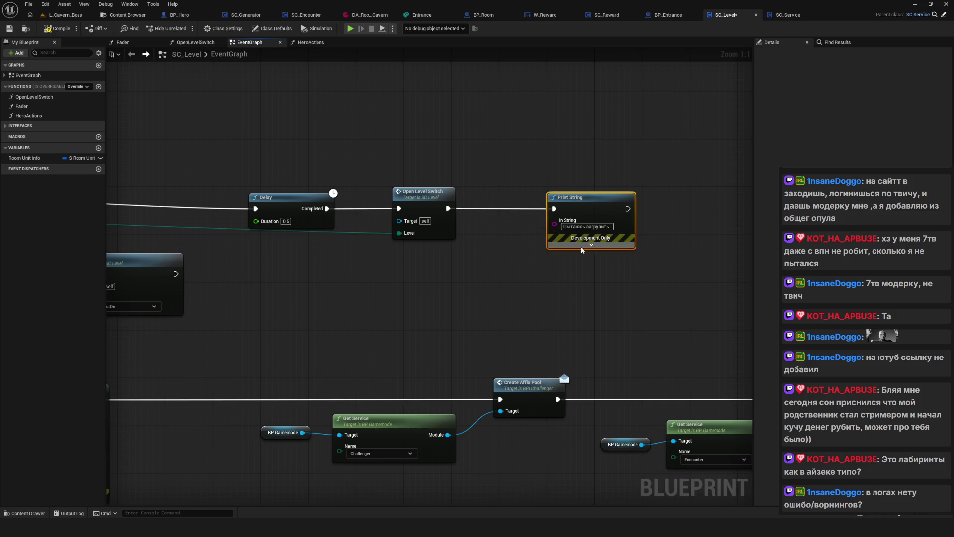
pyautogui.click(590, 244)
pyautogui.click(585, 266)
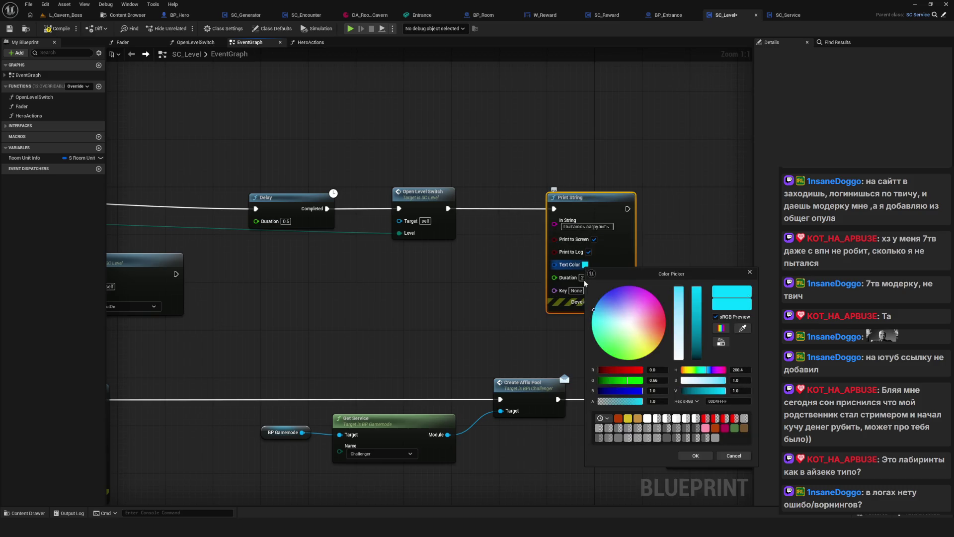
pyautogui.click(653, 318)
pyautogui.click(689, 457)
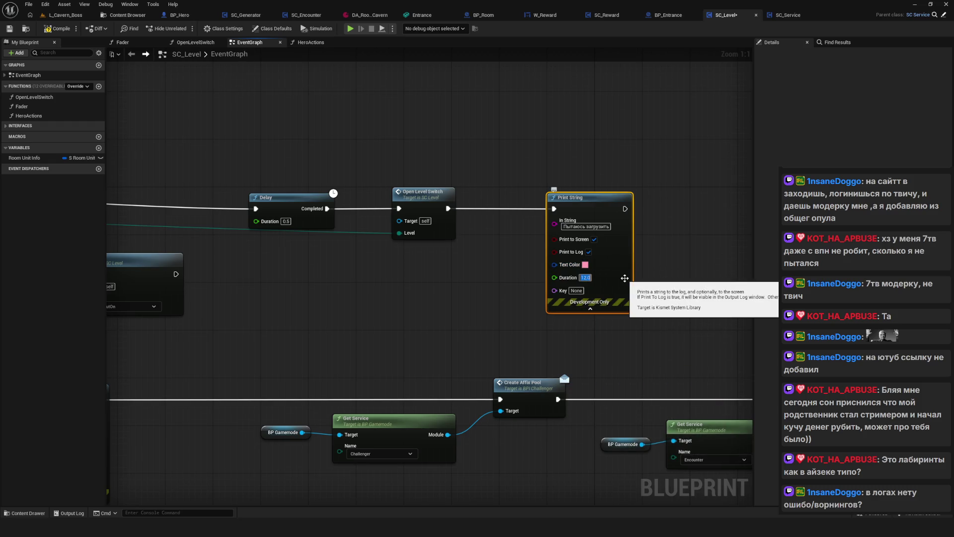
# Open the OpenLevelSwitch function graph from the Open Level Switch node
pyautogui.scroll(-5, 625, 278)
pyautogui.scroll(4, 507, 198)
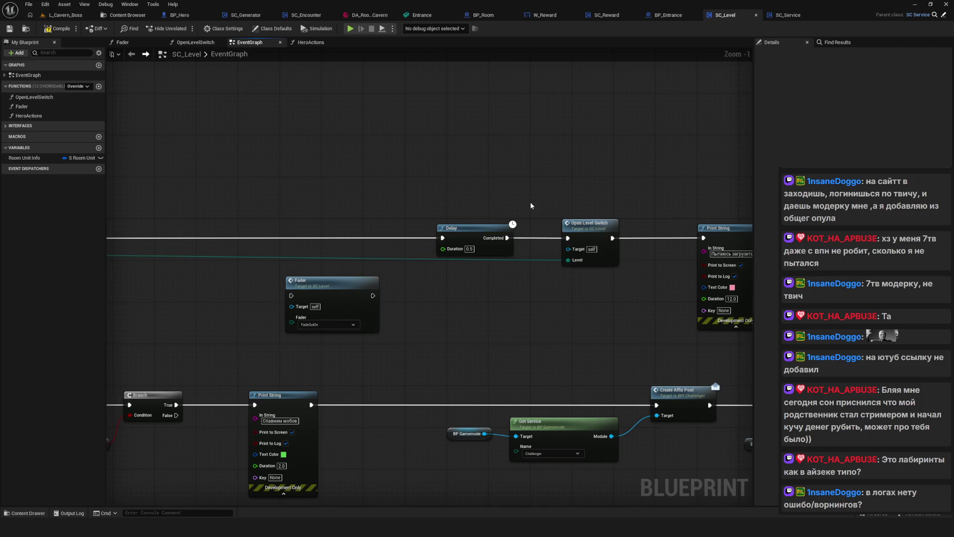
pyautogui.doubleClick(590, 225)
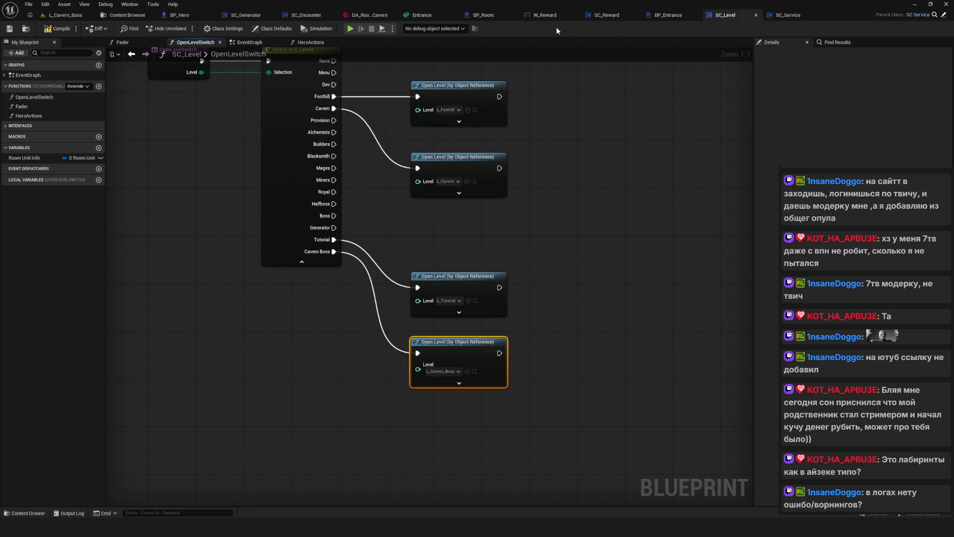
# Confirm BP_Room's Open Level node still loads CavernBoss, then launch a test run of the game
pyautogui.click(481, 15)
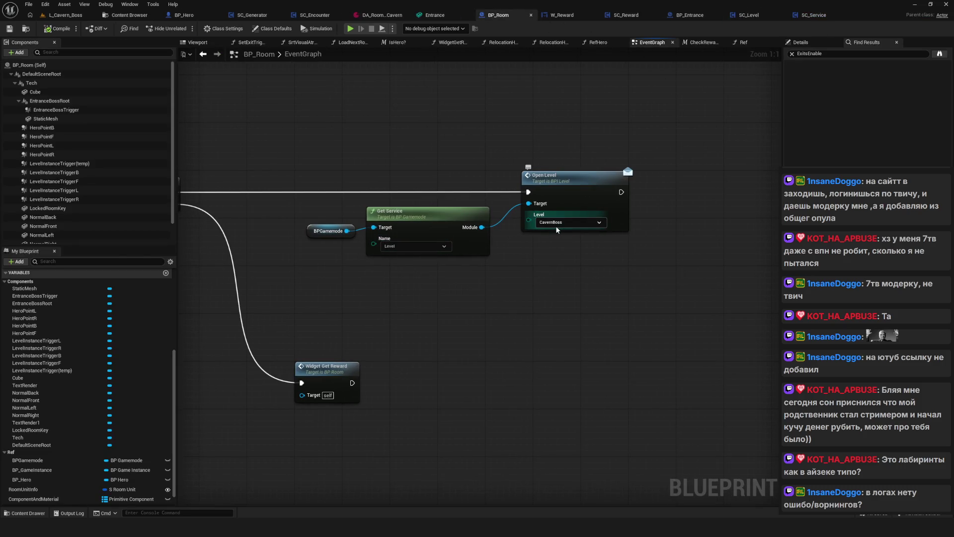
pyautogui.click(568, 223)
pyautogui.click(561, 345)
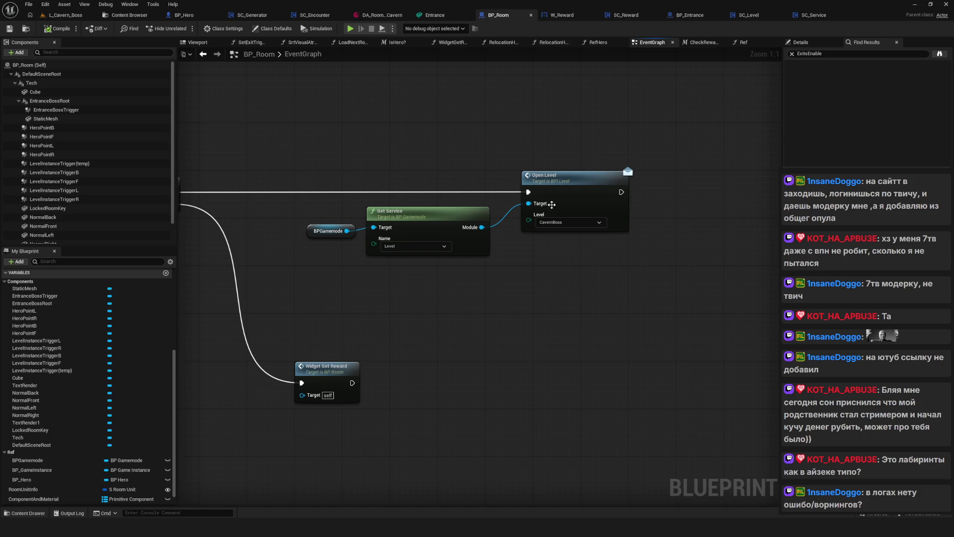
pyautogui.click(576, 222)
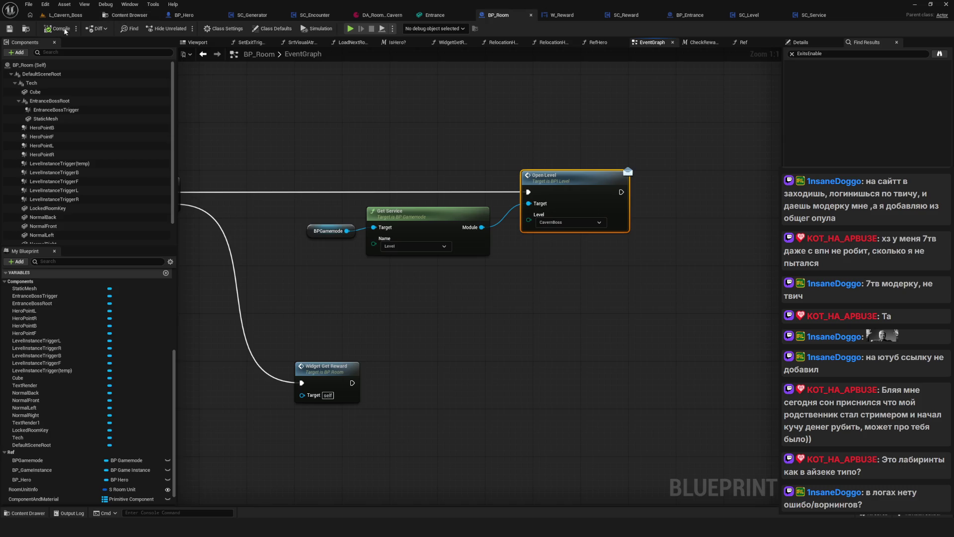
pyautogui.click(350, 29)
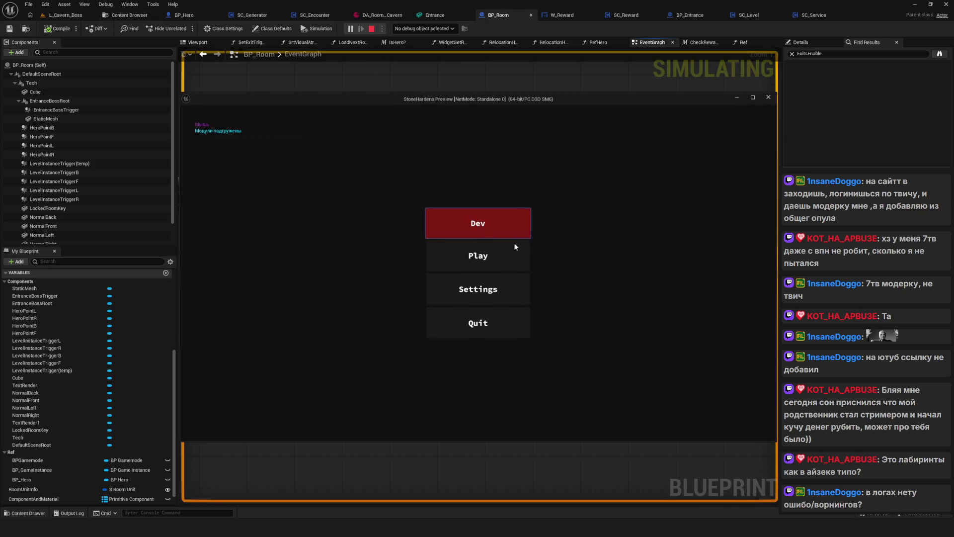
pyautogui.click(493, 217)
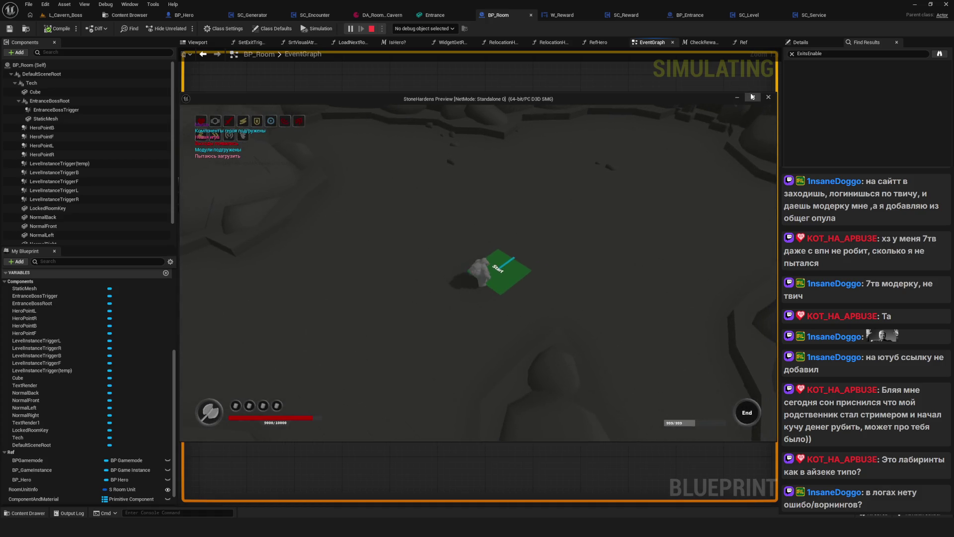
pyautogui.click(752, 97)
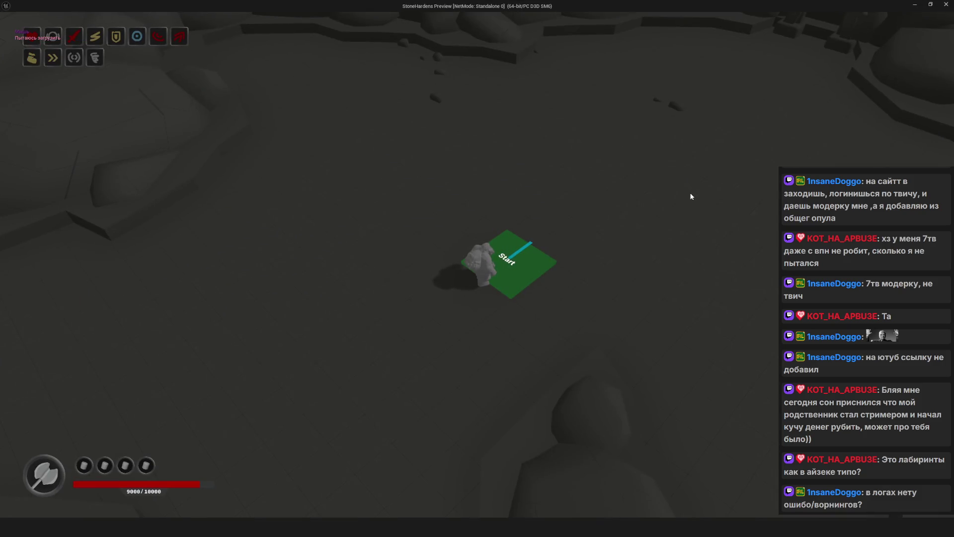
pyautogui.hotkey('w', 'd')
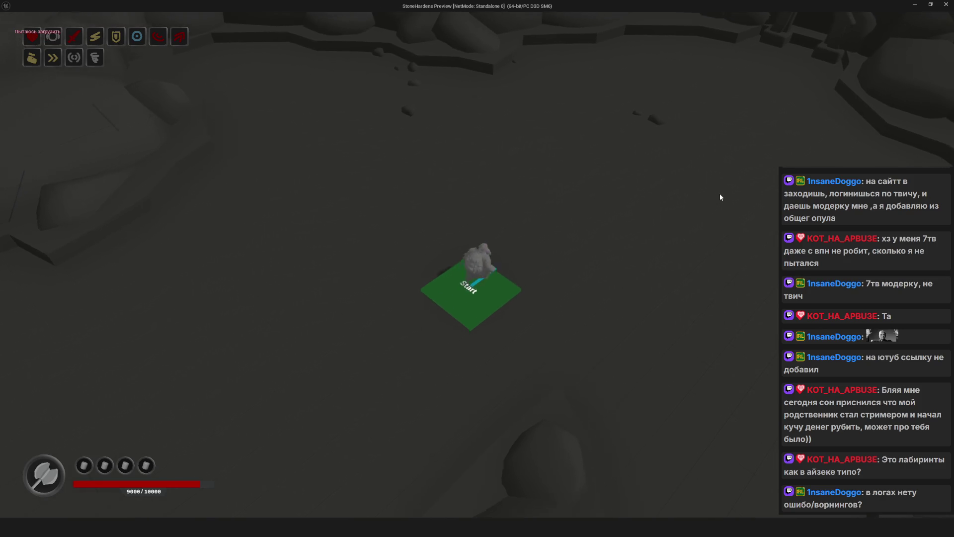
pyautogui.press('Escape')
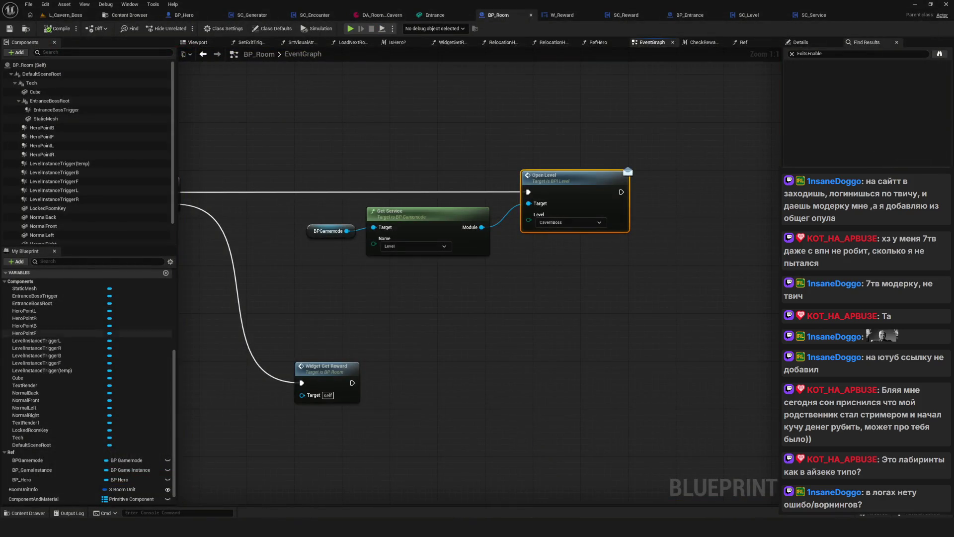
# Add a PureRef note reading 'Уменьшить все комнаты'
pyautogui.moveTo(579, 210); pyautogui.dragTo(231, 212)
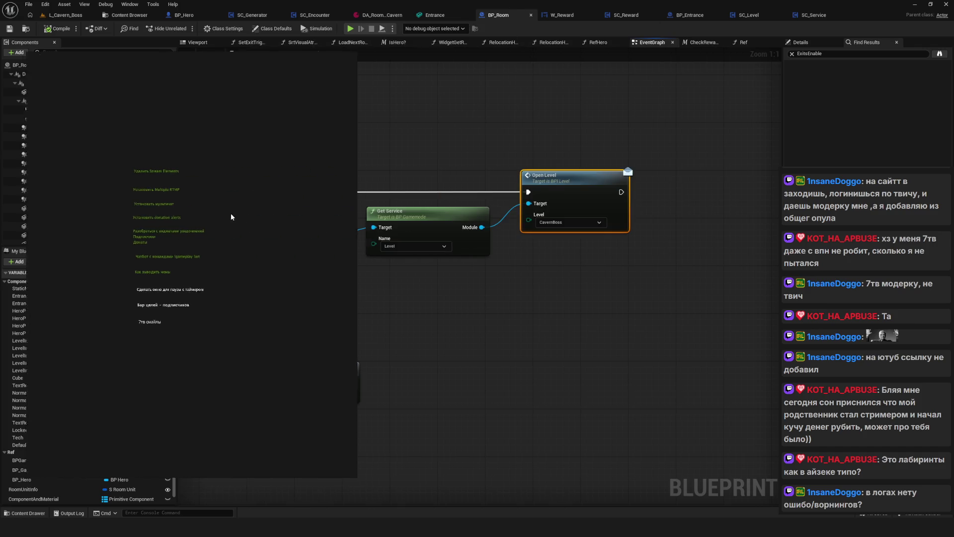
pyautogui.rightClick(244, 216)
pyautogui.moveTo(269, 386)
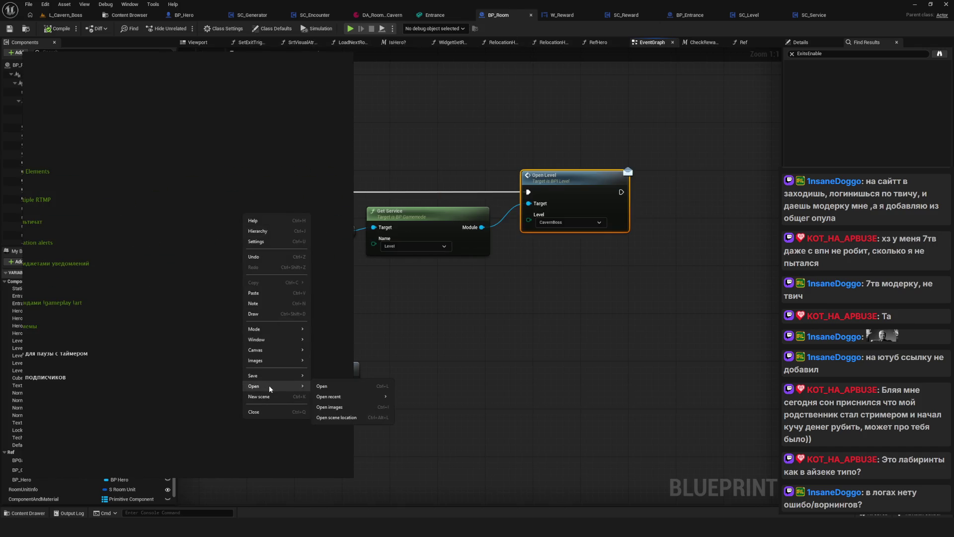
pyautogui.click(274, 304)
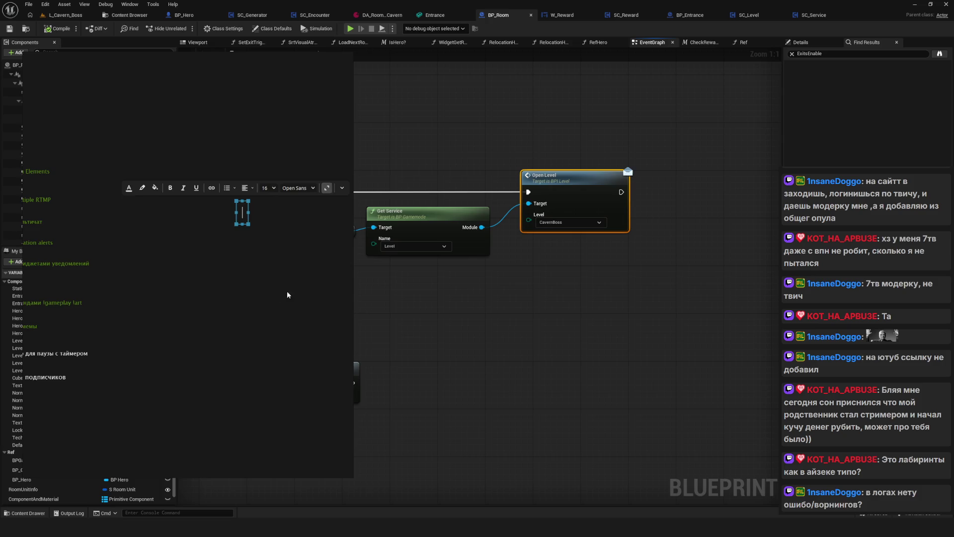
pyautogui.write('Уменьш')
pyautogui.write('ить все комнаты')
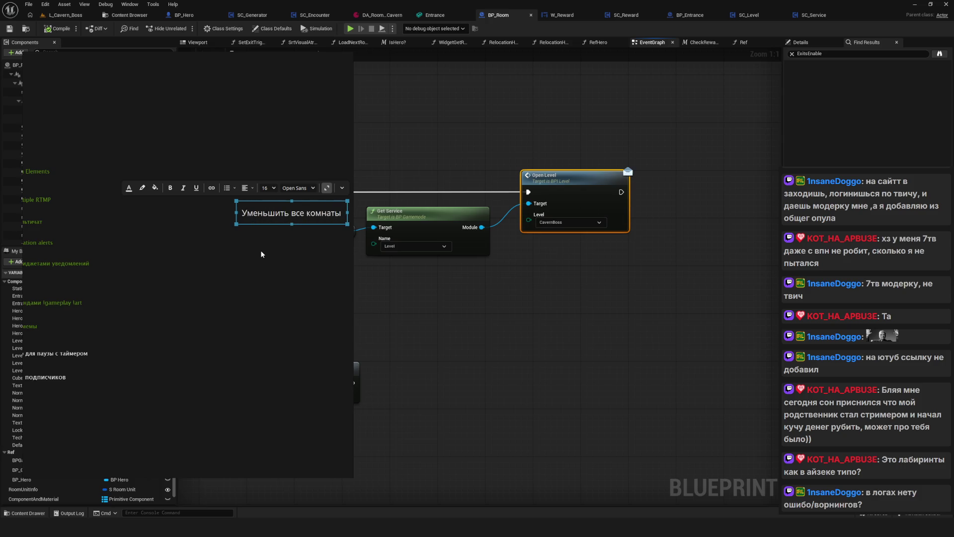
pyautogui.click(260, 250)
# Duplicate the note below and retype it as 'Разделить комнаты пещер и туториала в разные категории'
pyautogui.moveTo(249, 217); pyautogui.dragTo(203, 163)
pyautogui.click(195, 196)
pyautogui.write('Уменьшить все комнаты')
pyautogui.press('Return')
pyautogui.write('Ра')
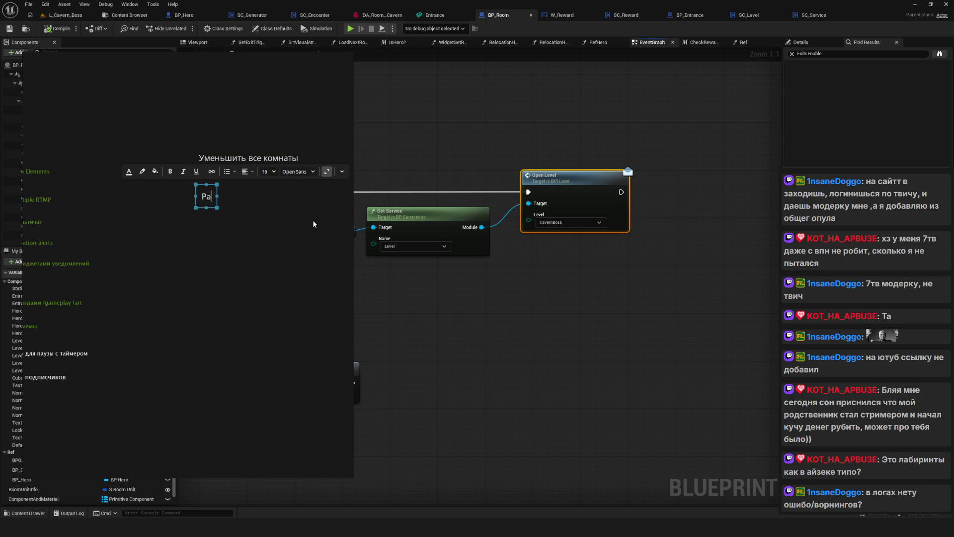
pyautogui.write('зделить комнаты')
pyautogui.write(' пеще')
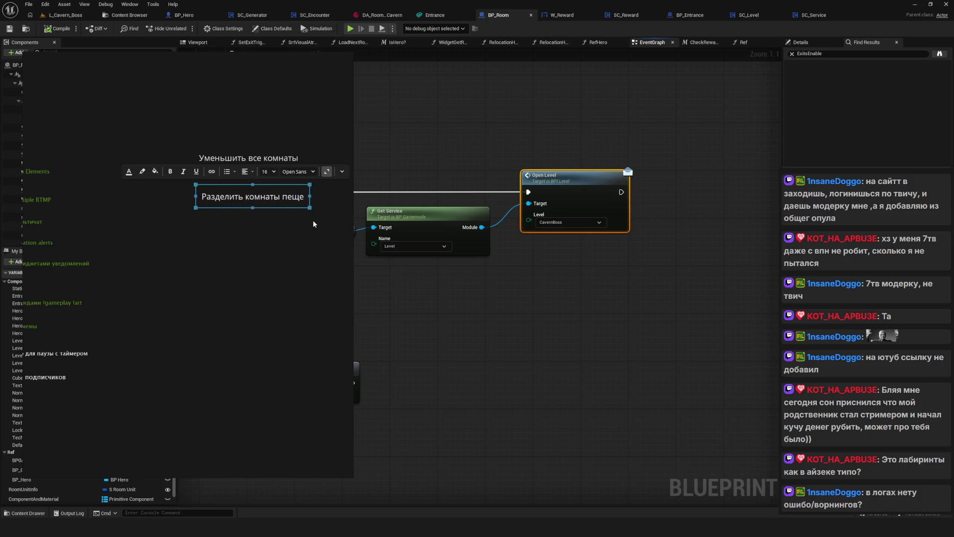
pyautogui.write('р и тутор')
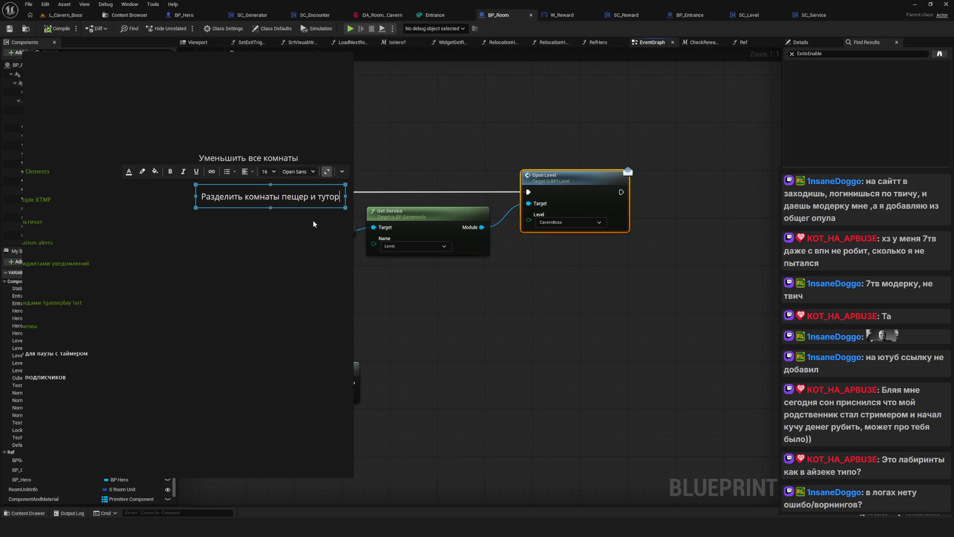
pyautogui.write('иала')
pyautogui.write(' в разын')
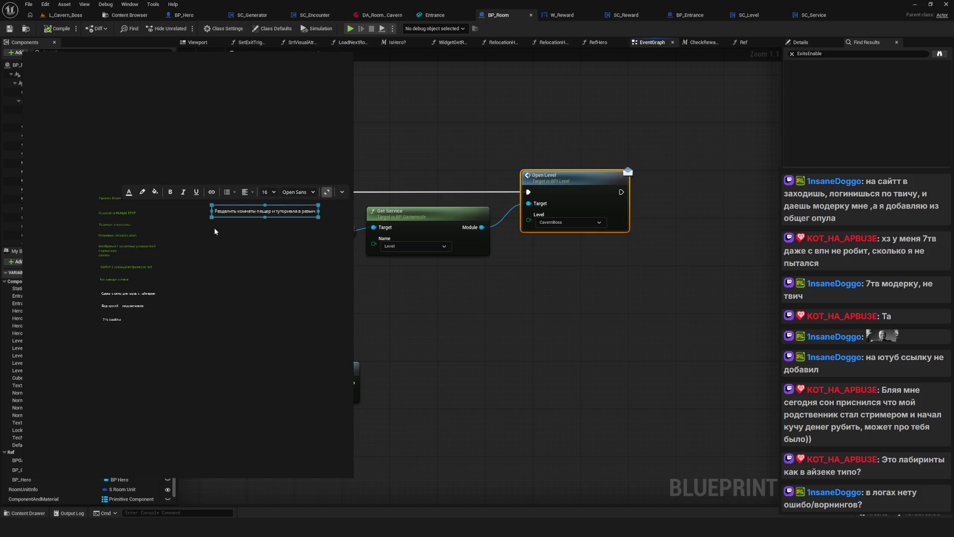
pyautogui.press('BackSpace')
pyautogui.press('BackSpace')
pyautogui.write('ные категори')
pyautogui.click(210, 239)
# Duplicate the second note and replace its text with 'Добавить ссылку на героя в родительский сервис'
pyautogui.click(103, 192)
pyautogui.hotkey('ctrl', 'd')
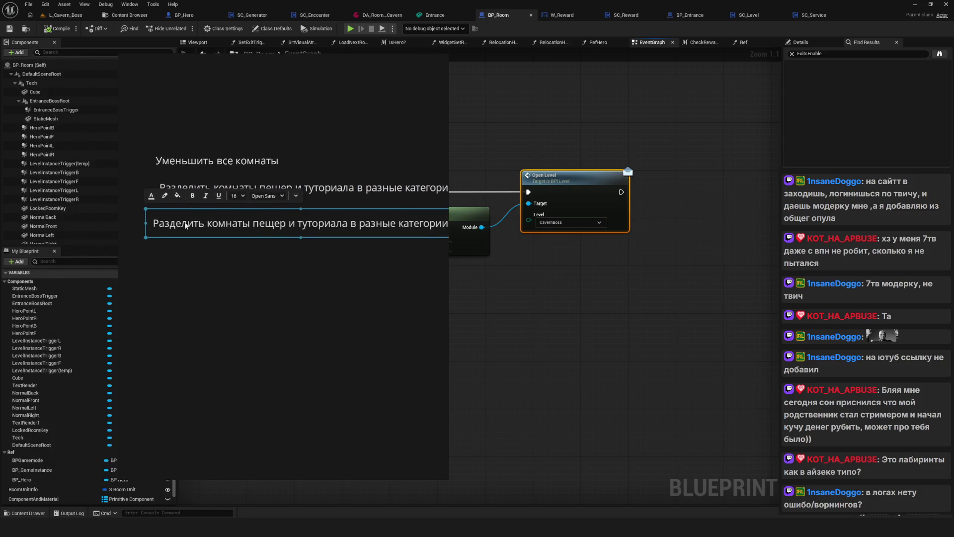
pyautogui.hotkey('ctrl', 'a')
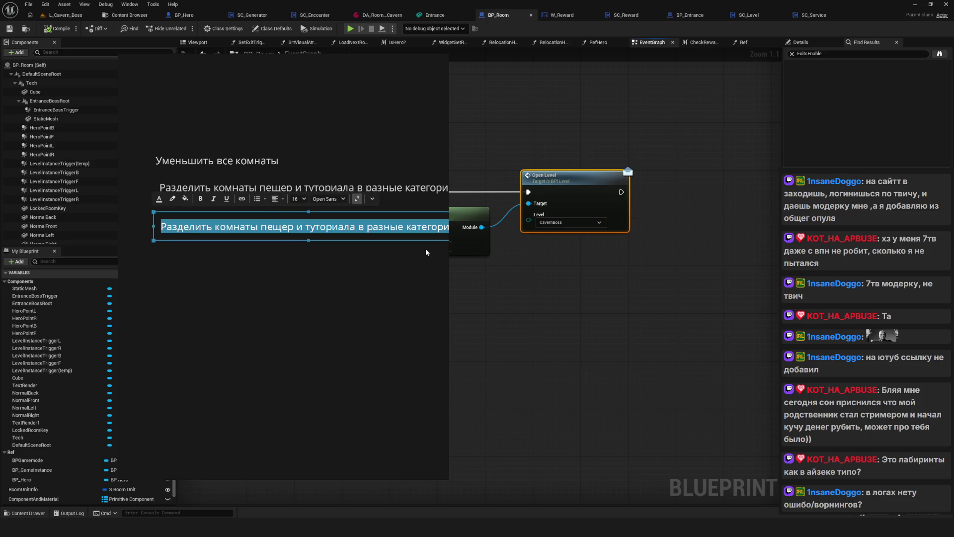
pyautogui.write('Д')
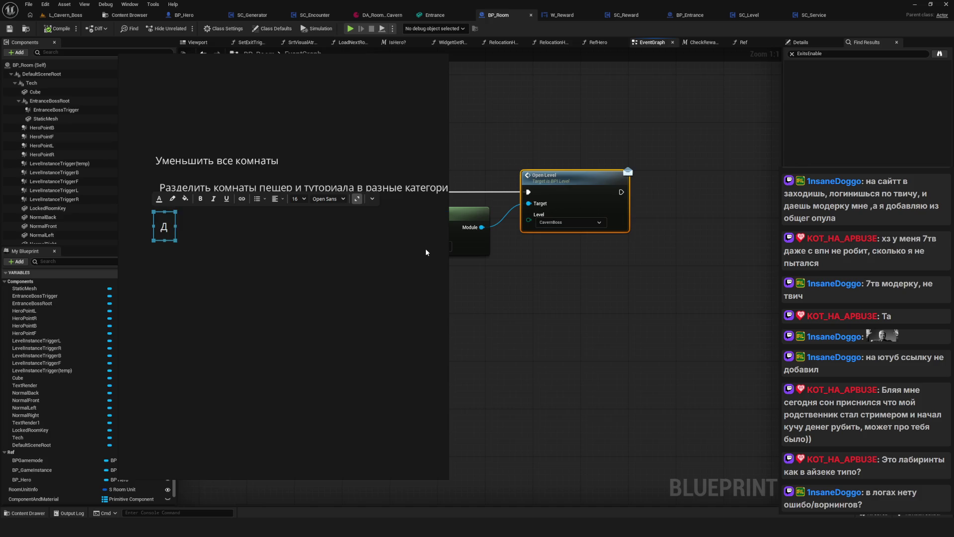
pyautogui.write('обавить ссыл')
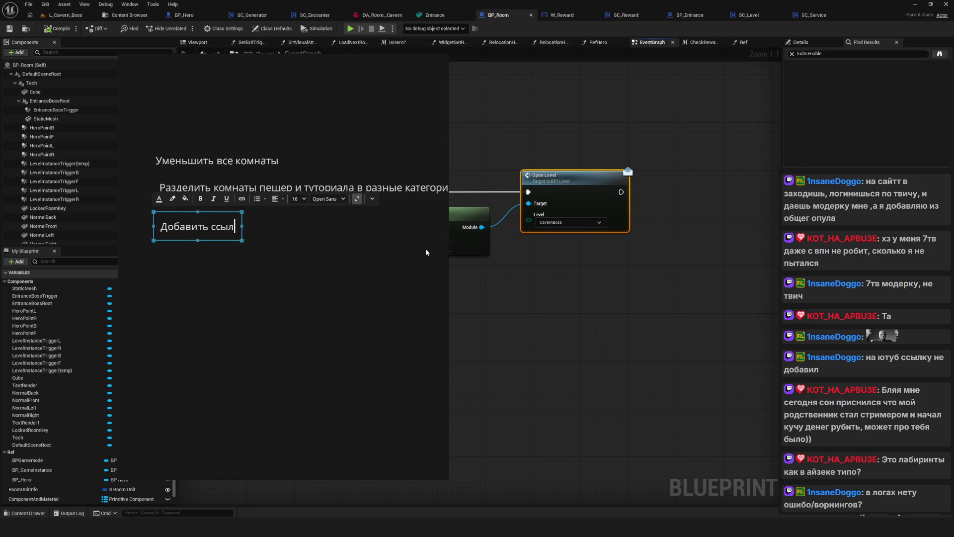
pyautogui.write('ку на героя в')
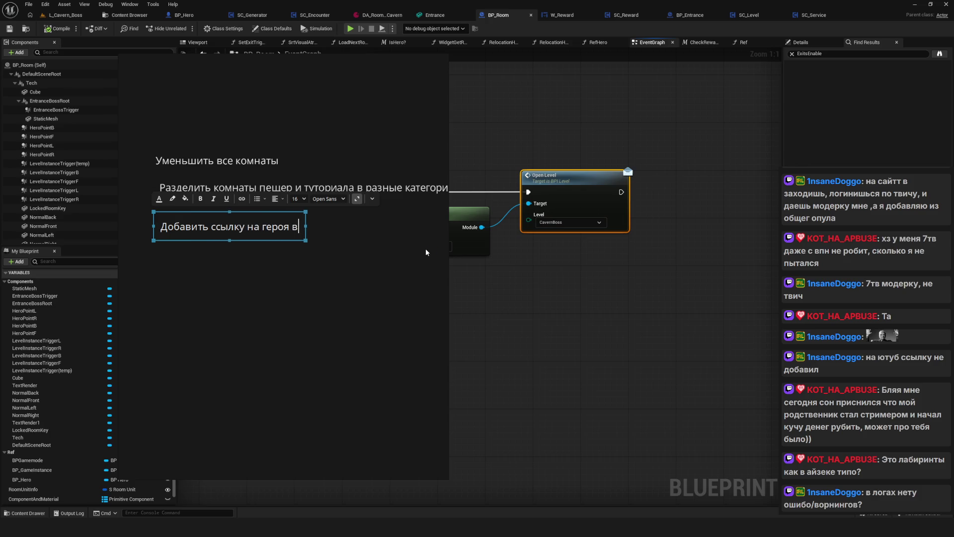
pyautogui.write(' родительск')
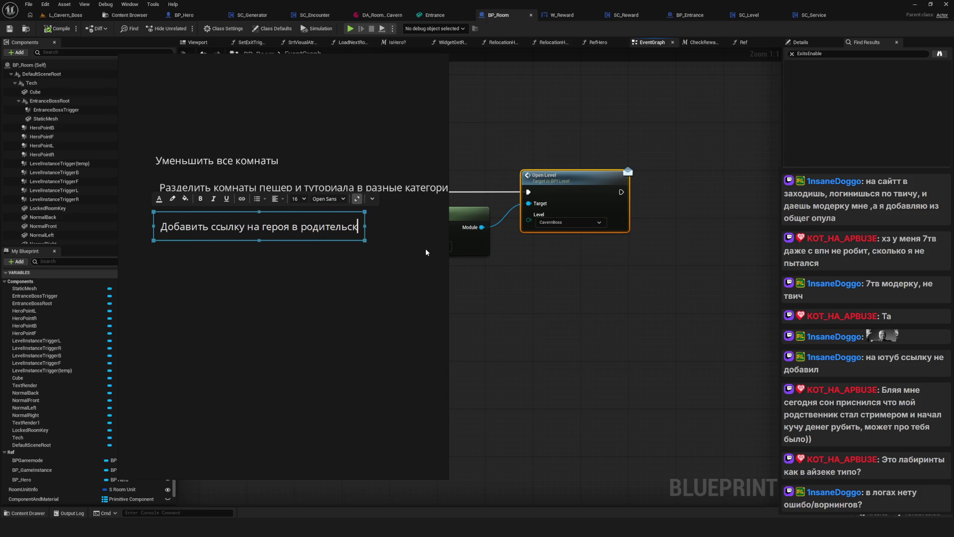
pyautogui.write('ий сервис')
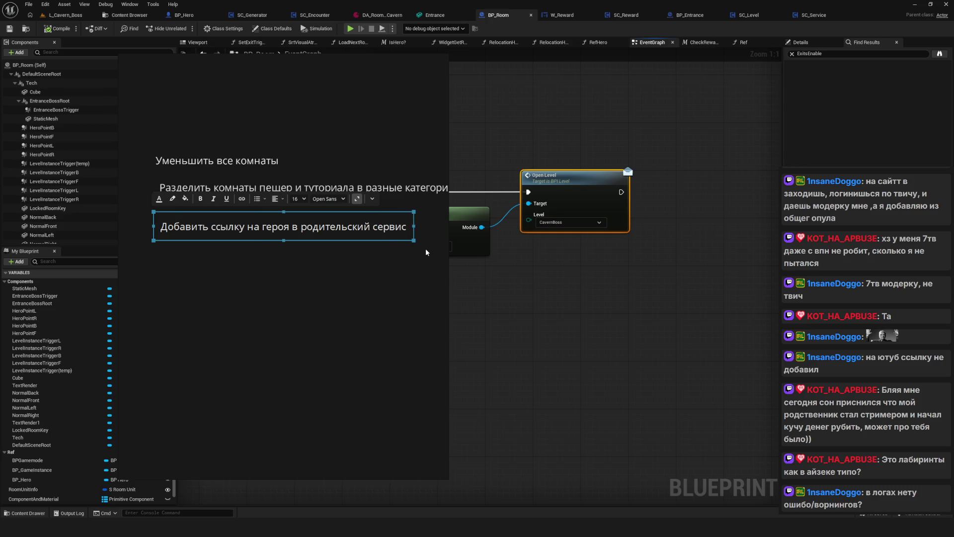
# Add a new line 'Решить этот вопрос' to the Добавить ссылку note
pyautogui.click(320, 266)
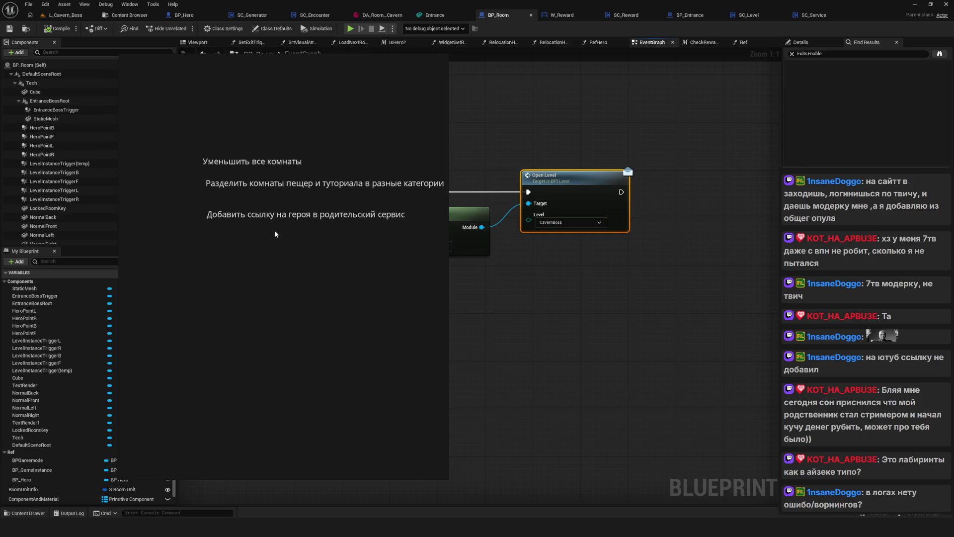
pyautogui.click(286, 211)
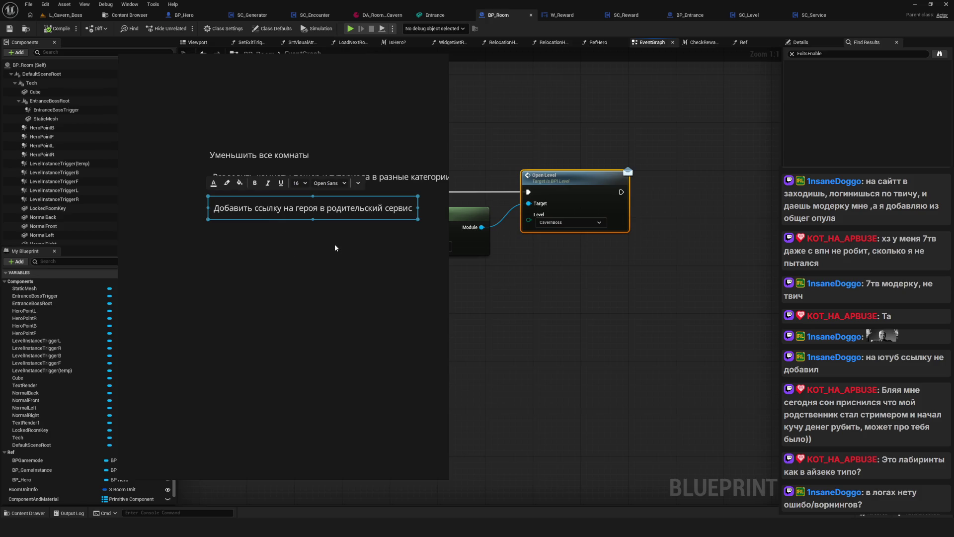
pyautogui.doubleClick(314, 211)
pyautogui.click(412, 212)
pyautogui.press('Return')
pyautogui.write('Решить этот вопрос')
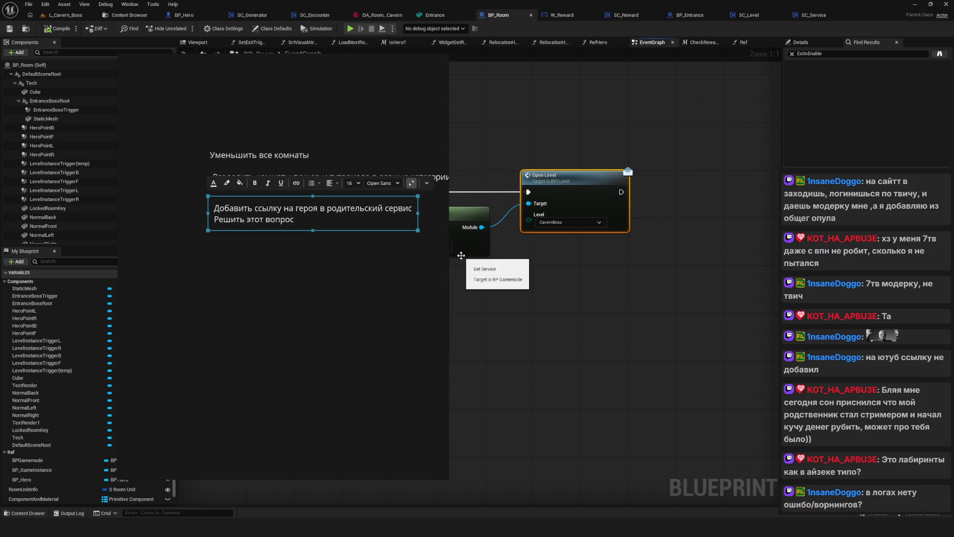
pyautogui.click(416, 288)
# Copy the hero-link note and paste the copy lower on the board
pyautogui.click(313, 219)
pyautogui.hotkey('ctrl', 'c')
pyautogui.click(211, 258)
pyautogui.hotkey('ctrl', 'v')
pyautogui.moveTo(243, 261); pyautogui.dragTo(321, 264)
pyautogui.moveTo(299, 214); pyautogui.dragTo(289, 217)
# Align the stacked notes, settling the pasted copy beneath the others
pyautogui.click(239, 179)
pyautogui.moveTo(239, 179); pyautogui.dragTo(235, 180)
pyautogui.moveTo(219, 216); pyautogui.dragTo(224, 217)
pyautogui.moveTo(230, 270); pyautogui.dragTo(234, 266)
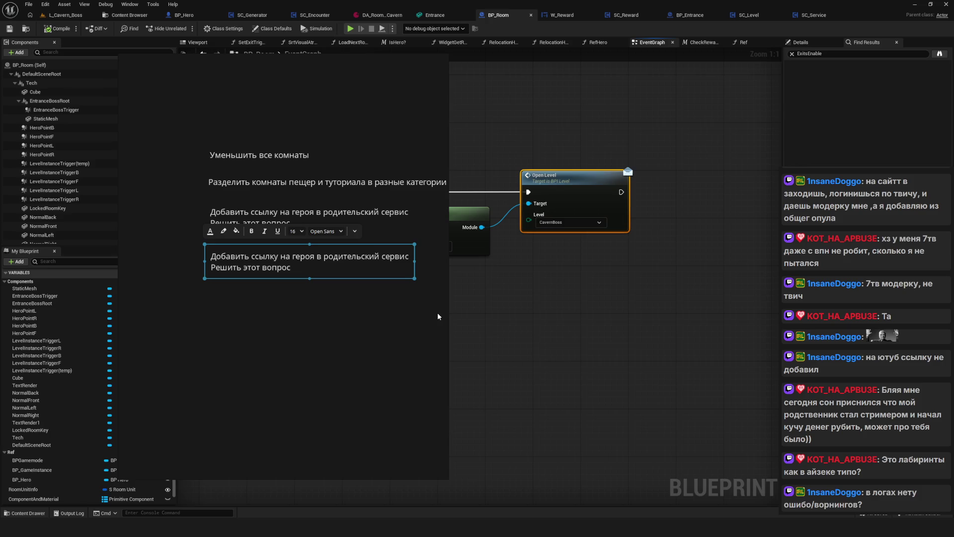
pyautogui.moveTo(258, 266); pyautogui.dragTo(261, 294)
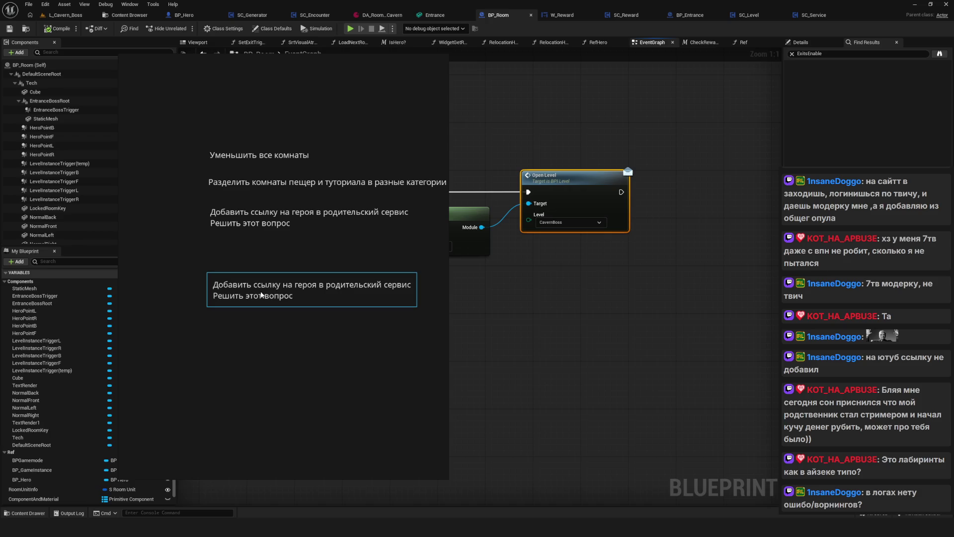
pyautogui.moveTo(261, 294); pyautogui.dragTo(259, 268)
# Finish the note as 'Сделать бэкап+Удалить все легаси из проекта'
pyautogui.doubleClick(265, 264)
pyautogui.write('С')
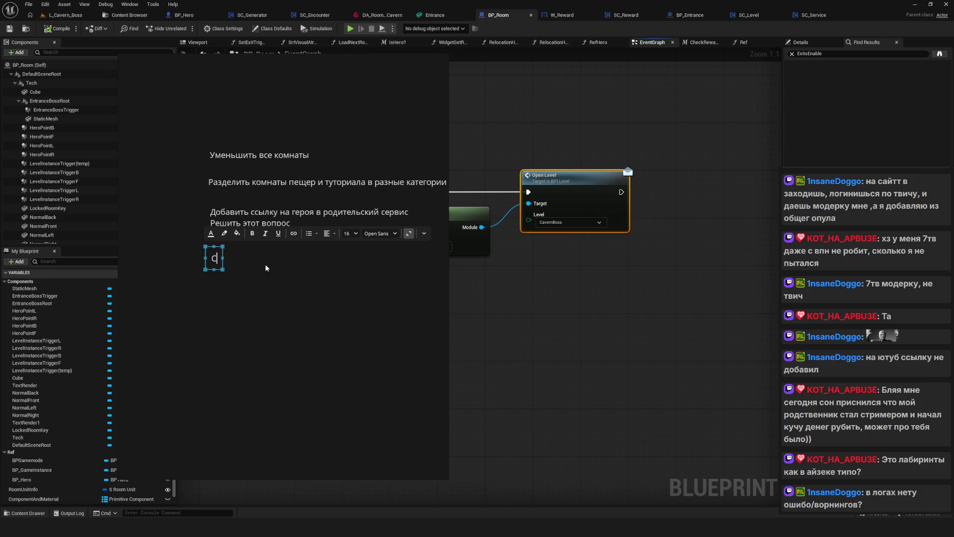
pyautogui.write('делать бэкап')
pyautogui.write('+Удал')
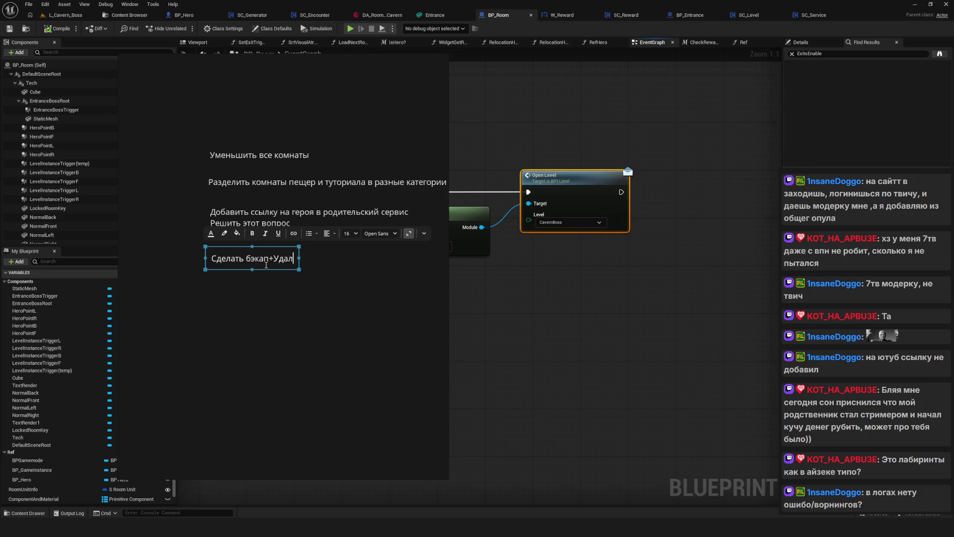
pyautogui.write('ить все лега')
pyautogui.write('си и')
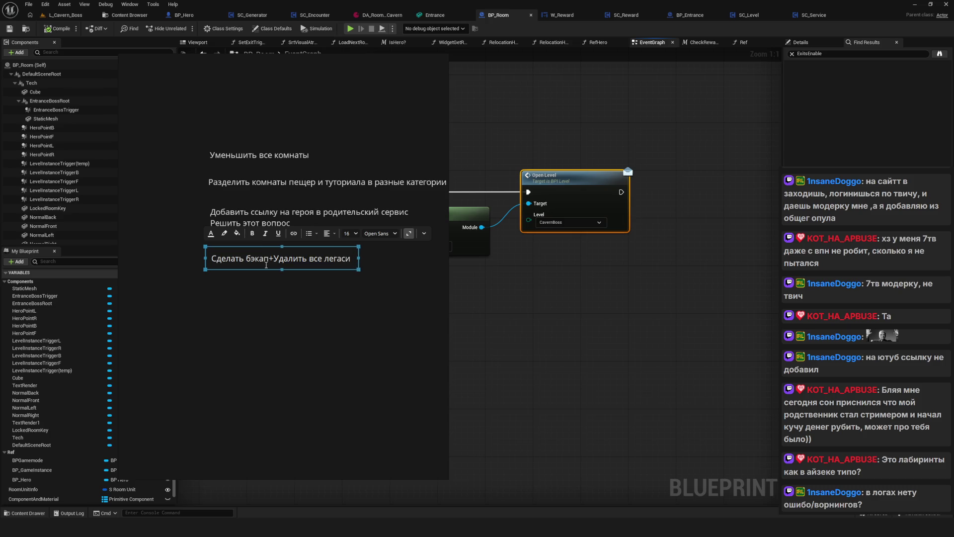
pyautogui.press('BackSpace')
pyautogui.write('з прое')
pyautogui.write('кта')
pyautogui.press('Escape')
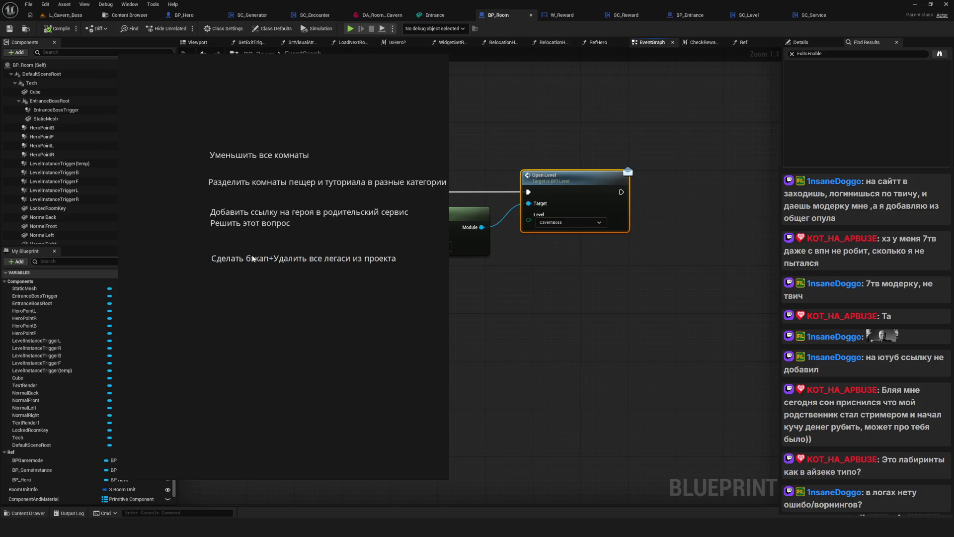
# Duplicate the backup note below it and retype the copy as 'Сбилдить проект'
pyautogui.hotkey('ctrl', 'c')
pyautogui.hotkey('ctrl', 'v')
pyautogui.moveTo(258, 292); pyautogui.dragTo(282, 293)
pyautogui.doubleClick(282, 293)
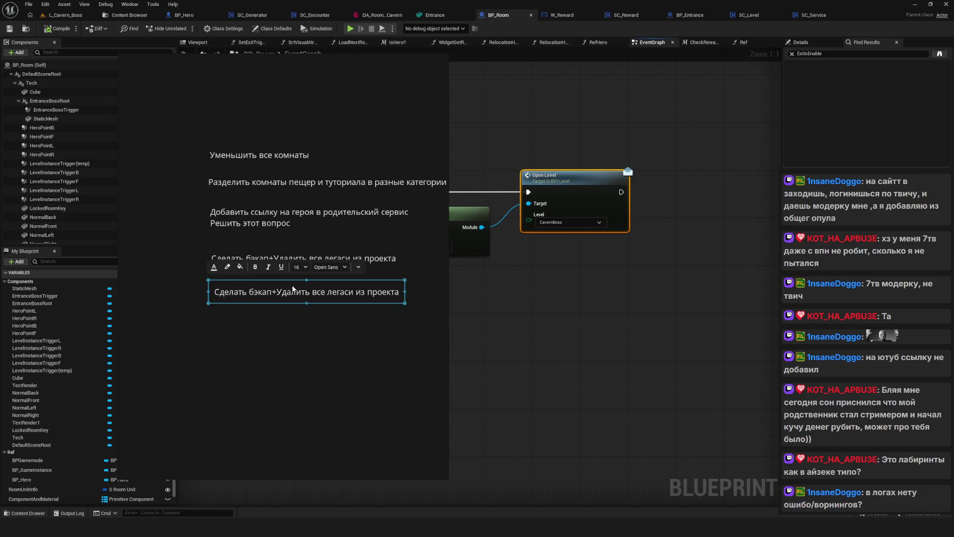
pyautogui.write('Сбил')
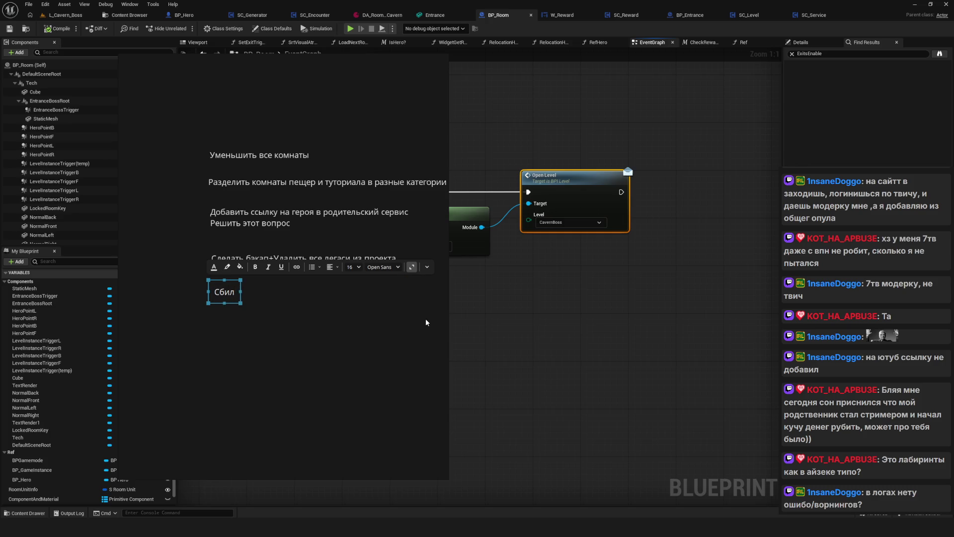
pyautogui.write('дить проект')
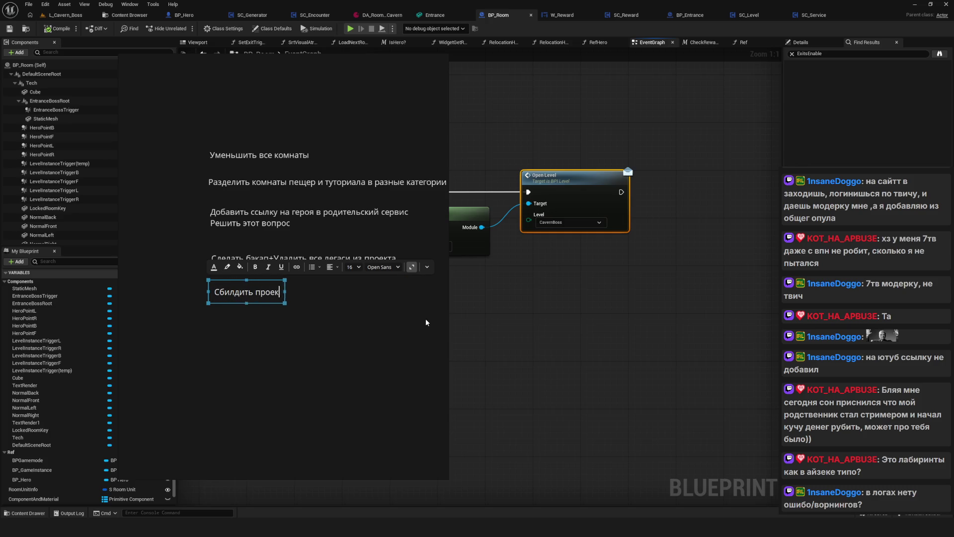
pyautogui.press('Escape')
# Place a copy of the Сбилдить проект note below it, deleting a misplaced extra copy
pyautogui.click(258, 292)
pyautogui.moveTo(252, 284)
pyautogui.mouseDown()
pyautogui.moveTo(209, 318)
pyautogui.moveTo(247, 365)
pyautogui.mouseUp()
pyautogui.press('Delete')
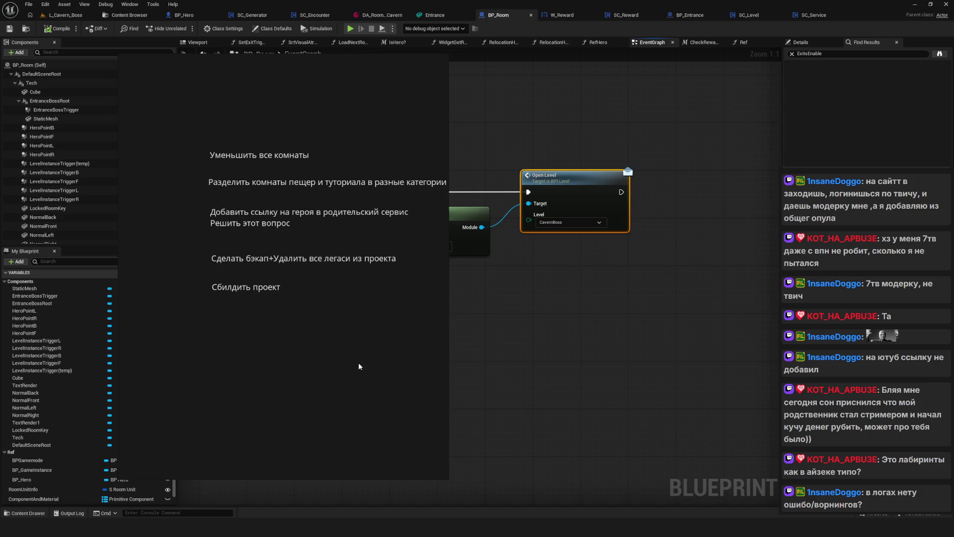
pyautogui.click(233, 287)
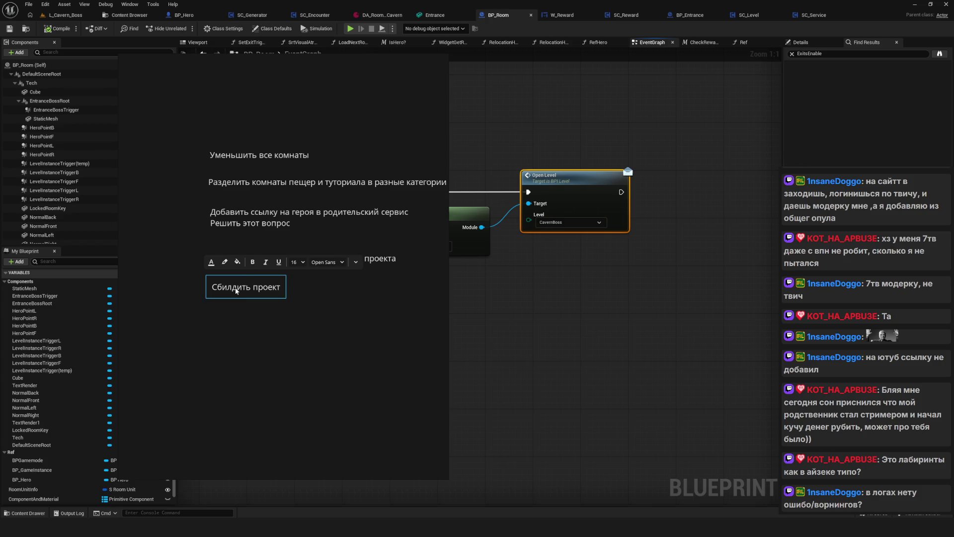
pyautogui.moveTo(216, 281)
pyautogui.mouseDown()
pyautogui.moveTo(205, 341)
pyautogui.moveTo(218, 326)
pyautogui.mouseUp()
# Retype the copy as 'Навести порядок в энвайромент иерархиях', align it, and save the board
pyautogui.doubleClick(246, 333)
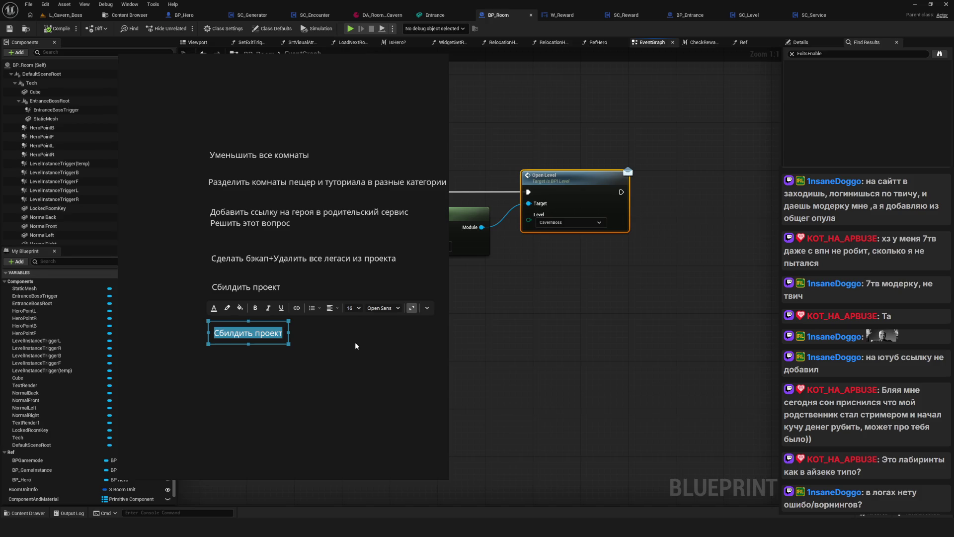
pyautogui.write('Навести порялд')
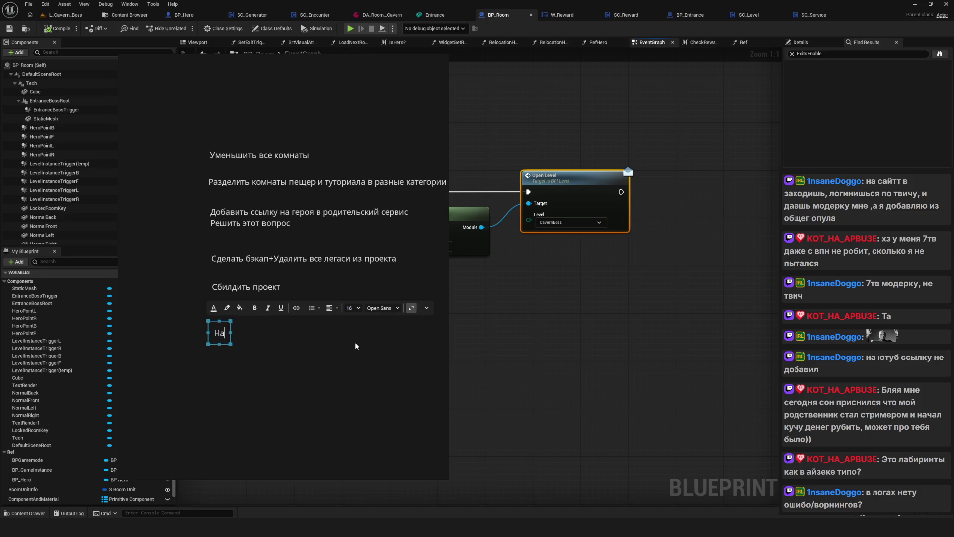
pyautogui.press('BackSpace')
pyautogui.press('BackSpace')
pyautogui.write('док в ')
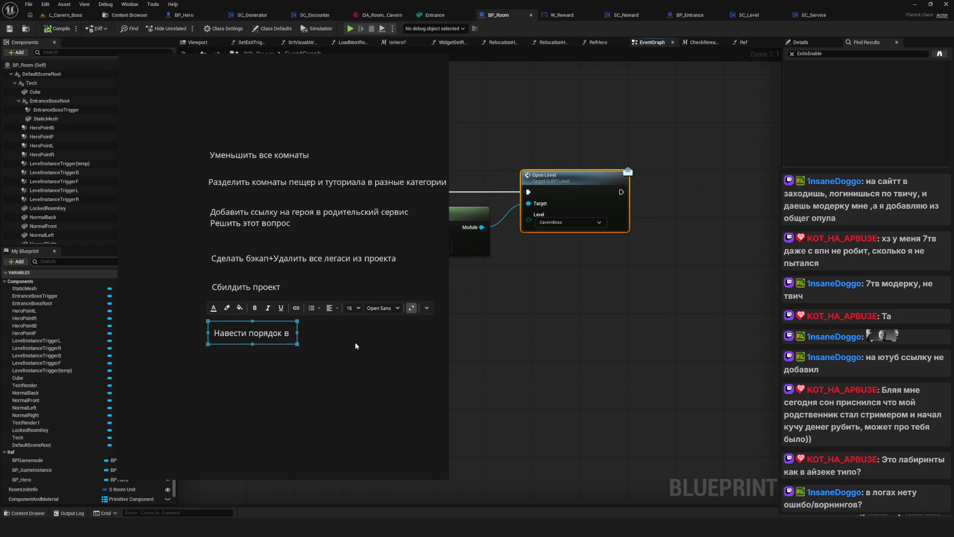
pyautogui.write('энвайромент')
pyautogui.write(' иерар')
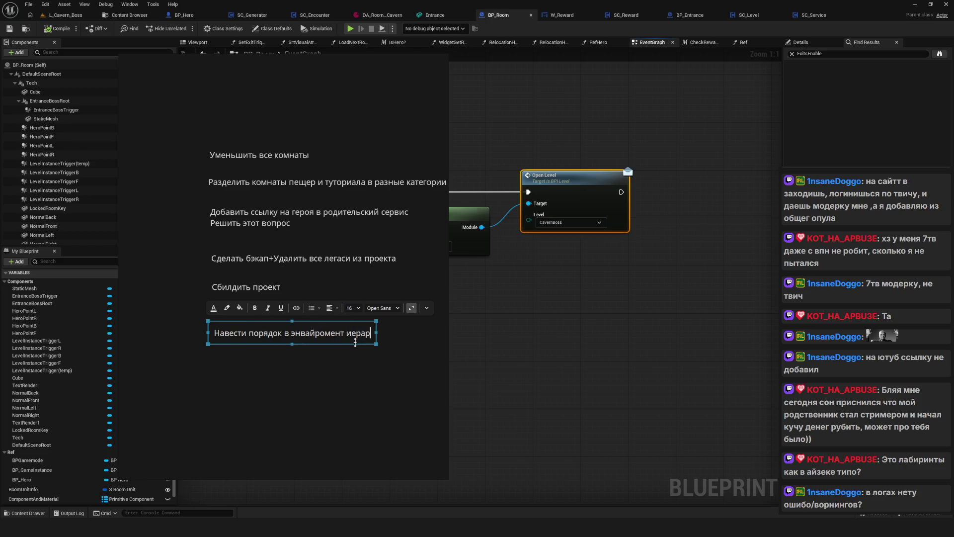
pyautogui.write('хиях')
pyautogui.press('Return')
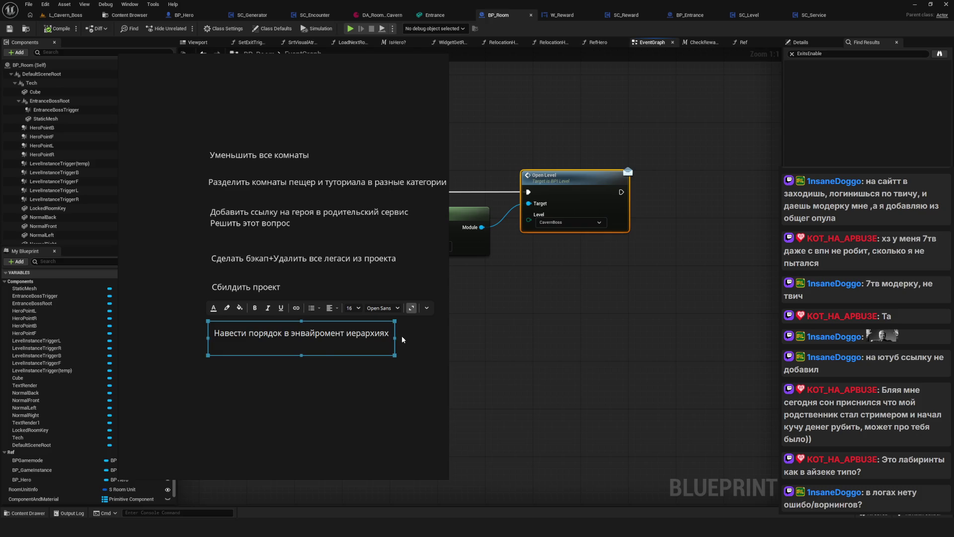
pyautogui.press('BackSpace')
pyautogui.click(274, 401)
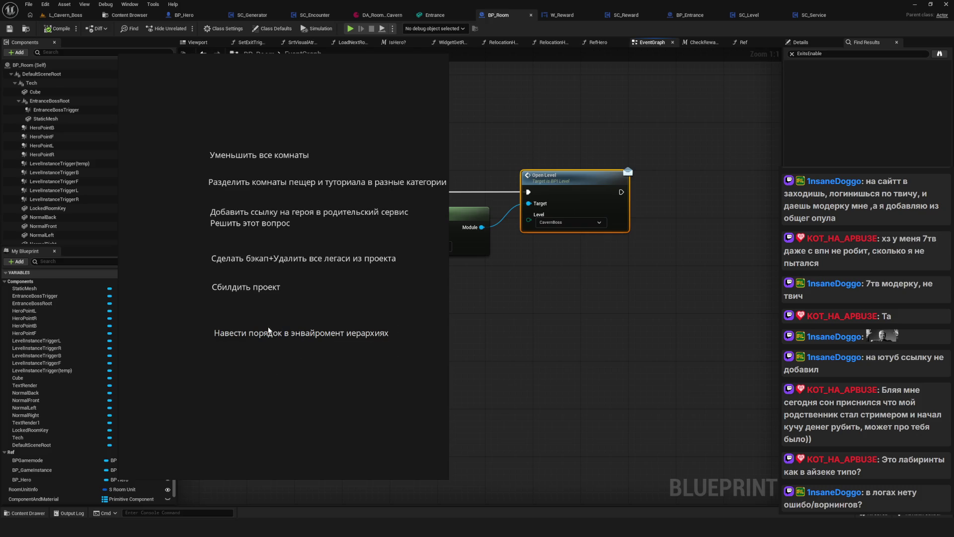
pyautogui.moveTo(268, 330); pyautogui.dragTo(265, 316)
pyautogui.hotkey('ctrl', 's')
# Back in Unreal, launch the game preview, start a new game and maximize the window
pyautogui.click(401, 381)
pyautogui.hotkey('alt', 'Tab')
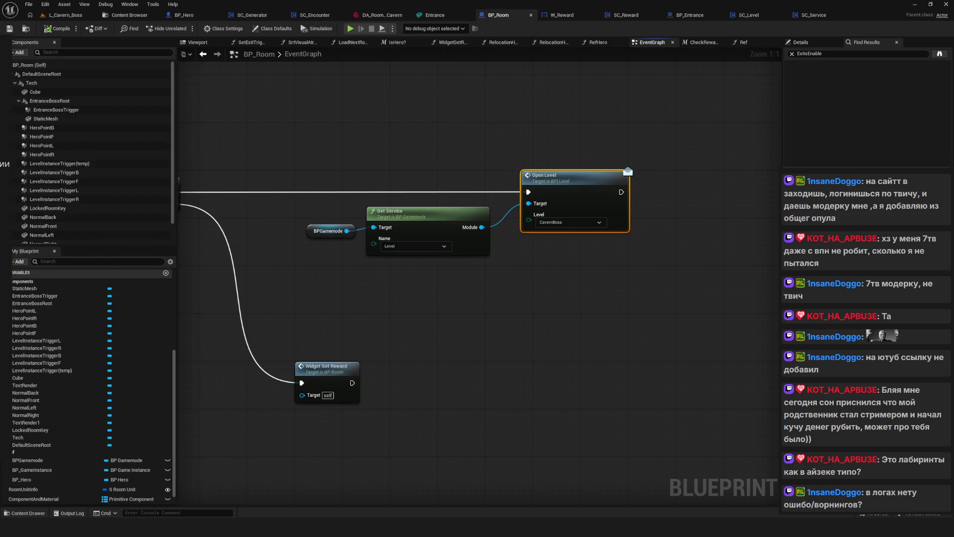
pyautogui.moveTo(339, 188); pyautogui.dragTo(370, 187)
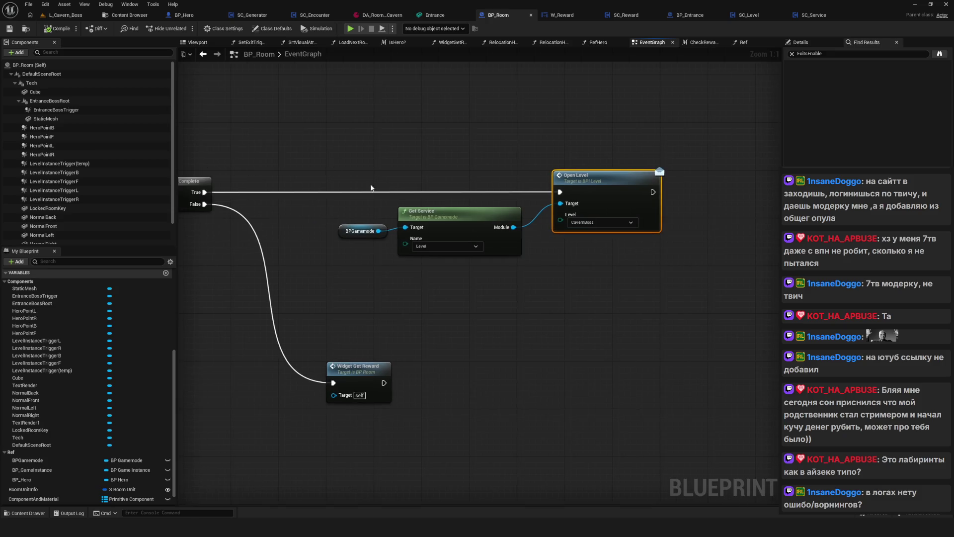
pyautogui.click(350, 28)
pyautogui.click(487, 228)
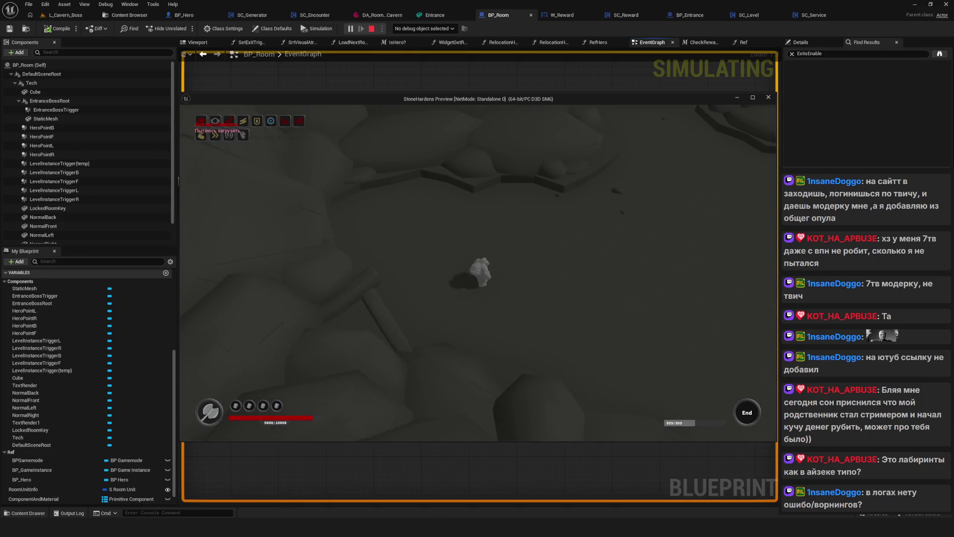
pyautogui.click(753, 98)
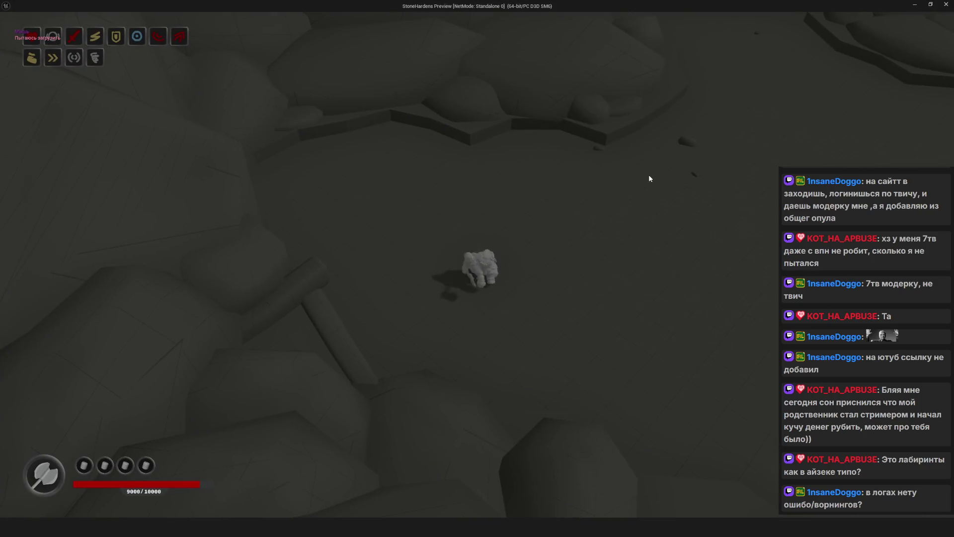
# Walk the hero past Entrance Foothill onto the Entrance Cavern plaque to load the cavern
pyautogui.press('w')
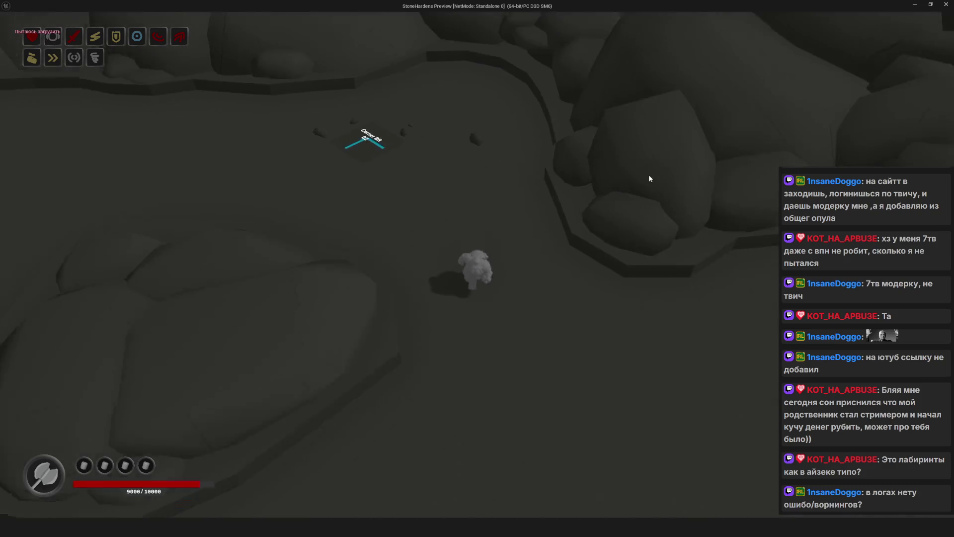
pyautogui.press('w')
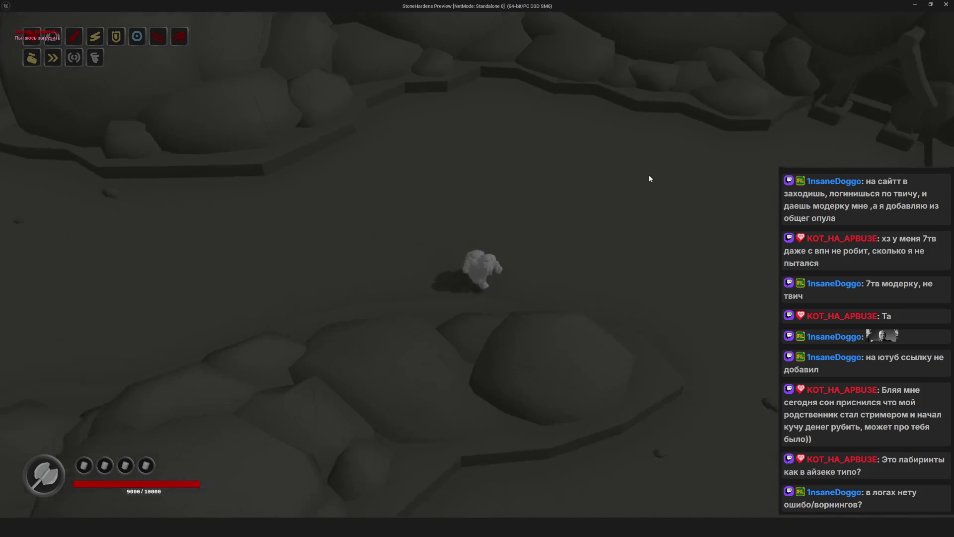
pyautogui.press('w')
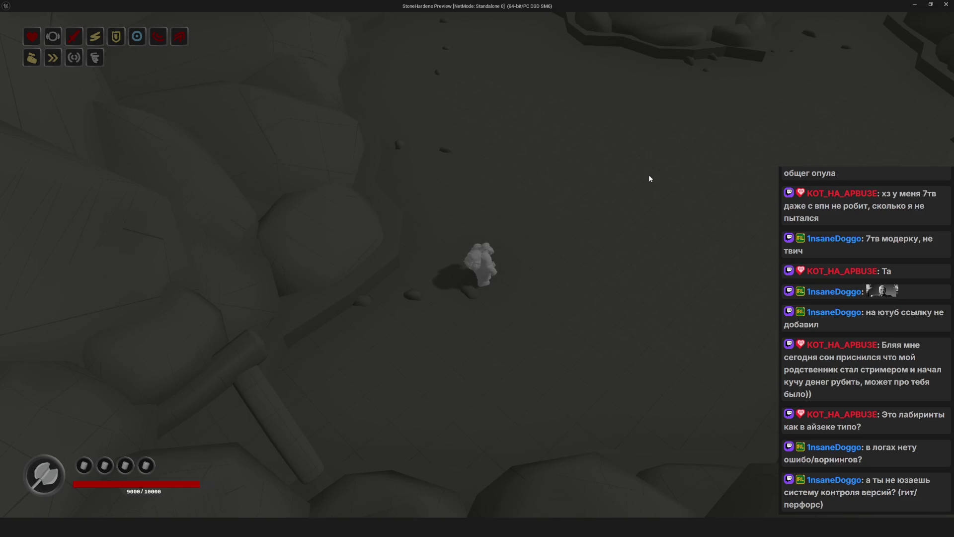
pyautogui.press('w')
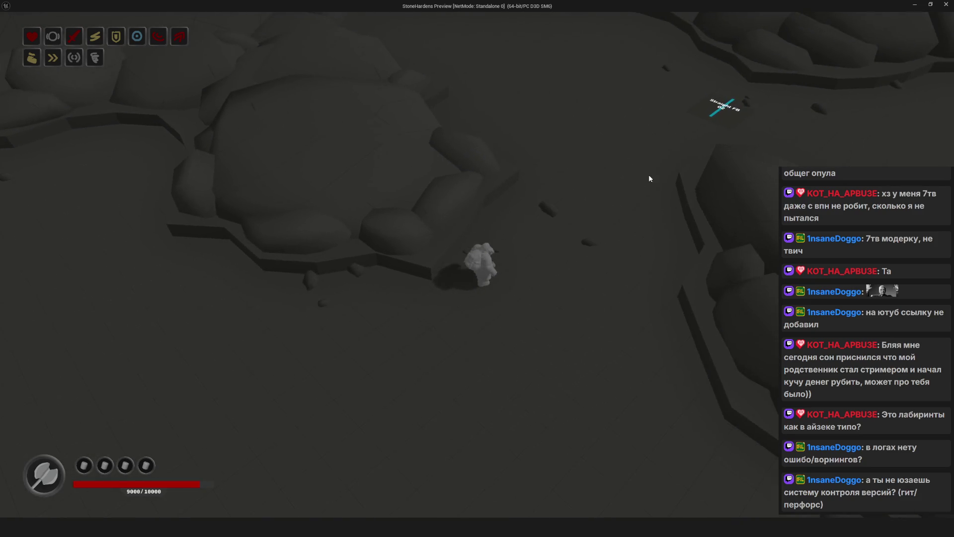
pyautogui.press('w')
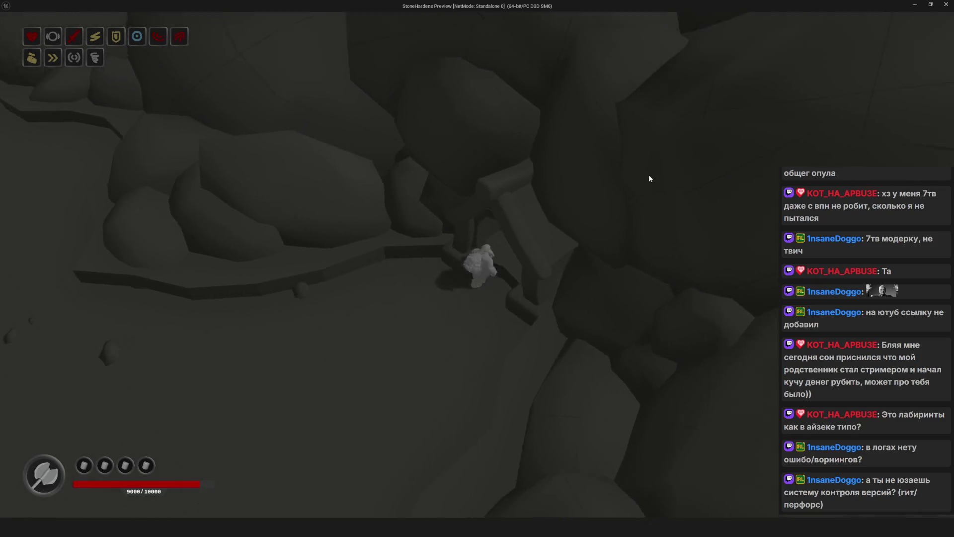
pyautogui.press('w')
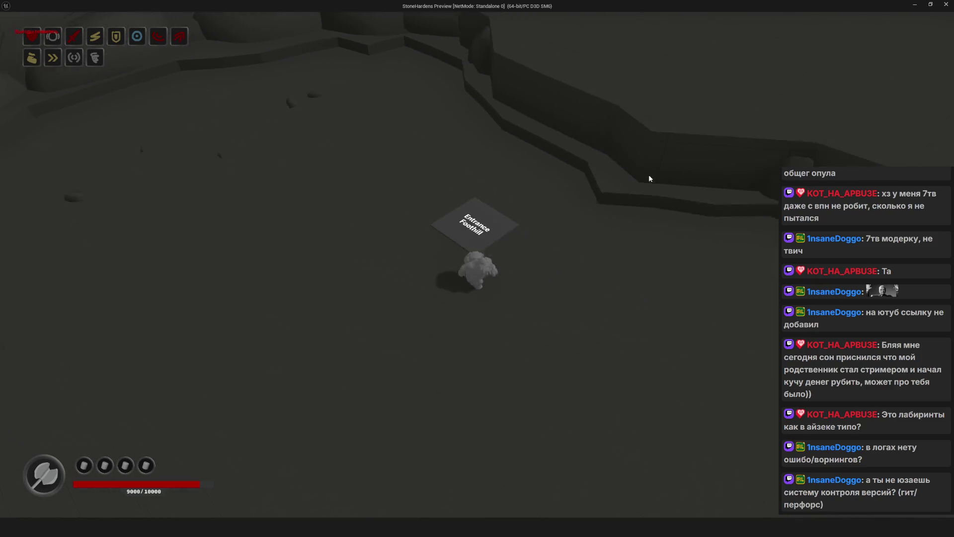
pyautogui.press('w')
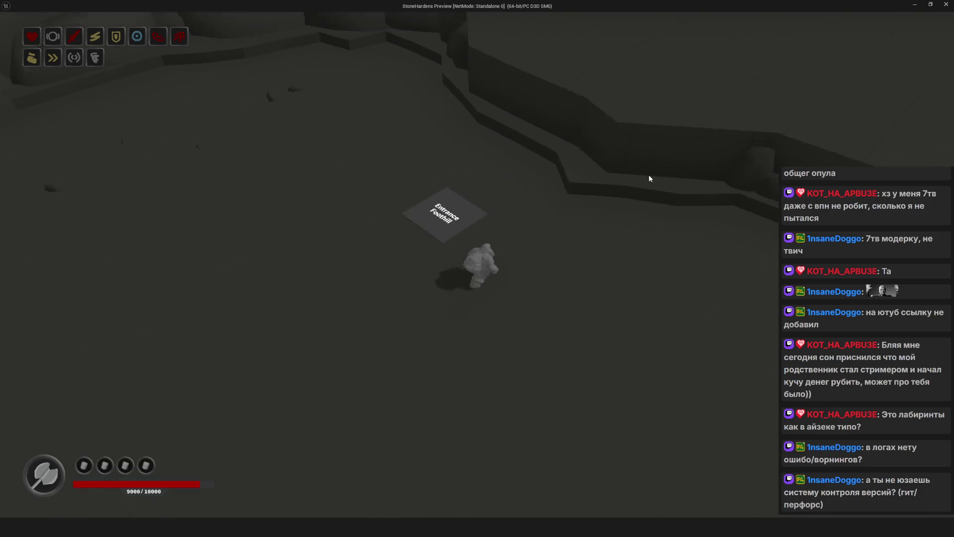
pyautogui.press('w')
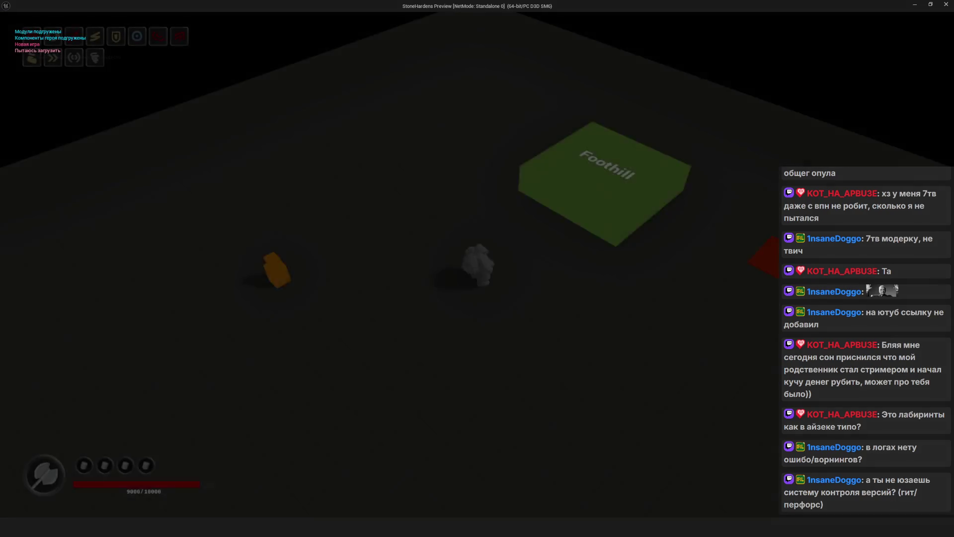
pyautogui.press('d')
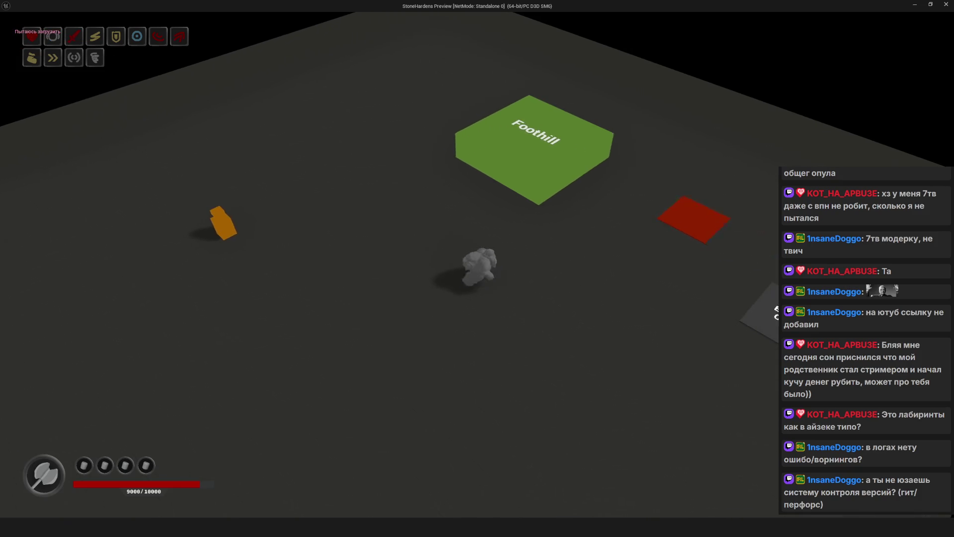
pyautogui.press('d')
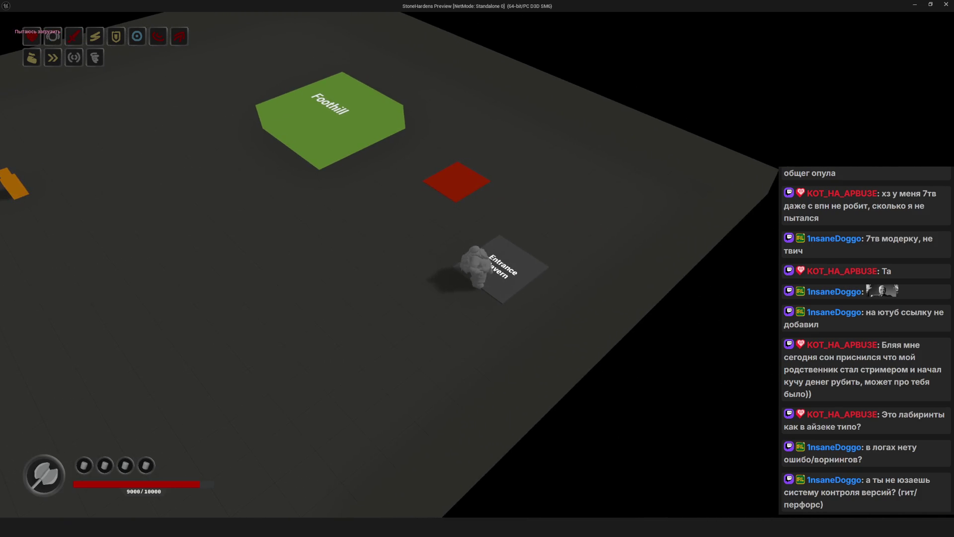
# Walk through the first cavern room, complete it, take the reward and continue
pyautogui.press('w')
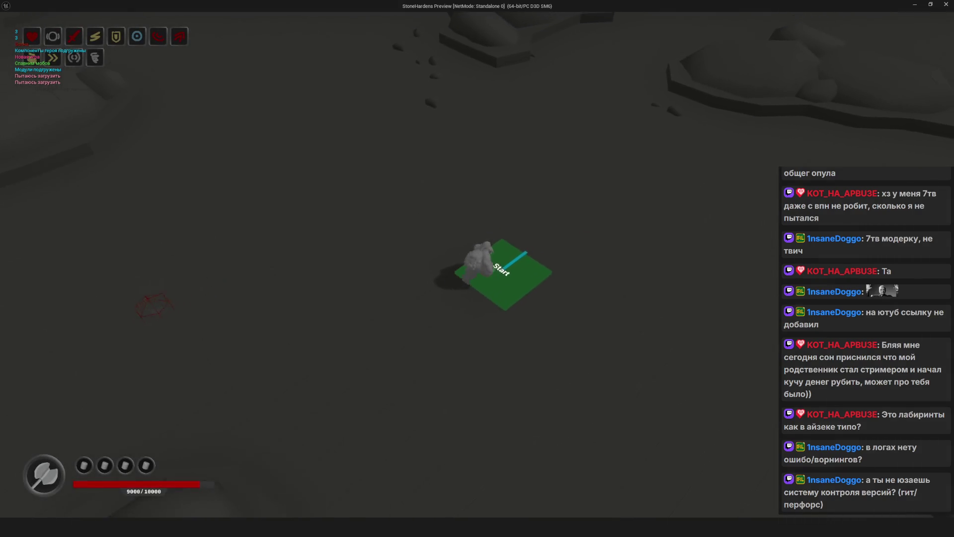
pyautogui.press('w')
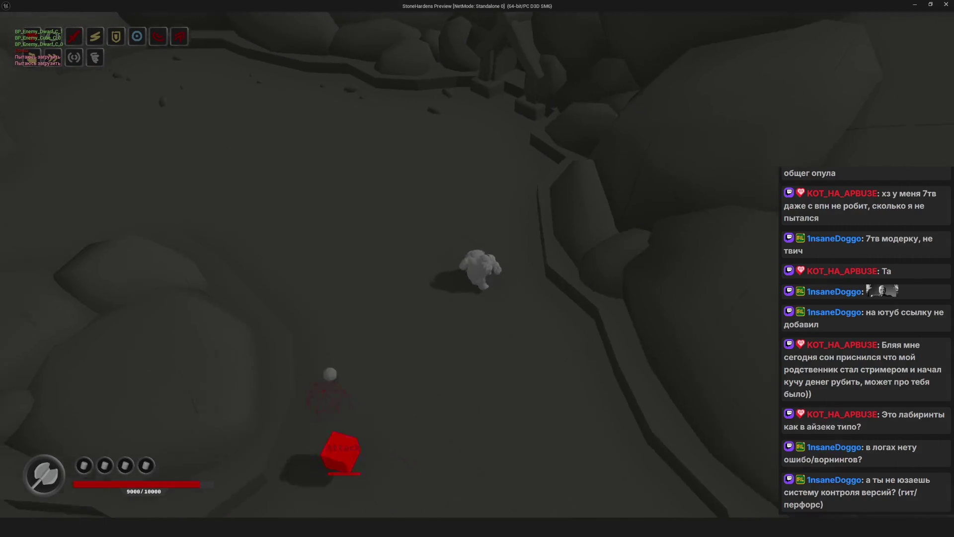
pyautogui.press('a')
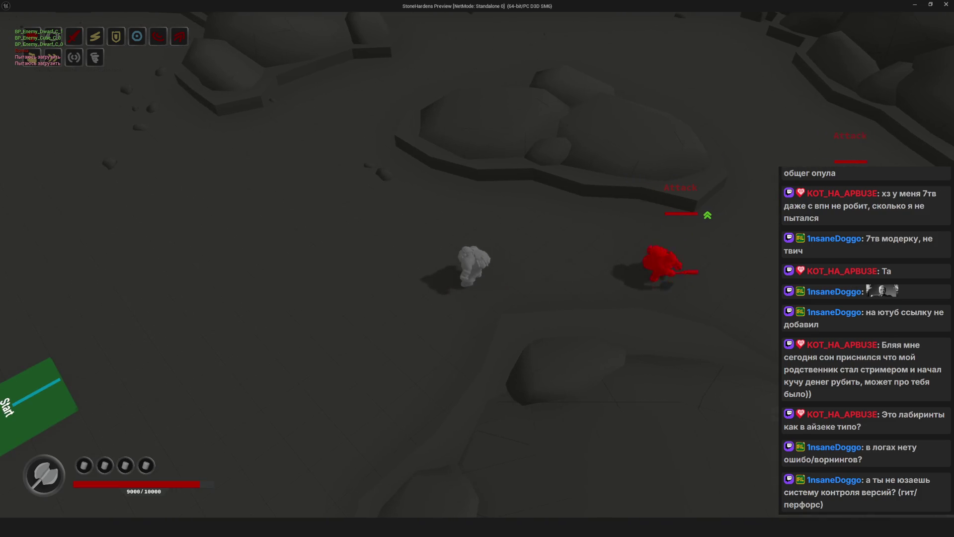
pyautogui.press('a')
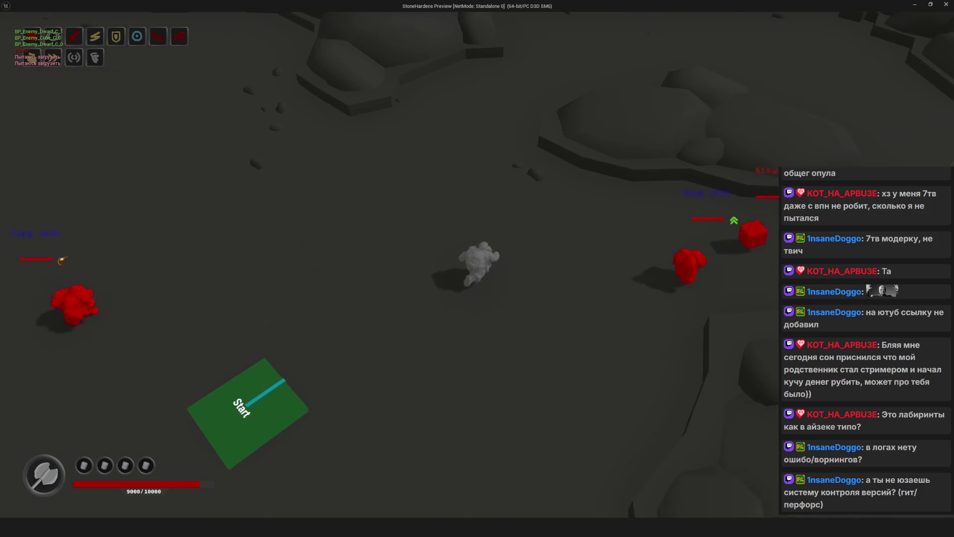
pyautogui.press('d')
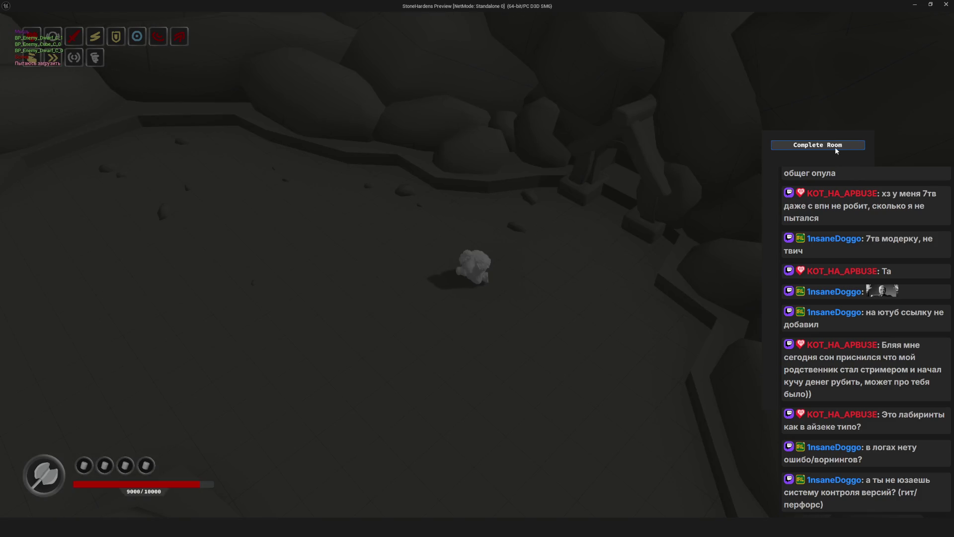
pyautogui.click(834, 148)
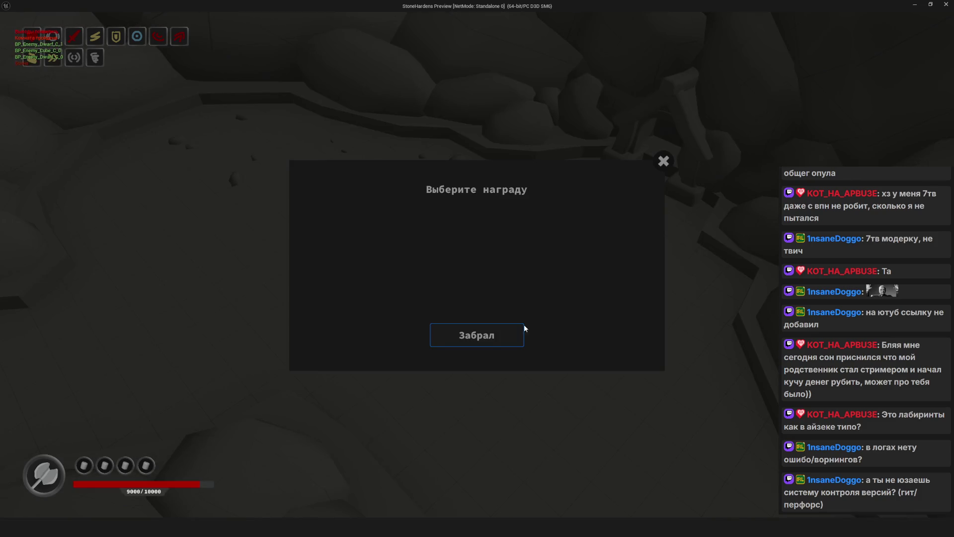
pyautogui.click(521, 329)
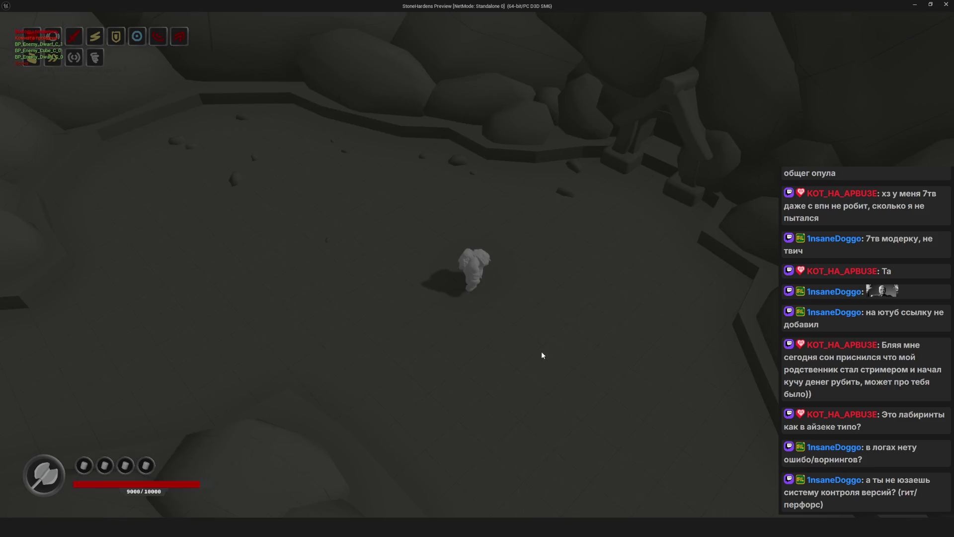
pyautogui.click(575, 301)
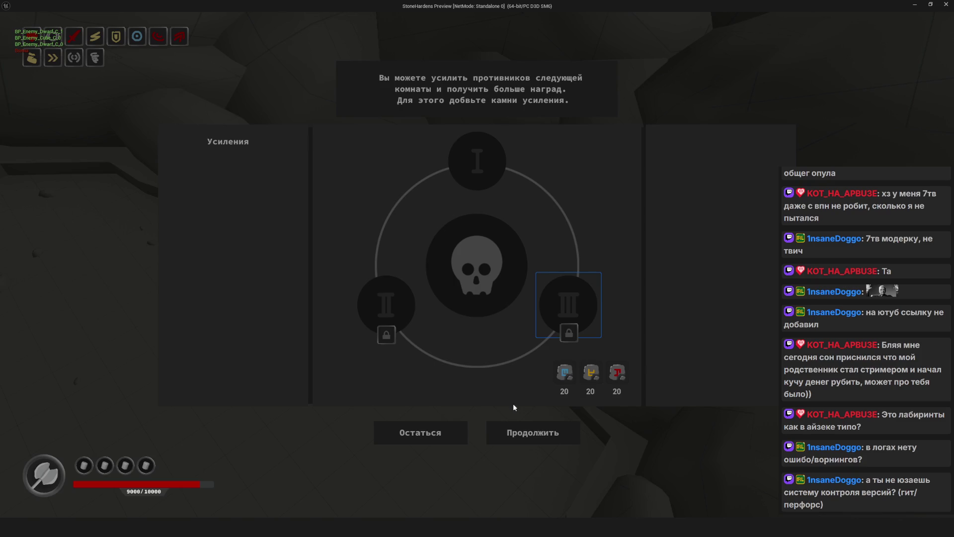
pyautogui.click(517, 431)
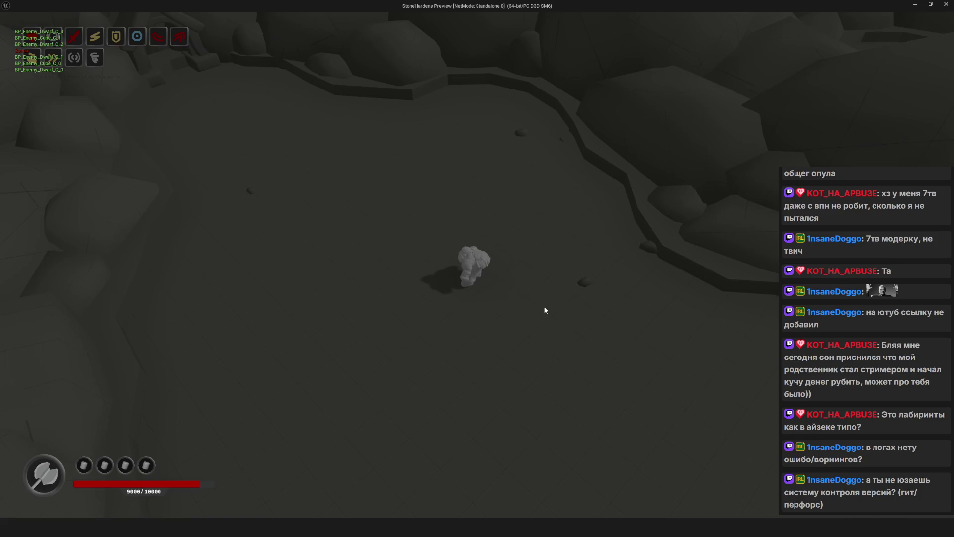
# Complete the second room, claim its reward and move on
pyautogui.click(545, 310)
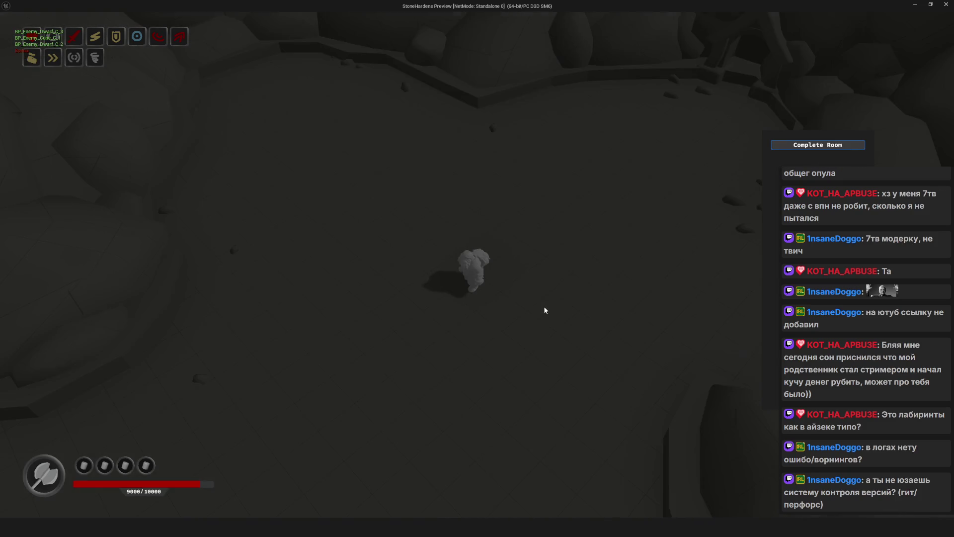
pyautogui.click(788, 145)
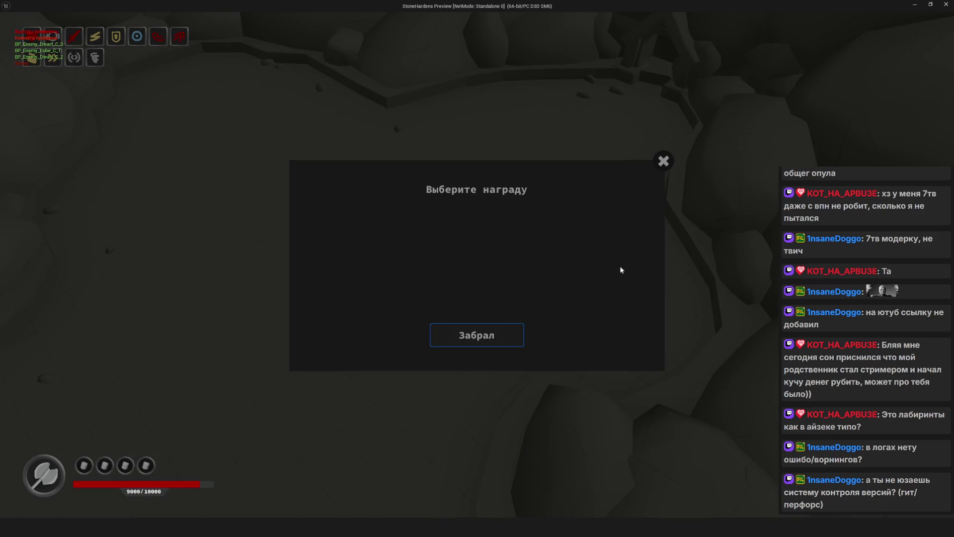
pyautogui.click(518, 329)
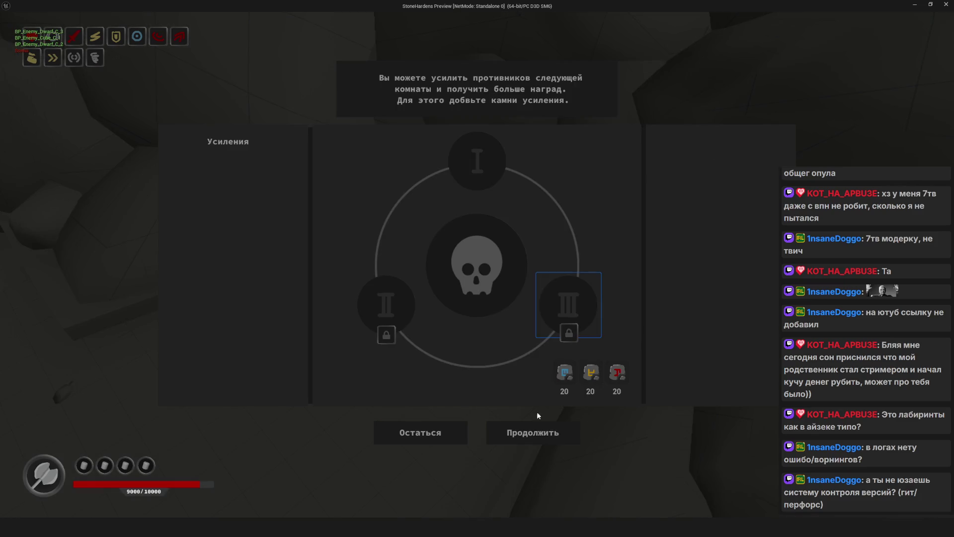
pyautogui.click(536, 431)
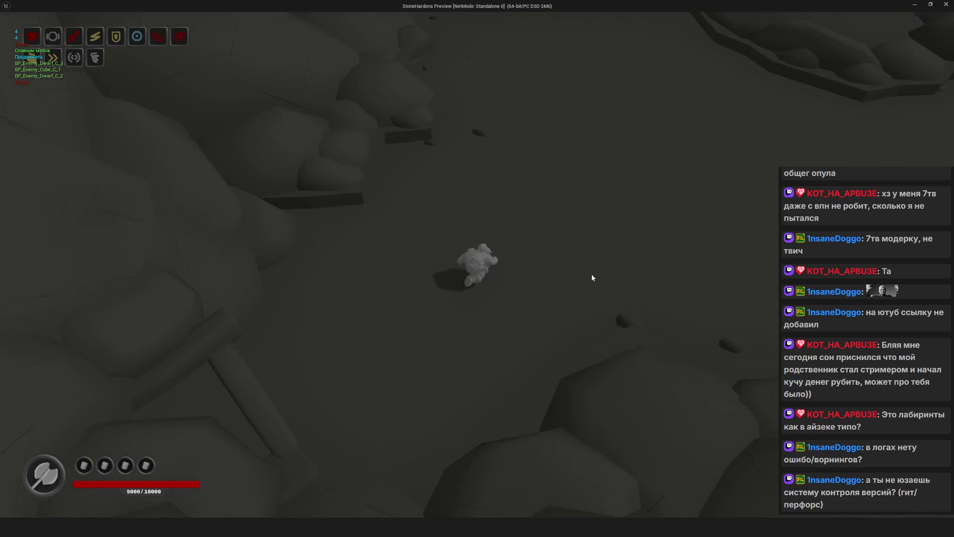
# Walk across the third room, complete it, take the reward and continue
pyautogui.press('d')
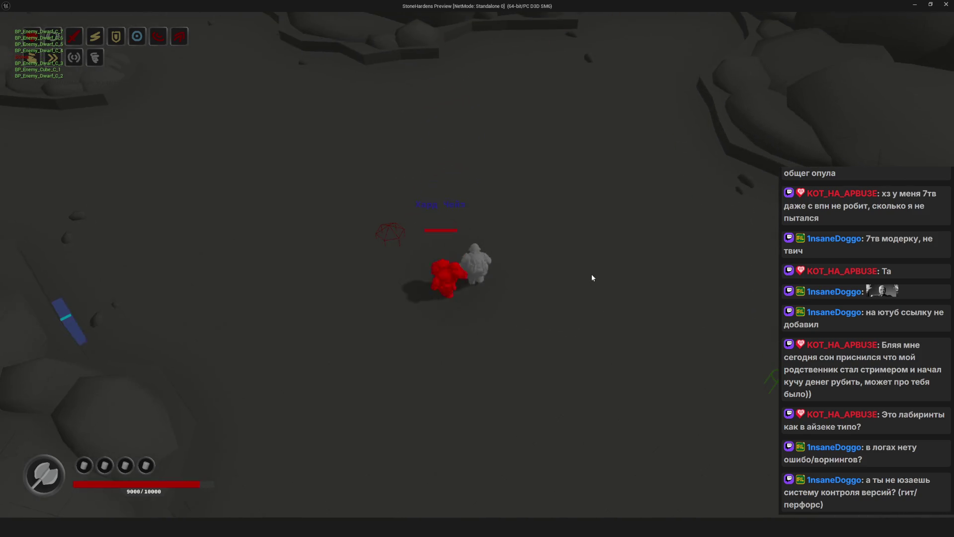
pyautogui.press('a')
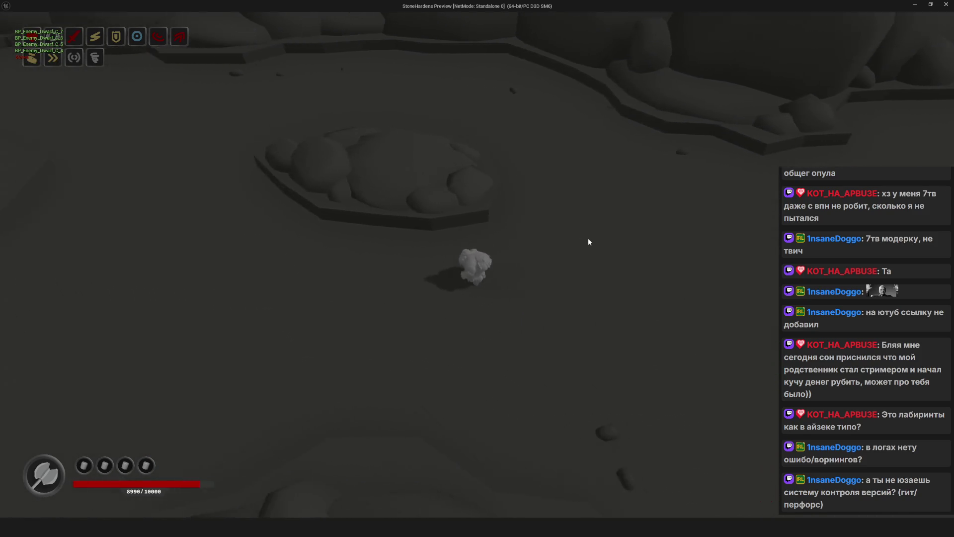
pyautogui.press('w')
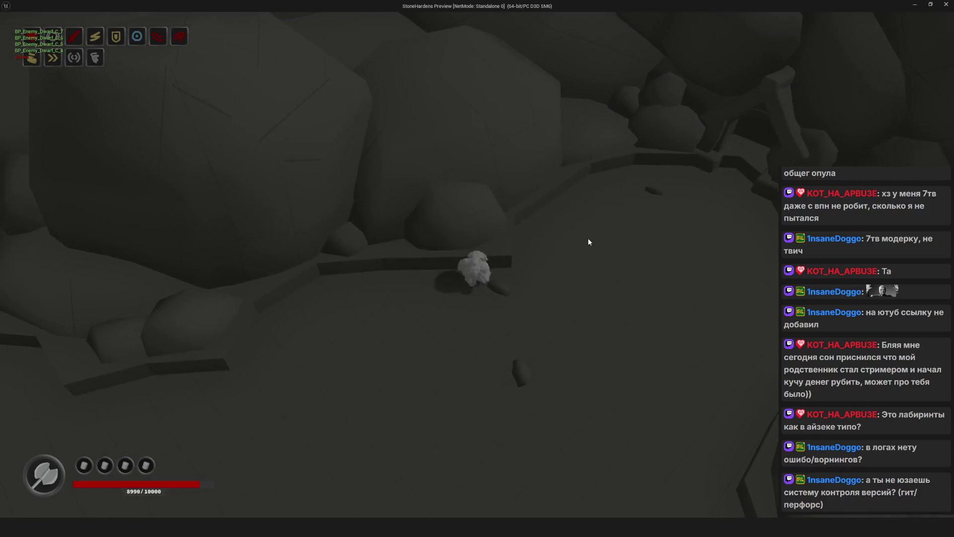
pyautogui.press('a')
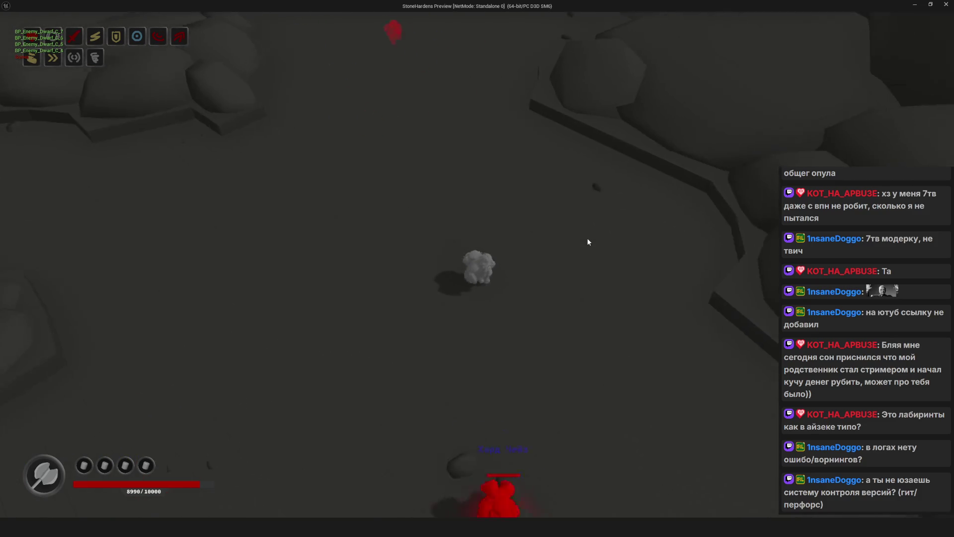
pyautogui.press('a')
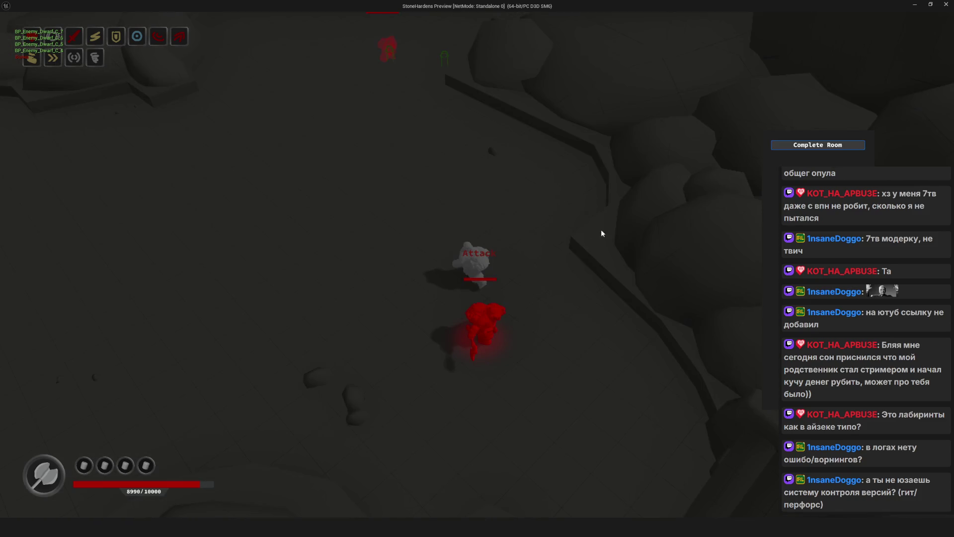
pyautogui.click(818, 149)
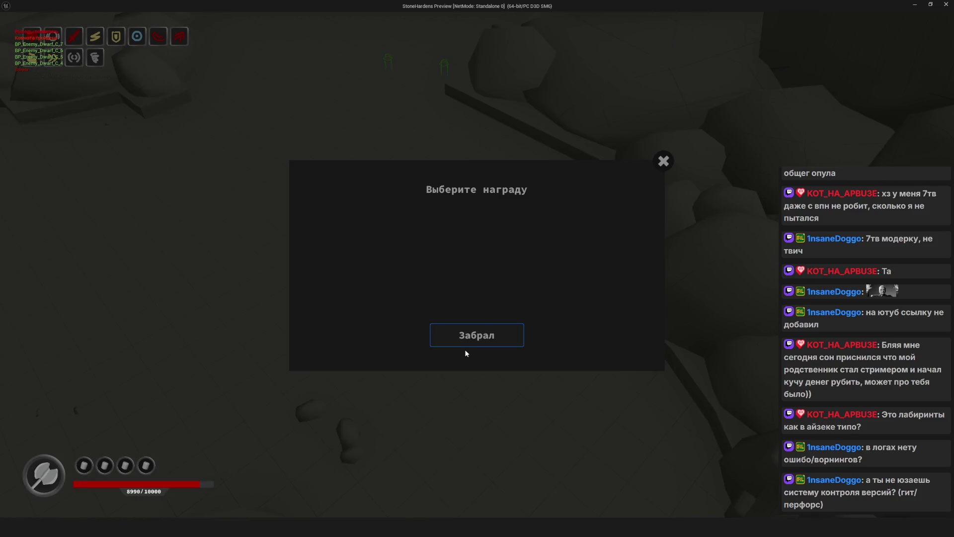
pyautogui.click(468, 335)
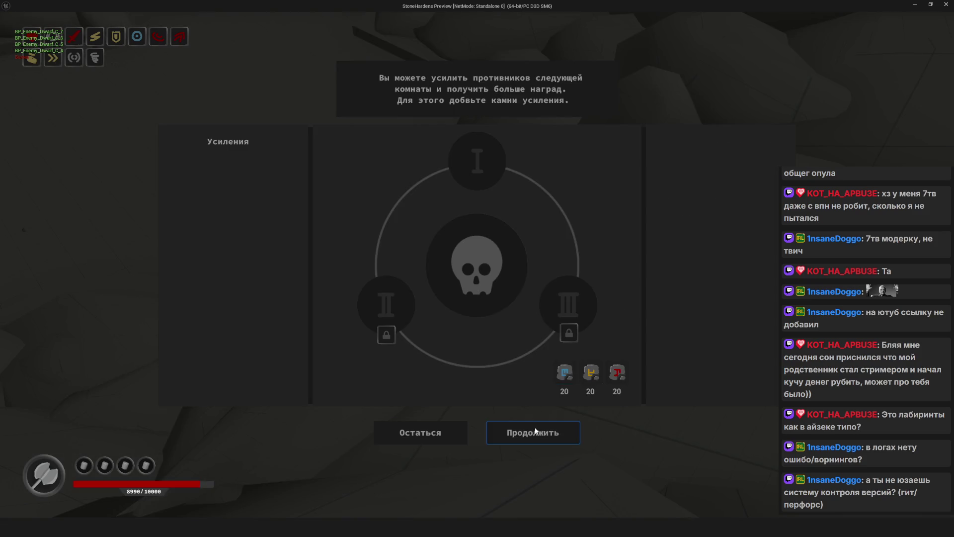
pyautogui.click(545, 432)
# Complete the fourth room and continue to the next one
pyautogui.press('w')
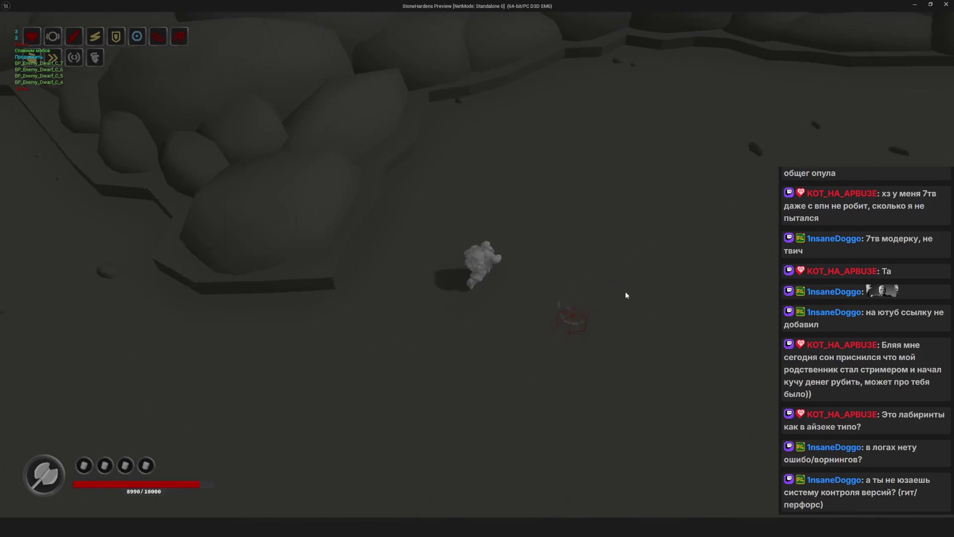
pyautogui.press('s')
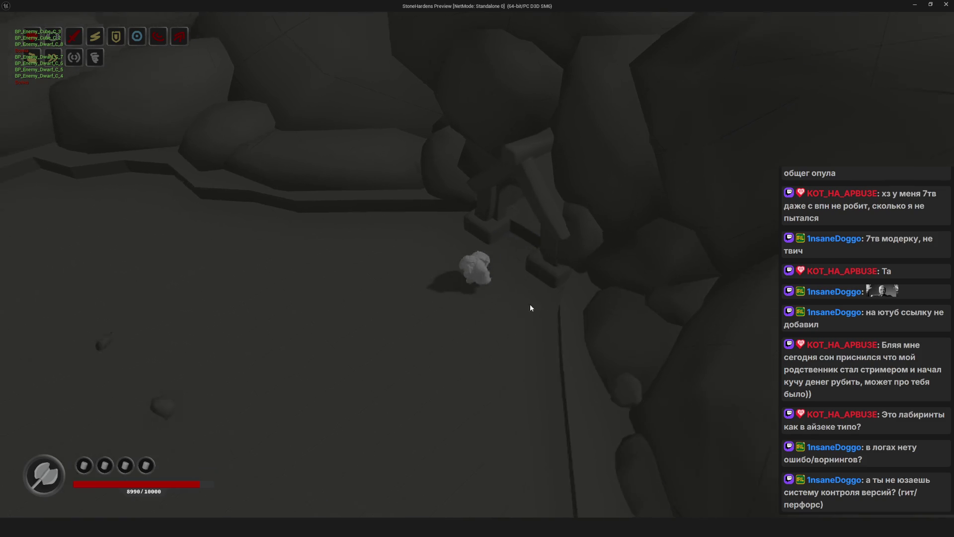
pyautogui.press('w')
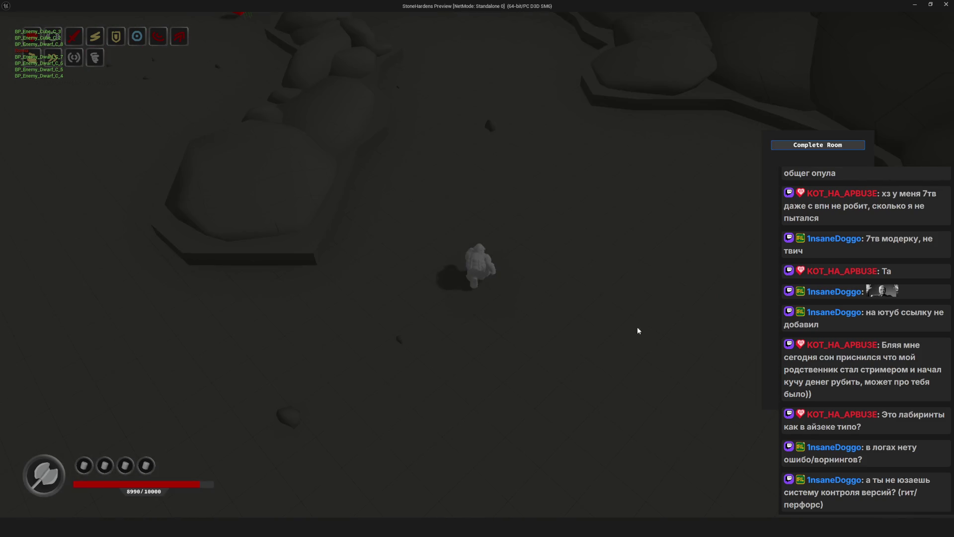
pyautogui.click(803, 144)
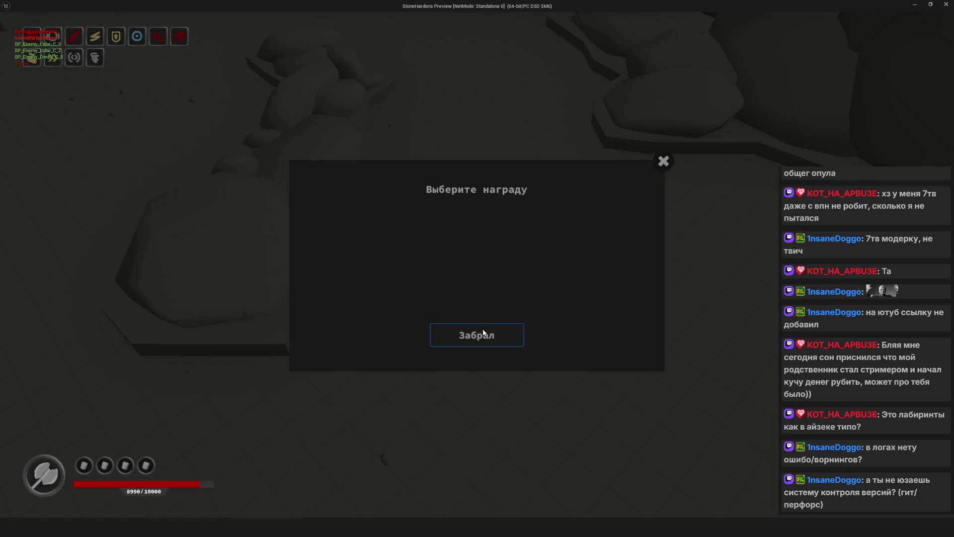
pyautogui.press('w')
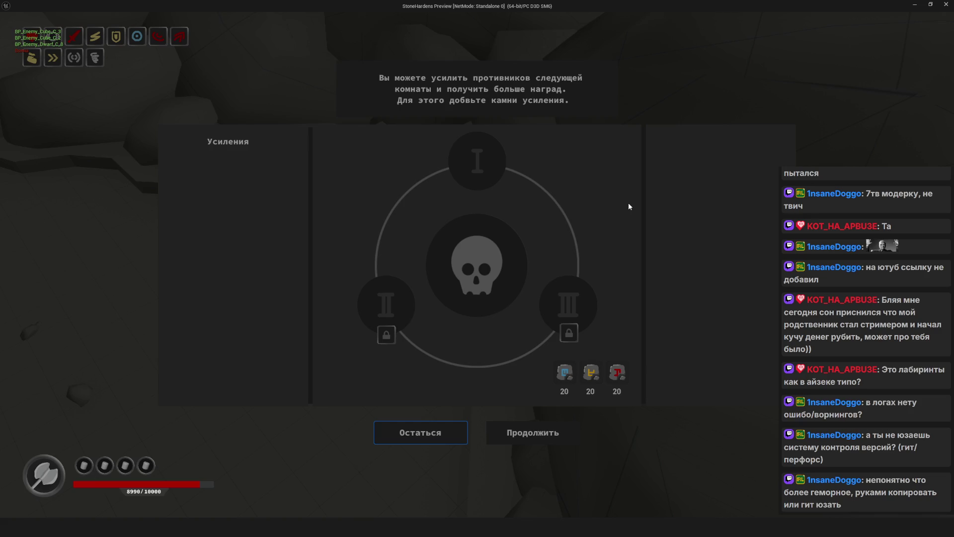
pyautogui.click(525, 427)
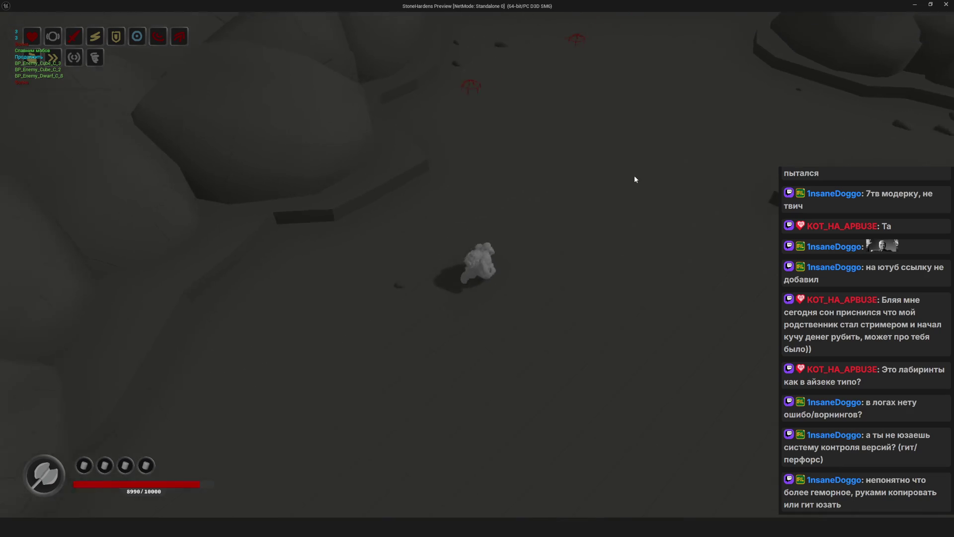
# Walk past the Corner BL marker into the fifth room and complete it
pyautogui.press('w')
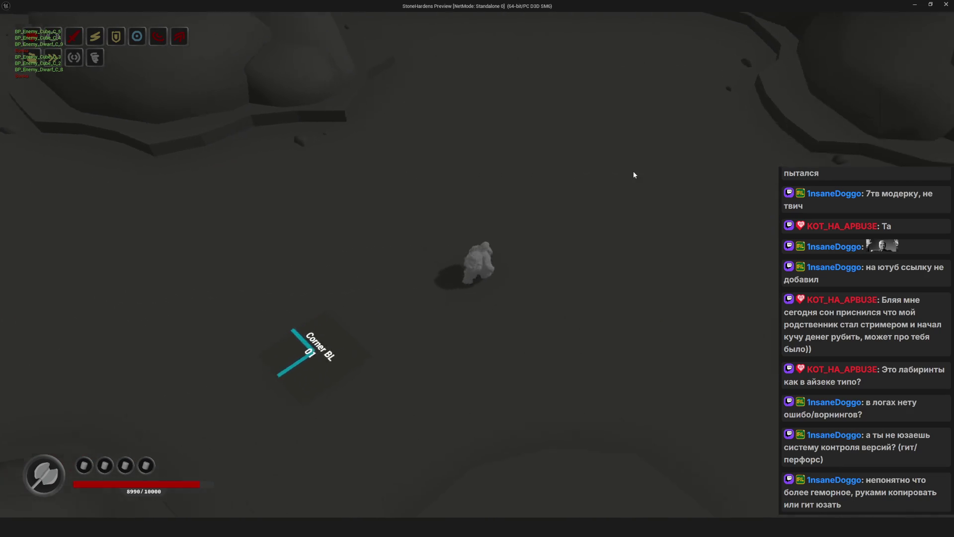
pyautogui.press('w')
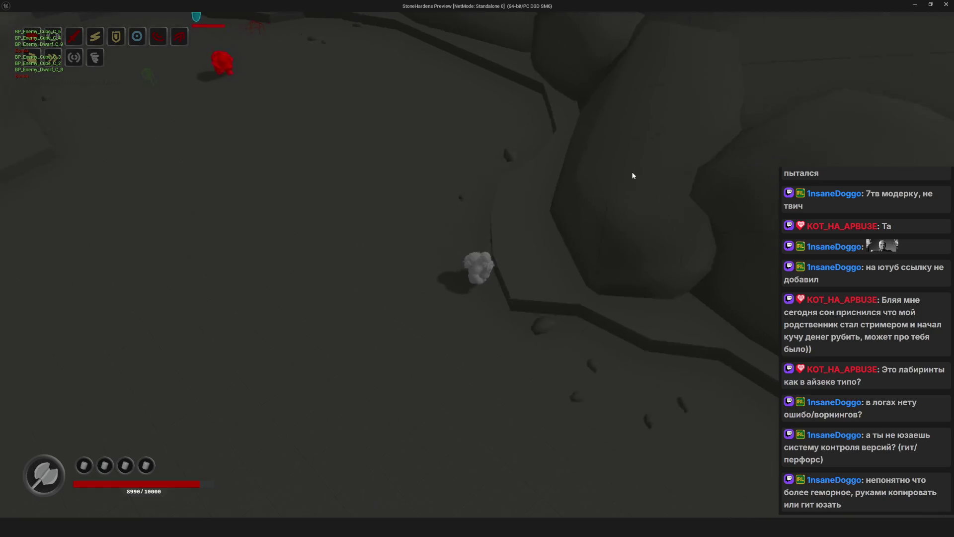
pyautogui.press('w')
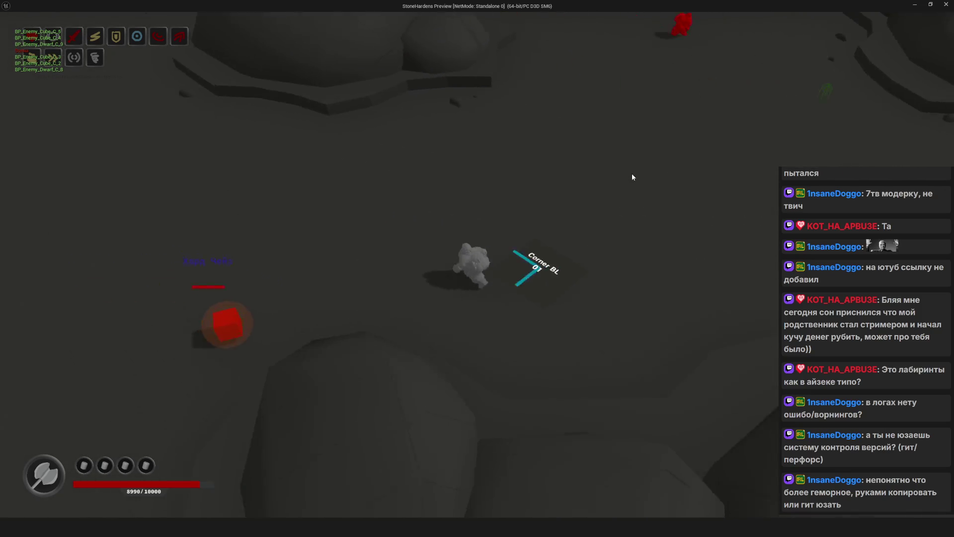
pyautogui.press('w')
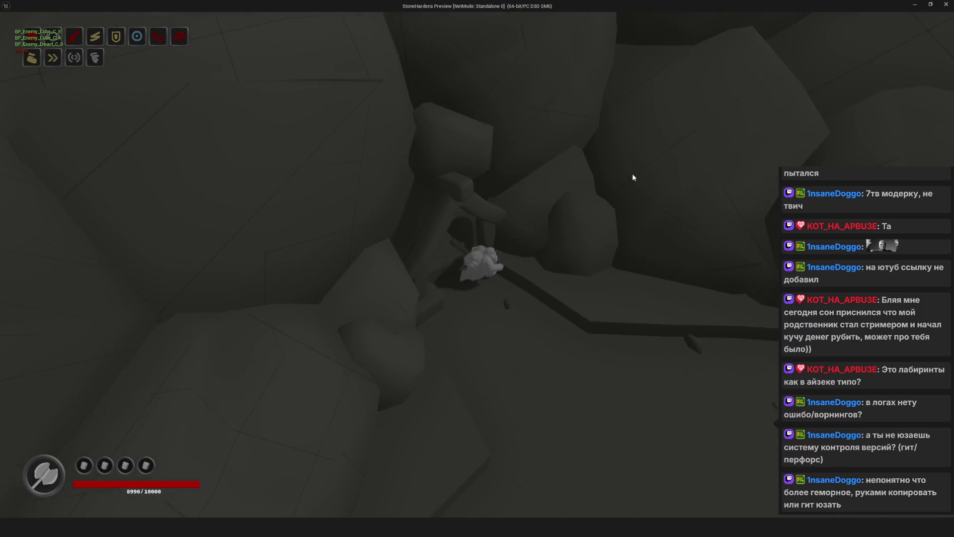
pyautogui.press('w')
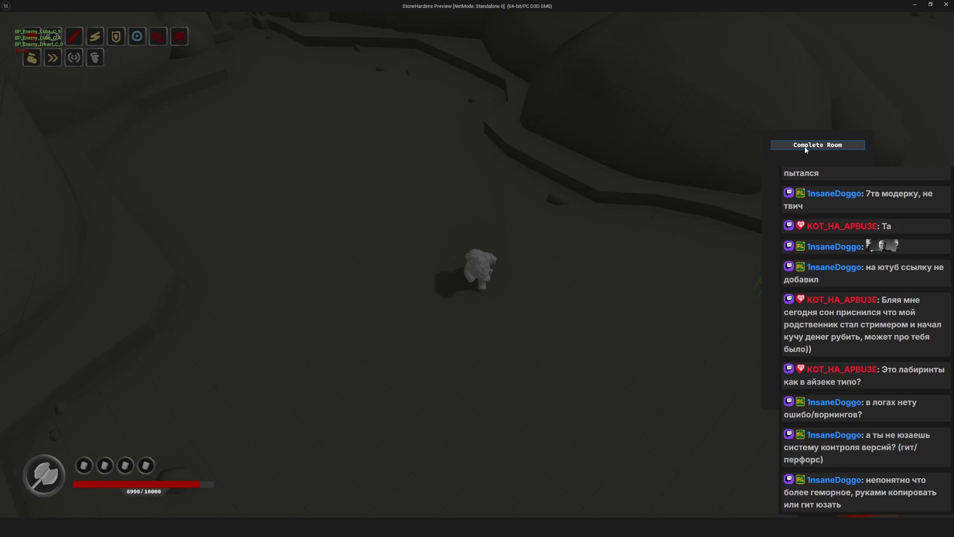
pyautogui.click(806, 148)
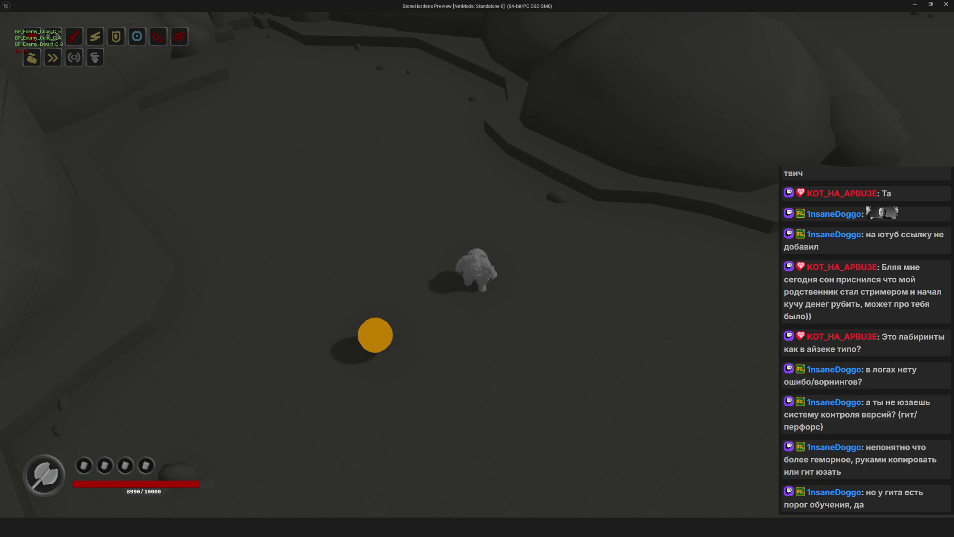
# Browse Explorer up to Яндекс.Диск and Локальный Диск (D:), open a Home tab, then switch windows
pyautogui.hotkey('alt', 'Tab')
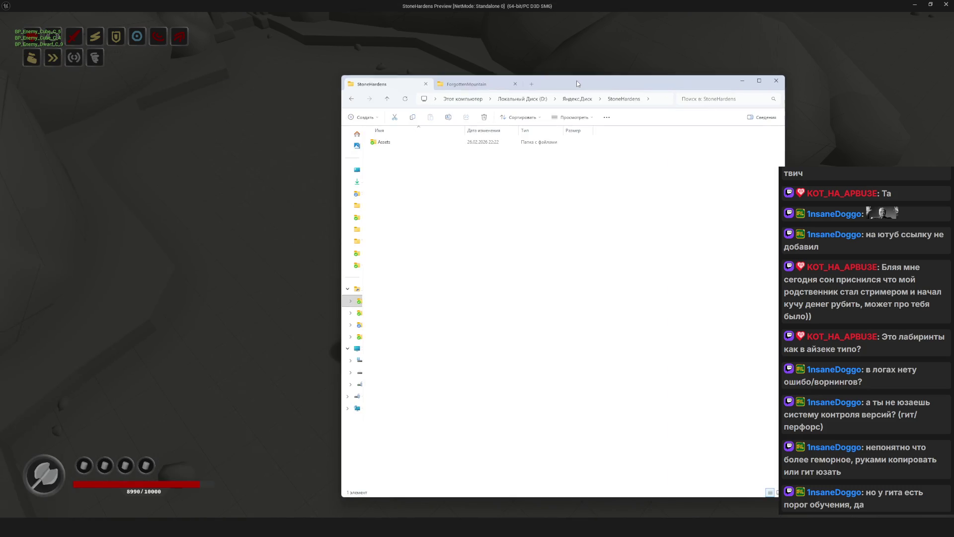
pyautogui.click(570, 99)
pyautogui.moveTo(579, 87); pyautogui.dragTo(513, 86)
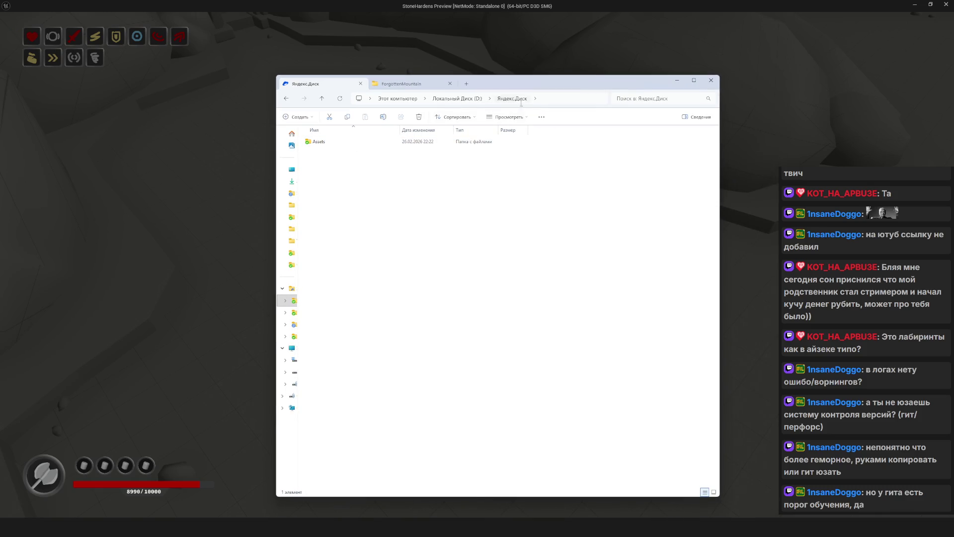
pyautogui.click(466, 99)
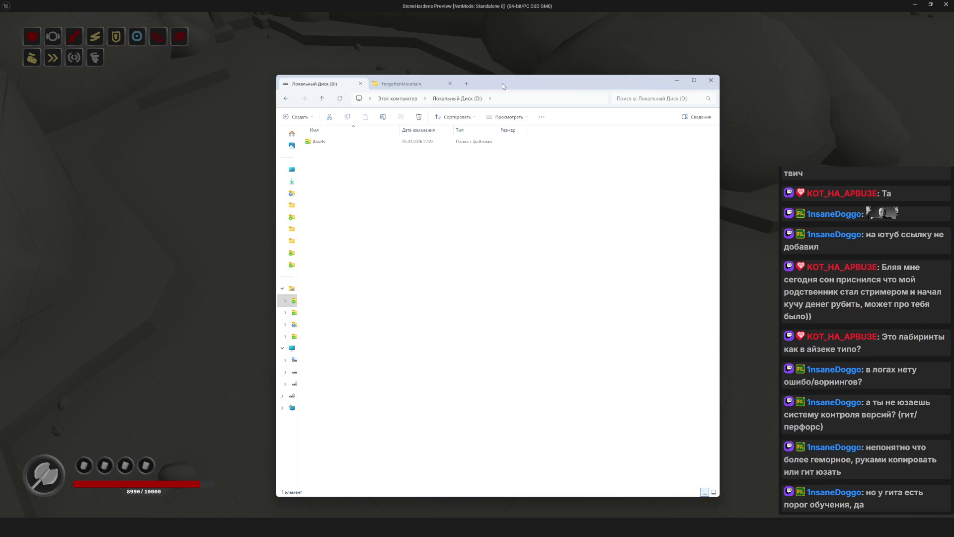
pyautogui.click(466, 84)
pyautogui.moveTo(611, 86); pyautogui.dragTo(494, 81)
pyautogui.hotkey('alt', 'Tab')
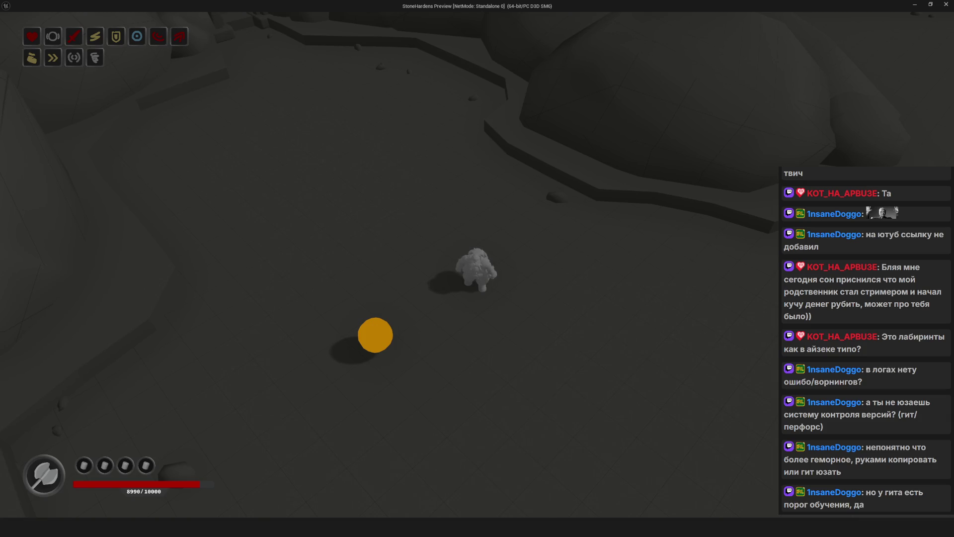
pyautogui.hotkey('alt', 'Tab')
# Open 0.2_Fundament to view its FM_0.2 subfolders, go back to Project, then return to BP_Room
pyautogui.click(284, 154)
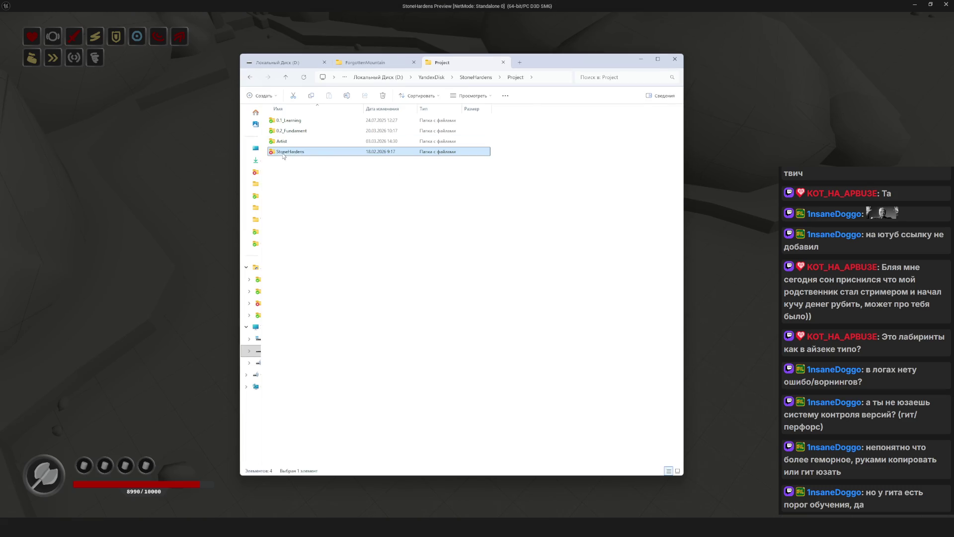
pyautogui.click(320, 186)
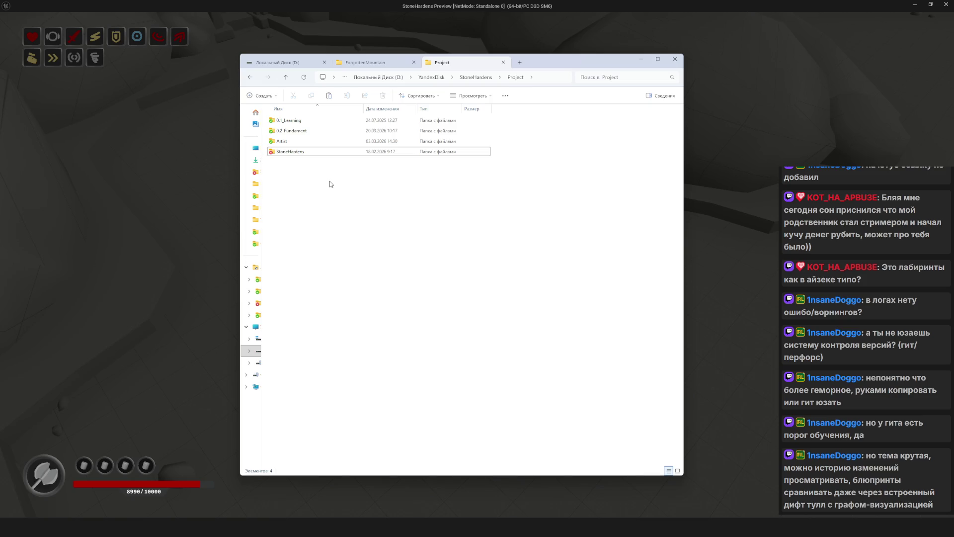
pyautogui.click(282, 132)
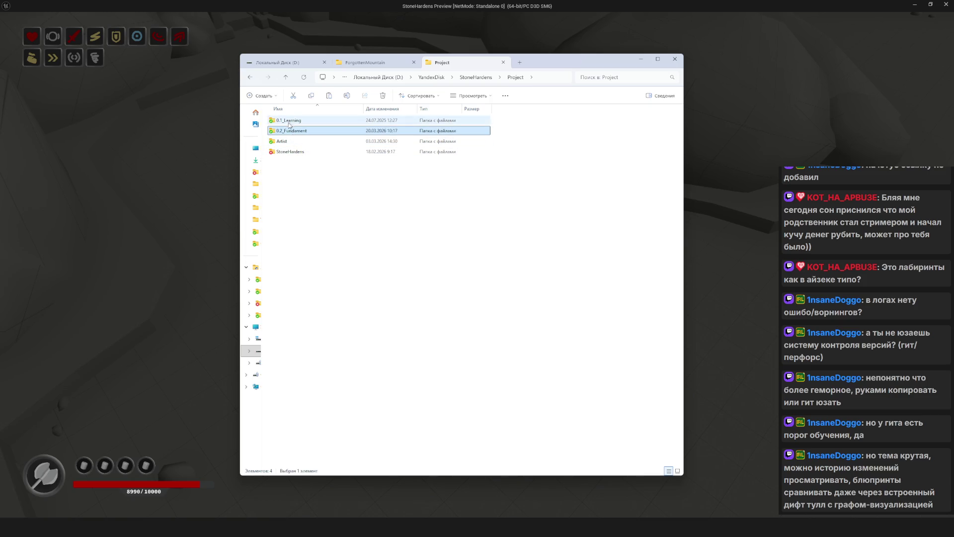
pyautogui.doubleClick(282, 133)
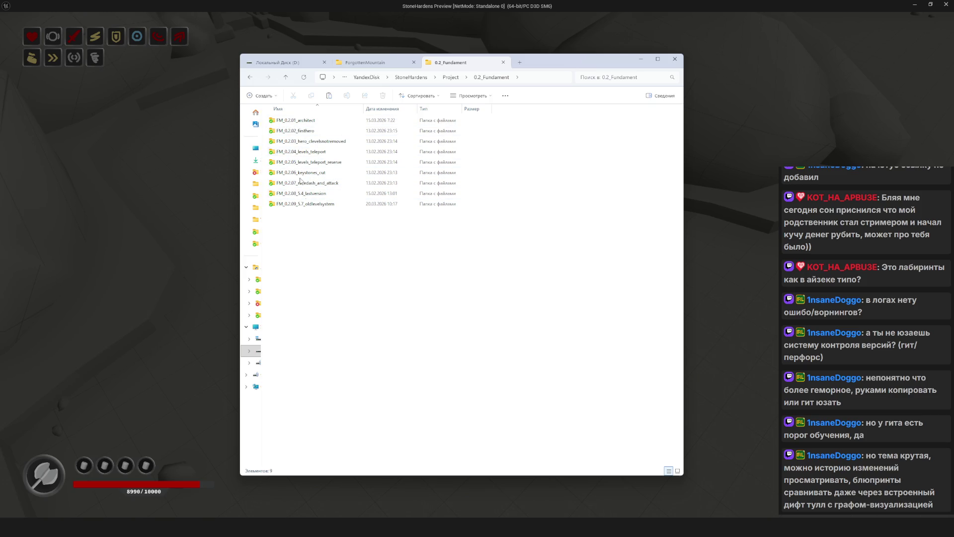
pyautogui.click(287, 78)
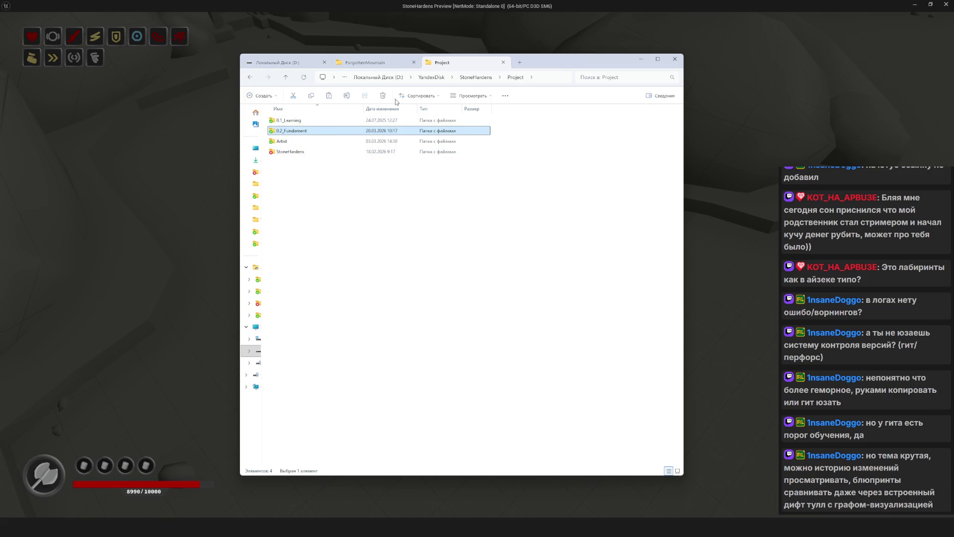
pyautogui.hotkey('alt', 'Tab')
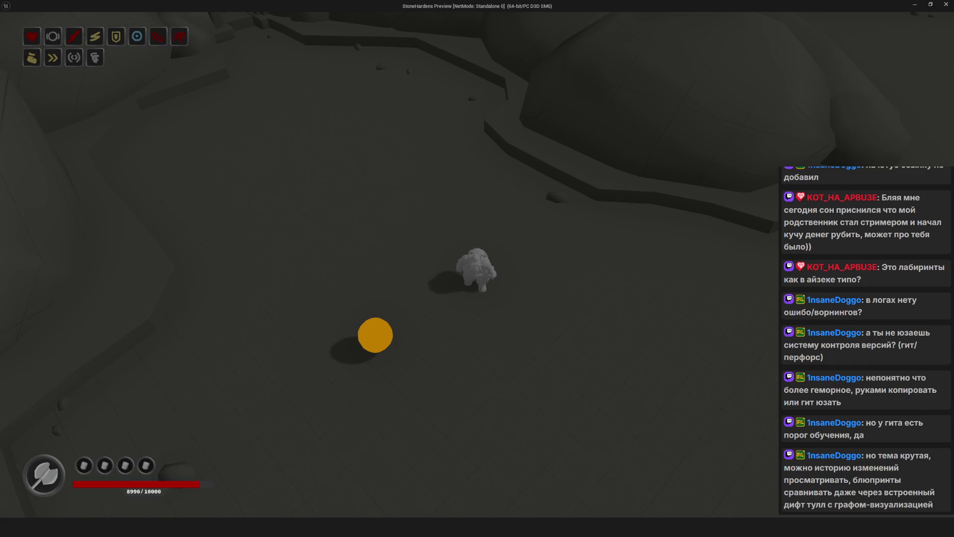
pyautogui.press('Escape')
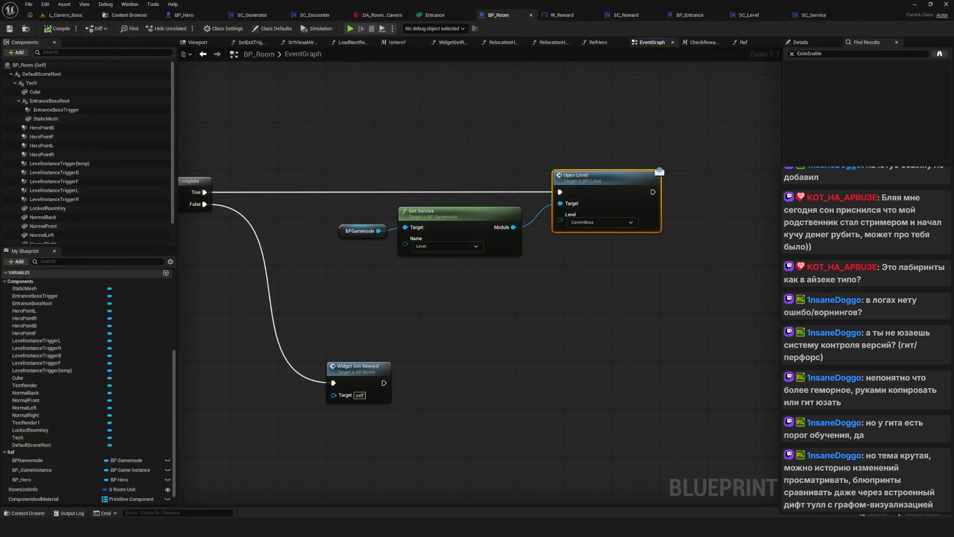
# Move the Widget Get Reward node under Open Level in the EventGraph
pyautogui.moveTo(247, 139)
pyautogui.mouseDown()
pyautogui.moveTo(702, 427)
pyautogui.moveTo(672, 432)
pyautogui.mouseUp()
pyautogui.click(672, 435)
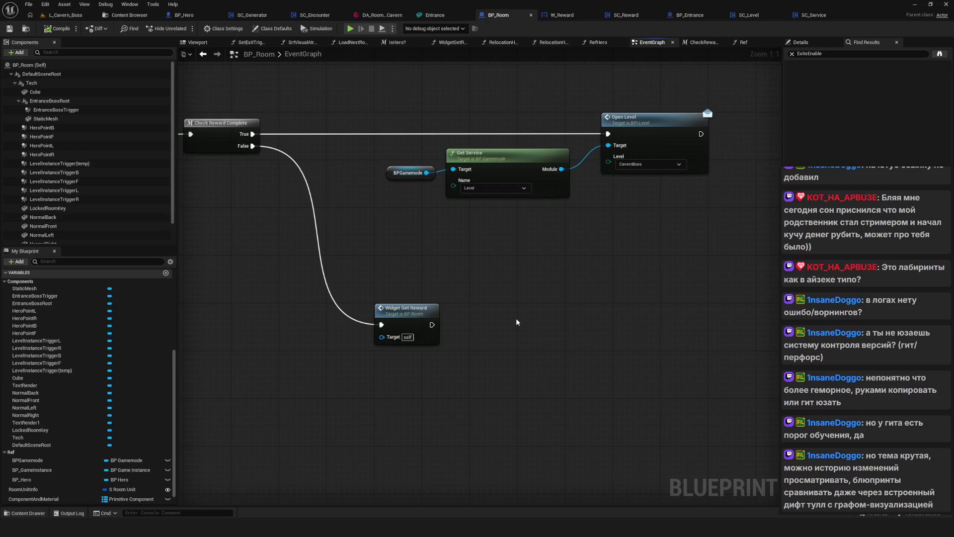
pyautogui.scroll(-5, 487, 390)
pyautogui.scroll(4, 511, 404)
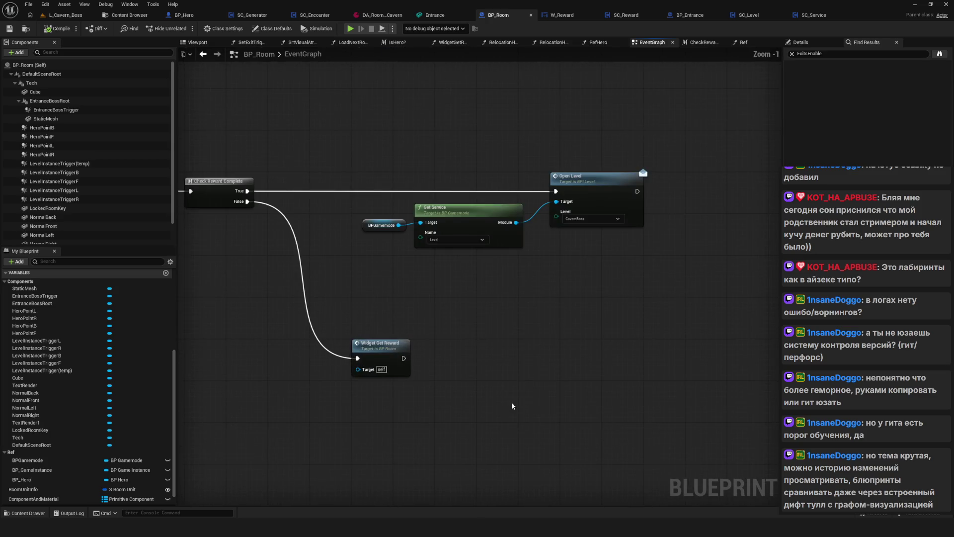
pyautogui.moveTo(512, 403); pyautogui.dragTo(498, 414)
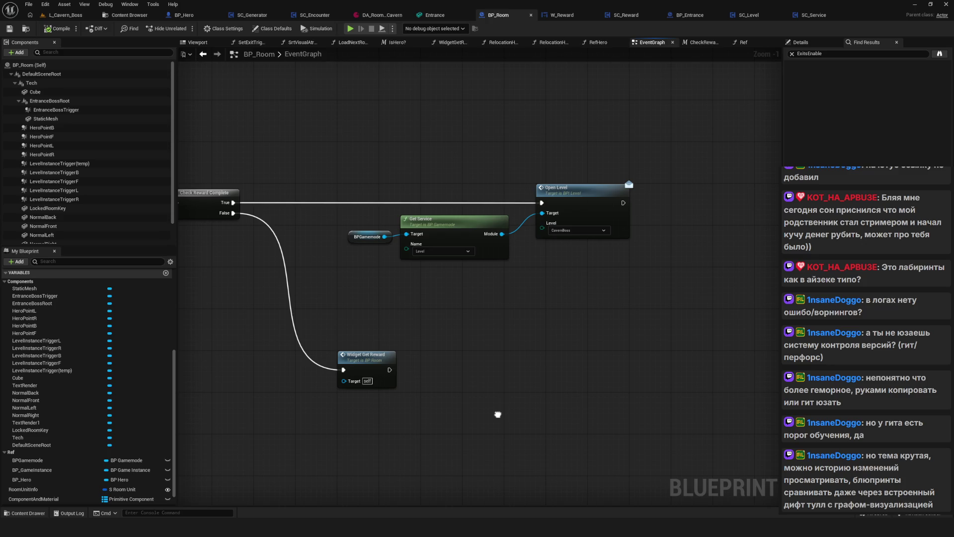
pyautogui.moveTo(498, 415)
pyautogui.mouseDown()
pyautogui.moveTo(510, 365)
pyautogui.moveTo(455, 406)
pyautogui.mouseUp()
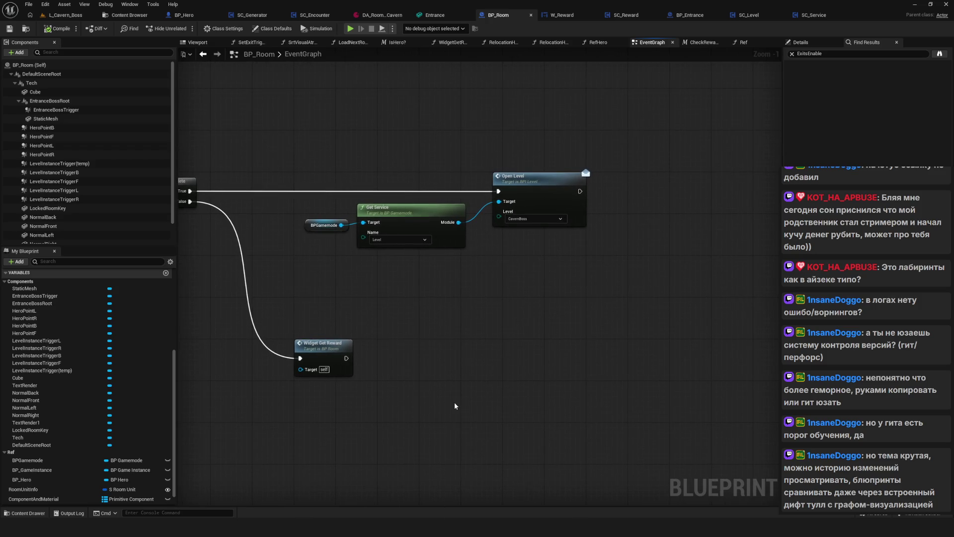
pyautogui.moveTo(289, 527)
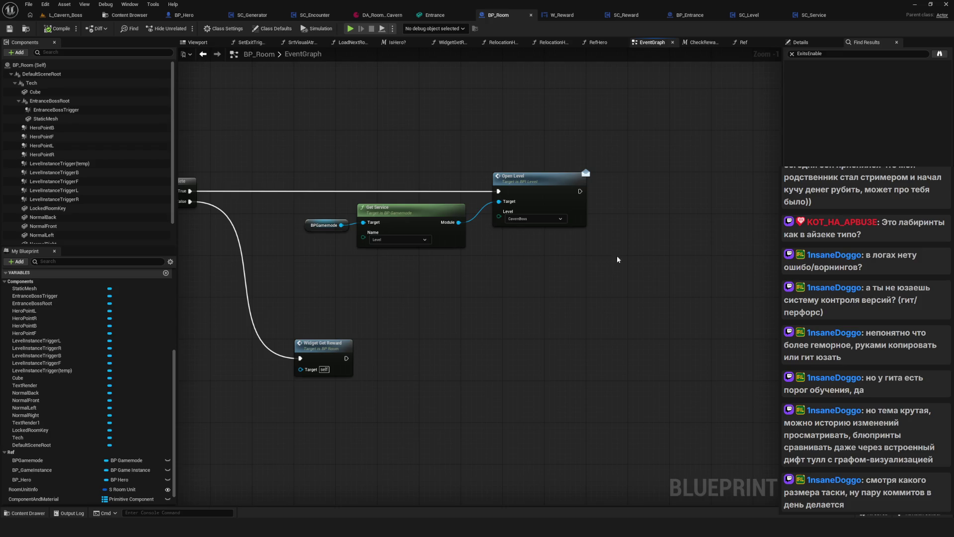
pyautogui.moveTo(536, 264); pyautogui.dragTo(549, 256)
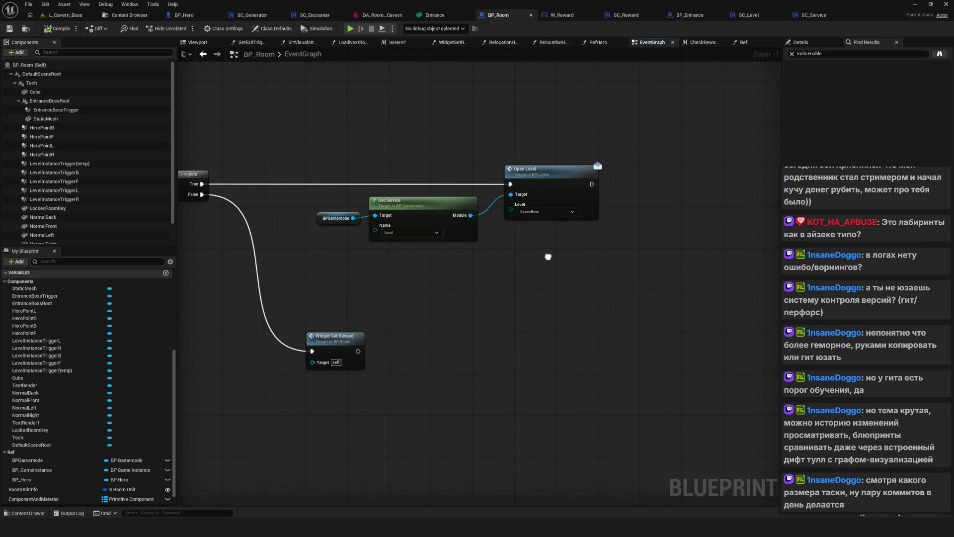
pyautogui.moveTo(548, 256); pyautogui.dragTo(565, 269)
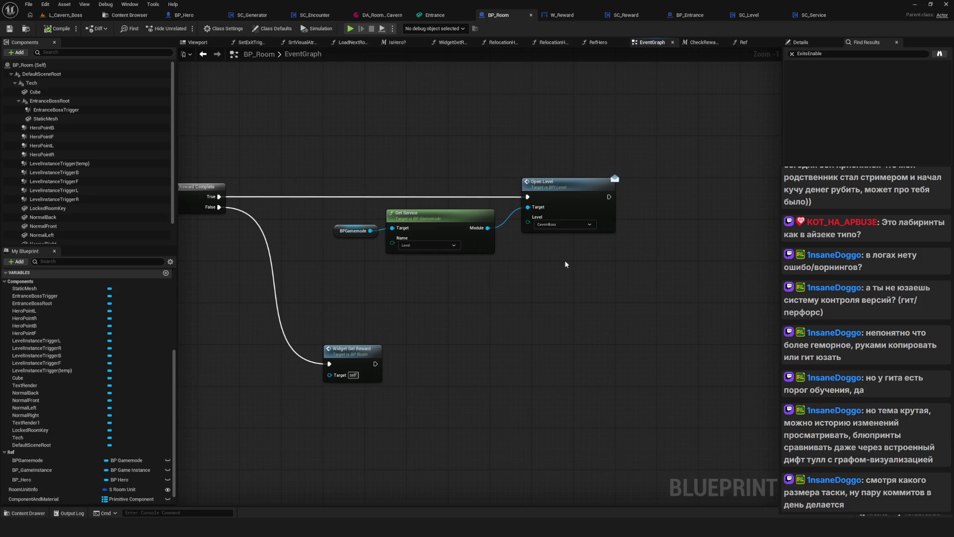
pyautogui.scroll(-4, 565, 263)
pyautogui.scroll(5, 522, 246)
pyautogui.moveTo(510, 278); pyautogui.dragTo(547, 273)
pyautogui.moveTo(385, 375)
pyautogui.mouseDown()
pyautogui.moveTo(341, 305)
pyautogui.moveTo(552, 325)
pyautogui.moveTo(611, 344)
pyautogui.mouseUp()
# Select the BPGamemode, Get Service and Open Level nodes and save BP_Room
pyautogui.scroll(-2, 474, 219)
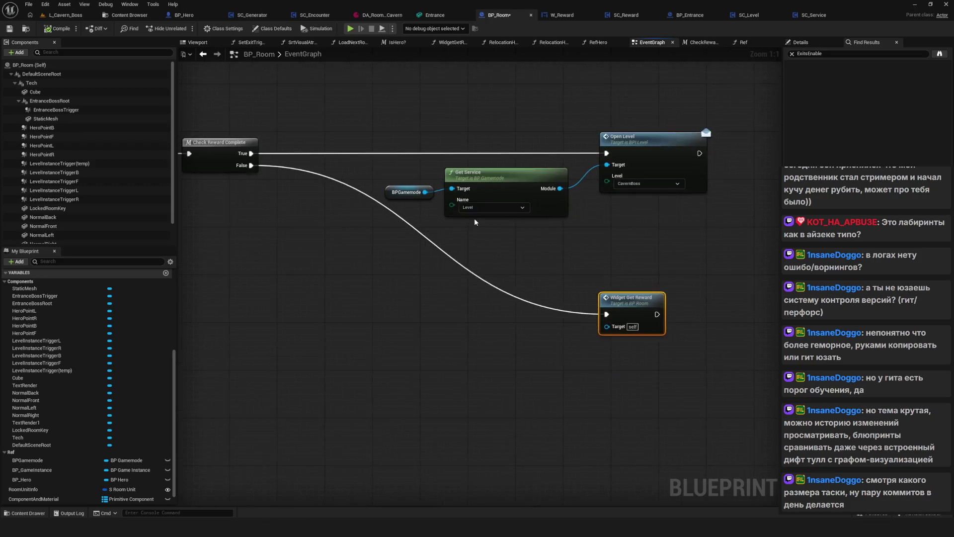
pyautogui.scroll(-5, 508, 217)
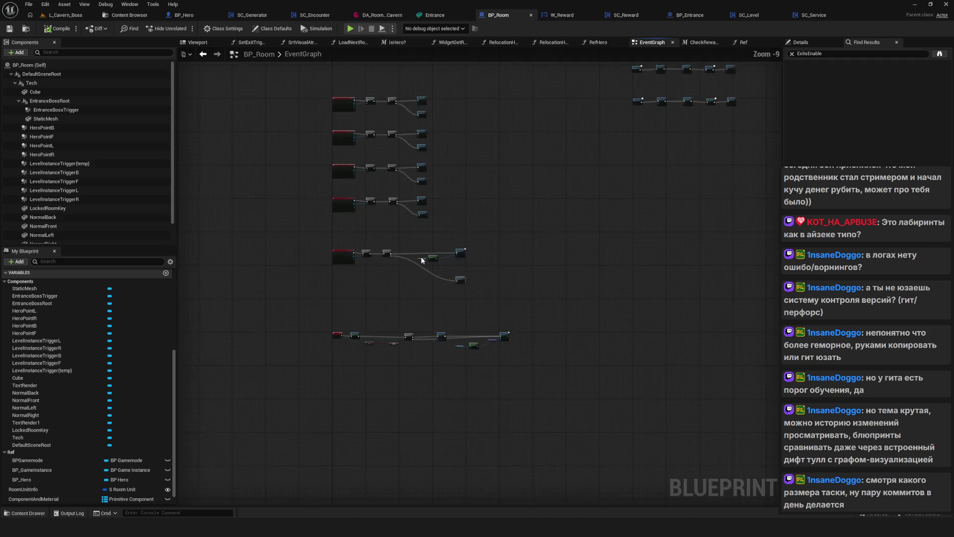
pyautogui.scroll(4, 508, 217)
pyautogui.moveTo(544, 282)
pyautogui.mouseDown()
pyautogui.moveTo(444, 305)
pyautogui.moveTo(547, 317)
pyautogui.mouseUp()
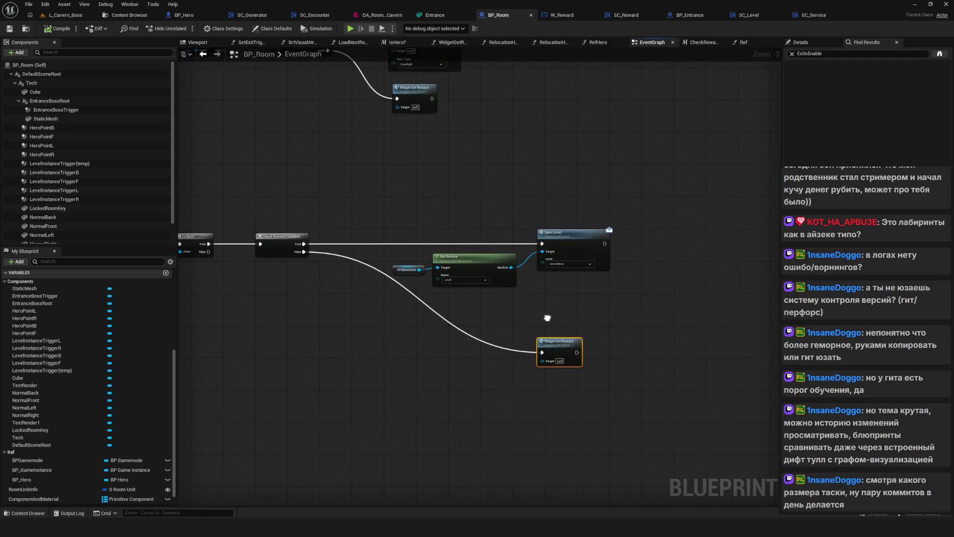
pyautogui.moveTo(395, 214); pyautogui.dragTo(644, 295)
pyautogui.moveTo(496, 323); pyautogui.dragTo(542, 330)
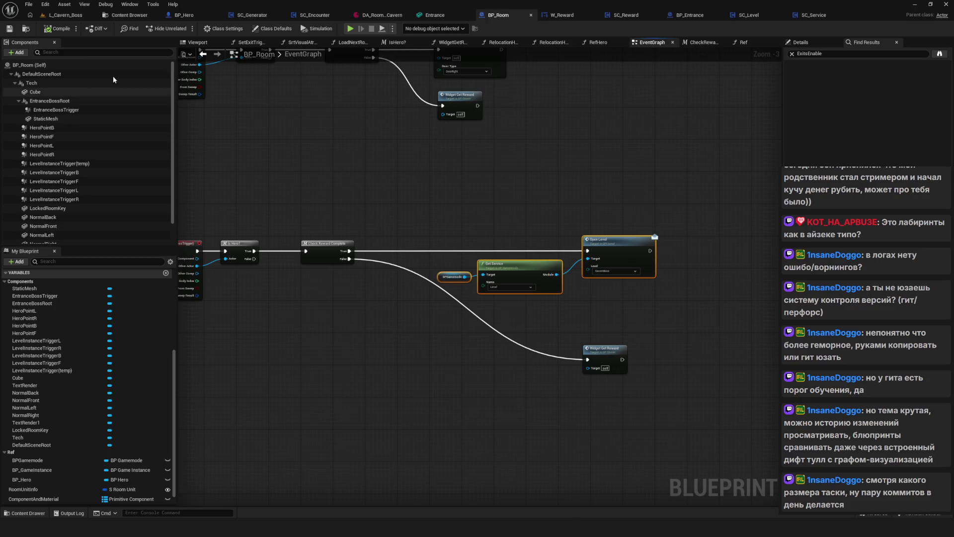
pyautogui.click(10, 28)
# Frame both overlap event chains and open the Check Reward Complete node
pyautogui.moveTo(527, 186); pyautogui.dragTo(476, 216)
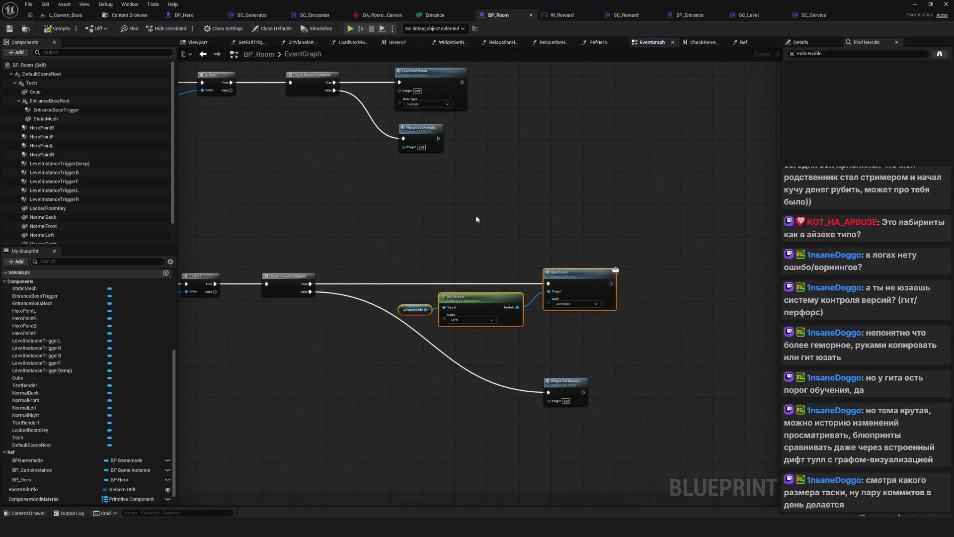
pyautogui.scroll(-4, 521, 207)
pyautogui.scroll(3, 511, 231)
pyautogui.moveTo(527, 247); pyautogui.dragTo(585, 278)
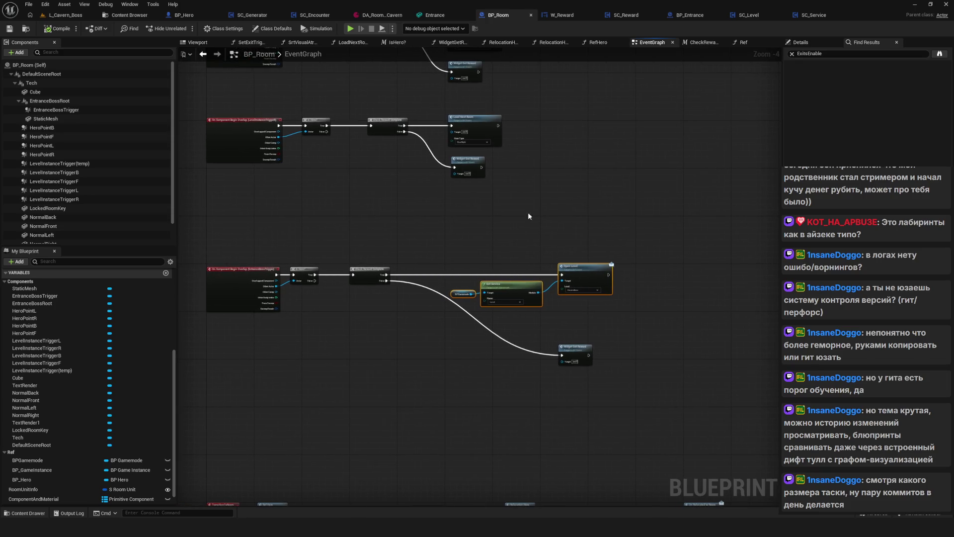
pyautogui.moveTo(256, 227); pyautogui.dragTo(263, 223)
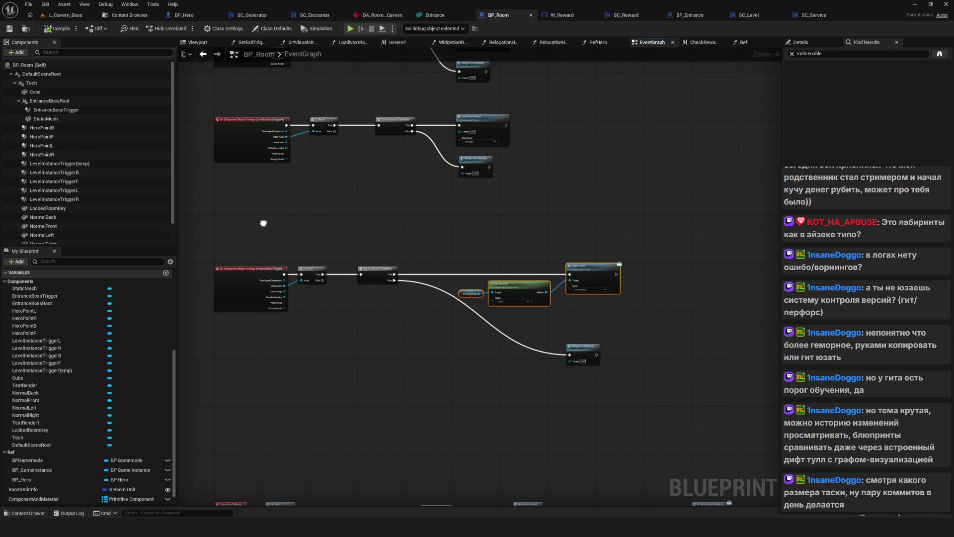
pyautogui.moveTo(225, 204); pyautogui.dragTo(637, 366)
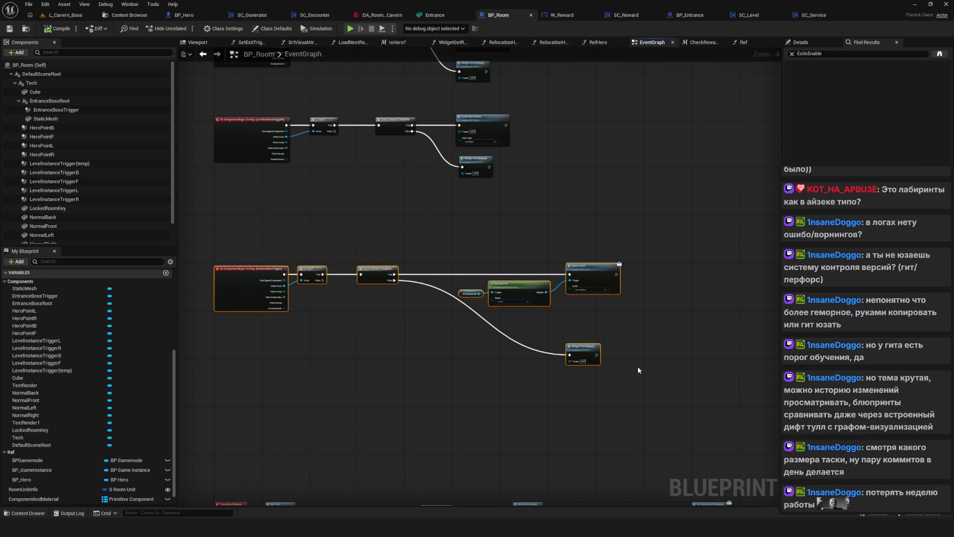
pyautogui.moveTo(480, 349); pyautogui.dragTo(481, 348)
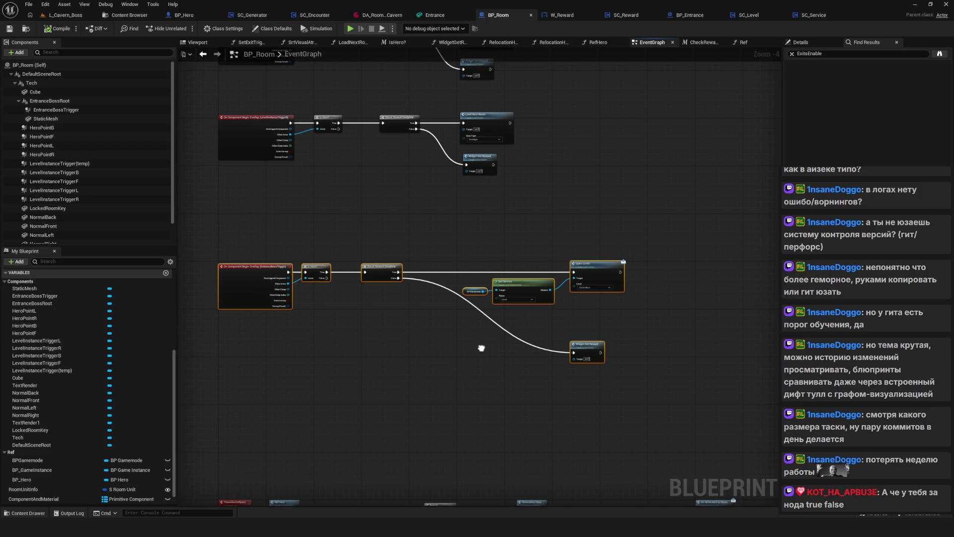
pyautogui.scroll(4, 481, 348)
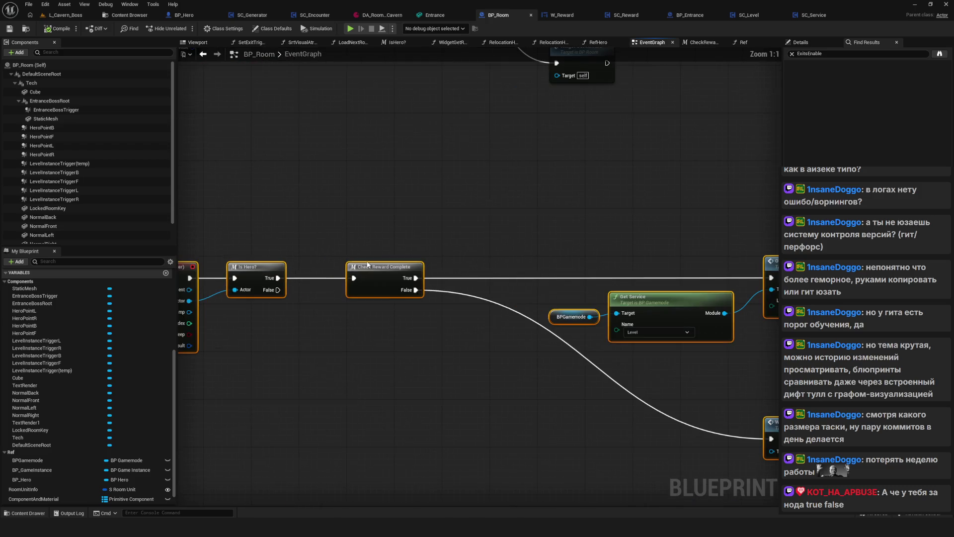
pyautogui.click(430, 281)
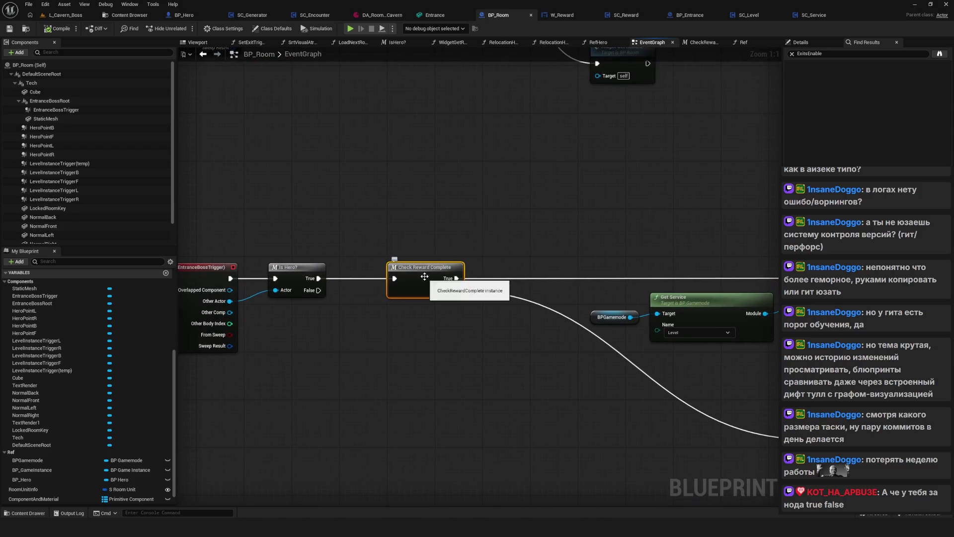
pyautogui.doubleClick(421, 248)
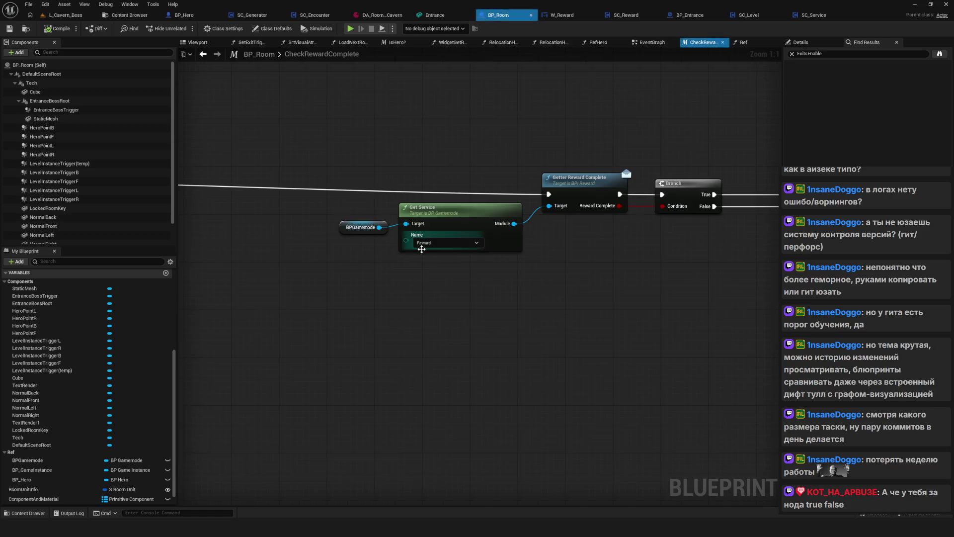
# Drag the Check Reward Complete nodes left against the entry node, then add a new macro
pyautogui.scroll(-5, 461, 268)
pyautogui.moveTo(353, 232); pyautogui.dragTo(699, 315)
pyautogui.moveTo(631, 254); pyautogui.dragTo(492, 254)
pyautogui.scroll(5, 78, 380)
pyautogui.scroll(2, 91, 372)
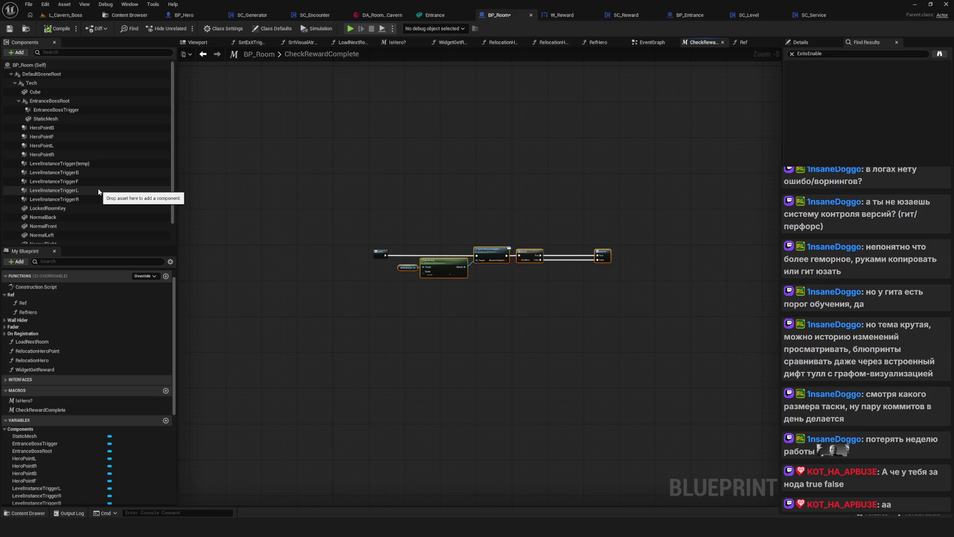
pyautogui.click(166, 390)
# Give NewMacro an exec-type output and expand it to five exec output pins
pyautogui.press('Return')
pyautogui.moveTo(542, 271); pyautogui.dragTo(609, 272)
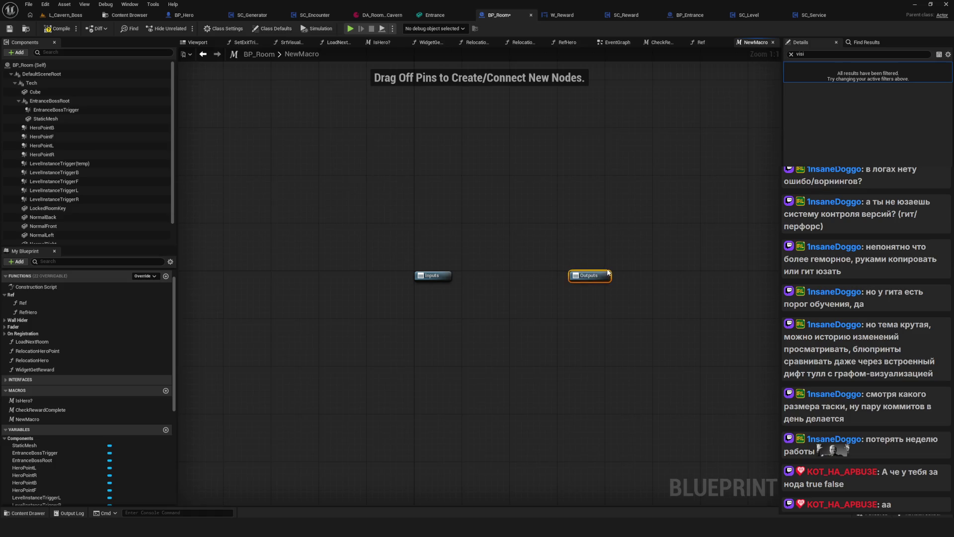
pyautogui.click(791, 54)
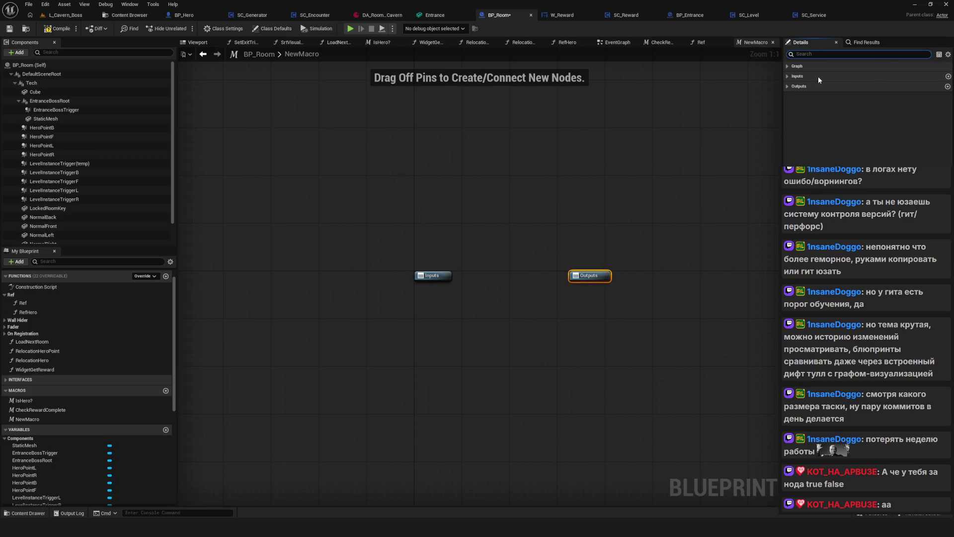
pyautogui.click(948, 87)
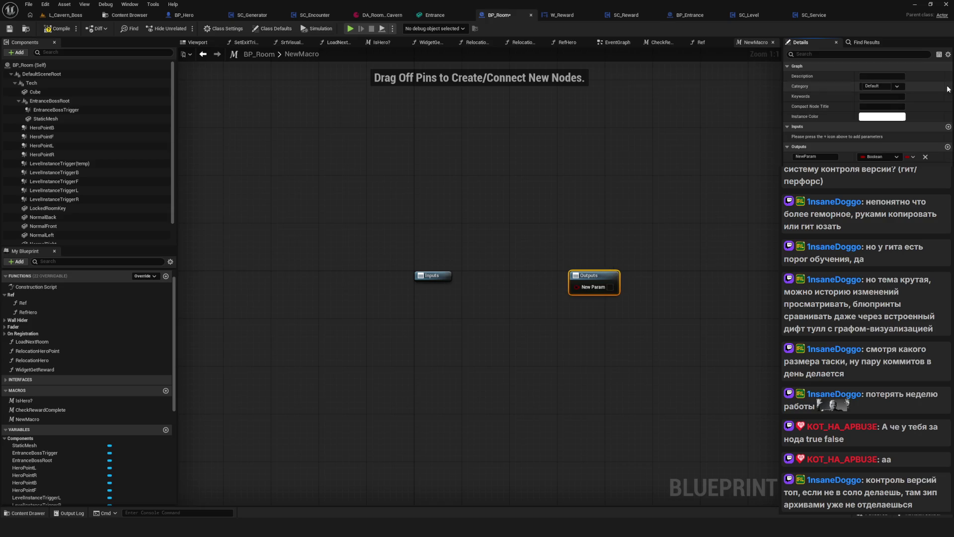
pyautogui.click(879, 156)
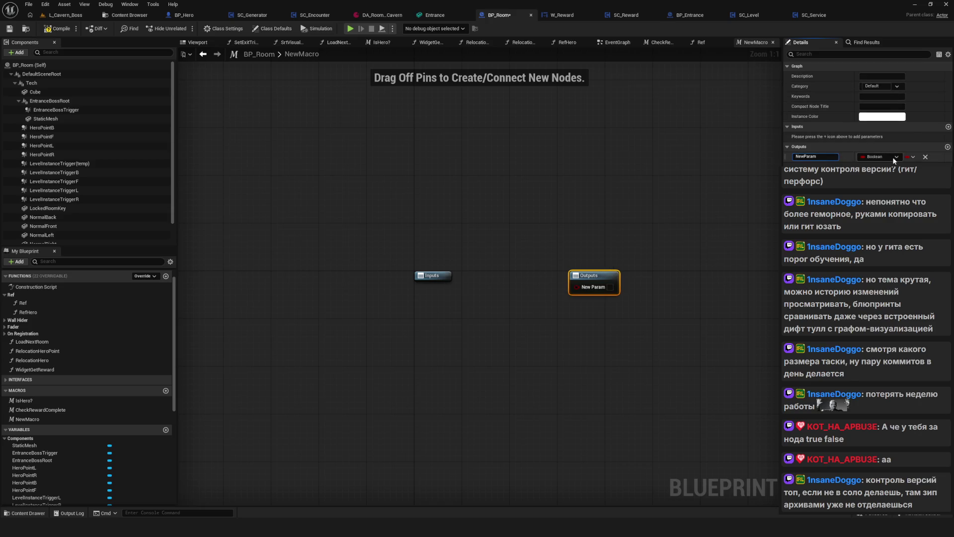
pyautogui.click(867, 175)
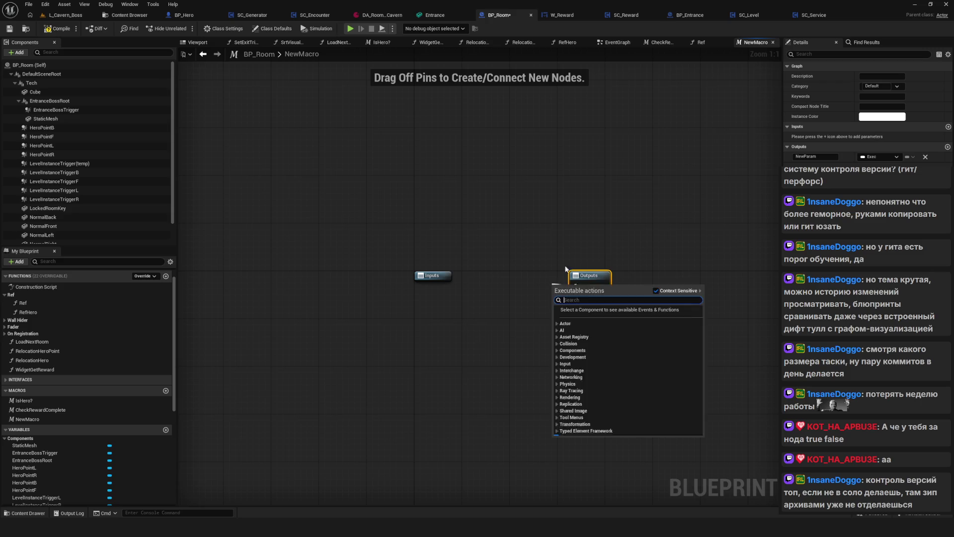
pyautogui.click(948, 147)
pyautogui.click(947, 147)
pyautogui.click(947, 147)
pyautogui.click(947, 147)
# Select the macro's Inputs and Outputs nodes, then delete NewMacro from My Blueprint
pyautogui.moveTo(306, 131); pyautogui.dragTo(660, 281)
pyautogui.click(27, 419)
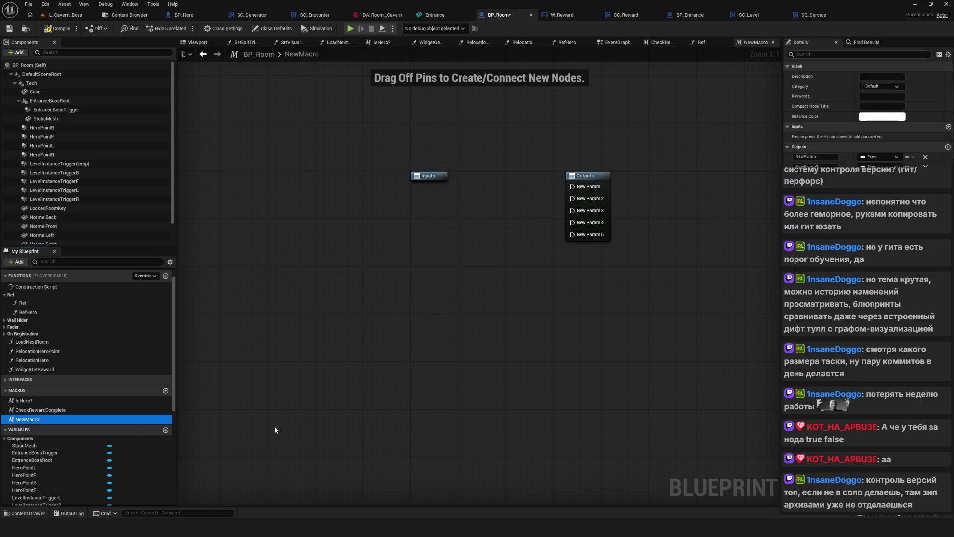
pyautogui.press('Delete')
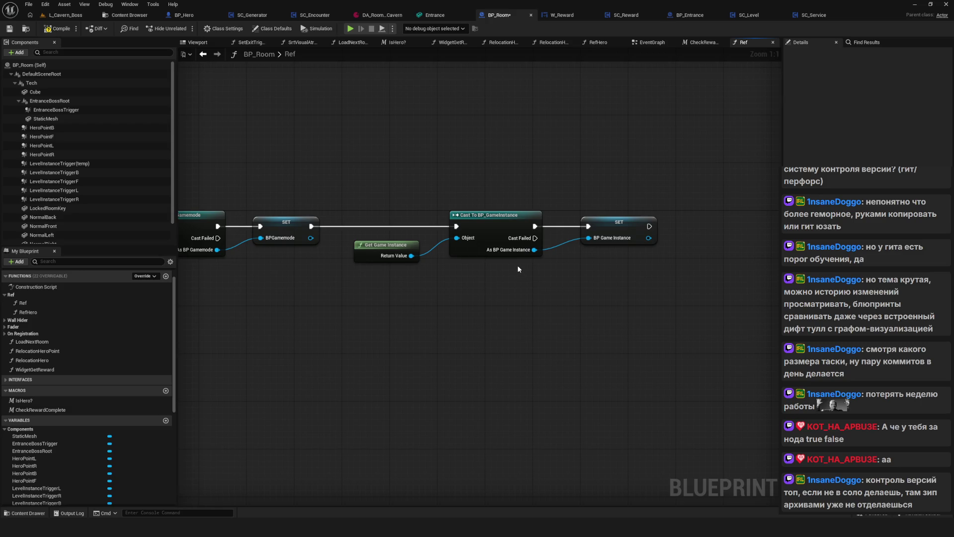
pyautogui.moveTo(521, 269)
pyautogui.mouseDown()
pyautogui.moveTo(522, 284)
pyautogui.moveTo(472, 184)
pyautogui.moveTo(461, 187)
pyautogui.mouseUp()
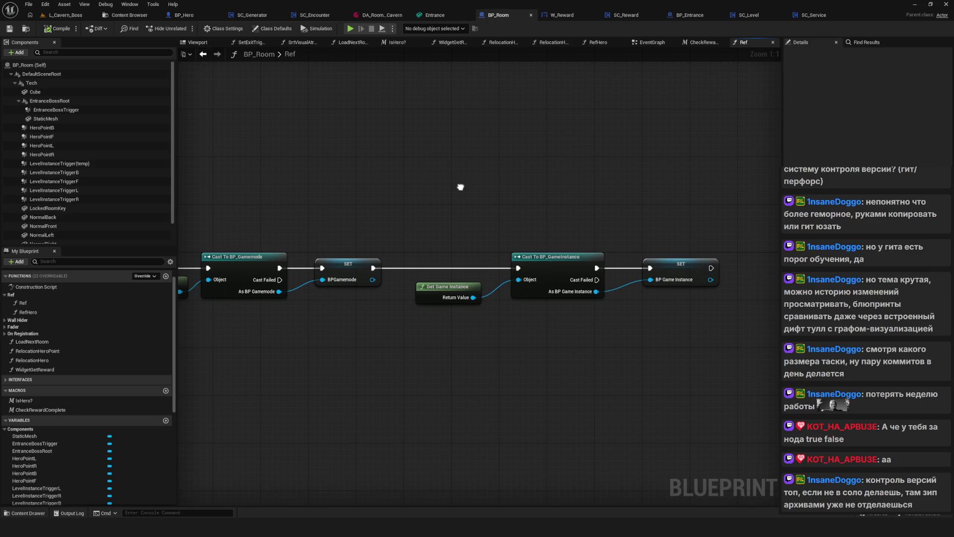
pyautogui.moveTo(461, 187); pyautogui.dragTo(696, 399)
pyautogui.click(696, 398)
pyautogui.moveTo(623, 314); pyautogui.dragTo(604, 313)
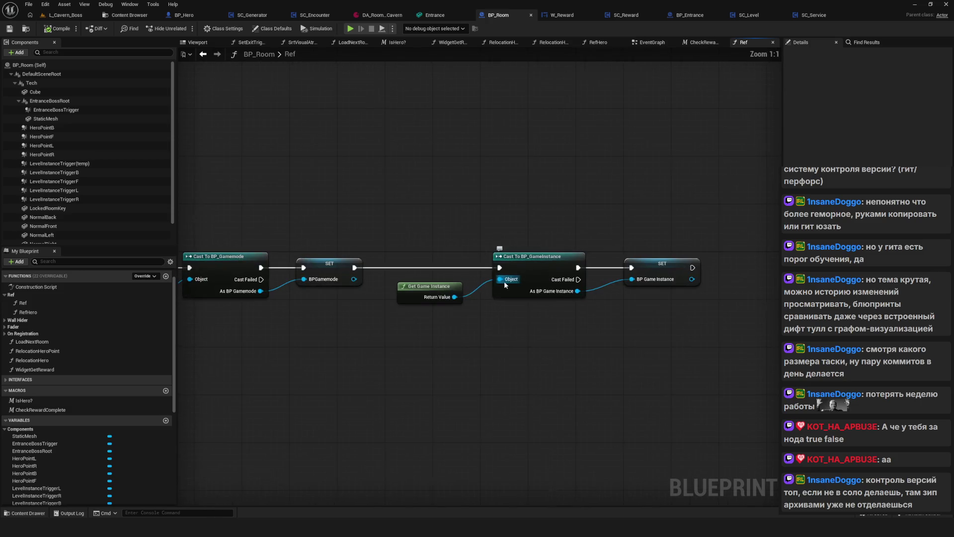
pyautogui.moveTo(497, 245); pyautogui.dragTo(458, 268)
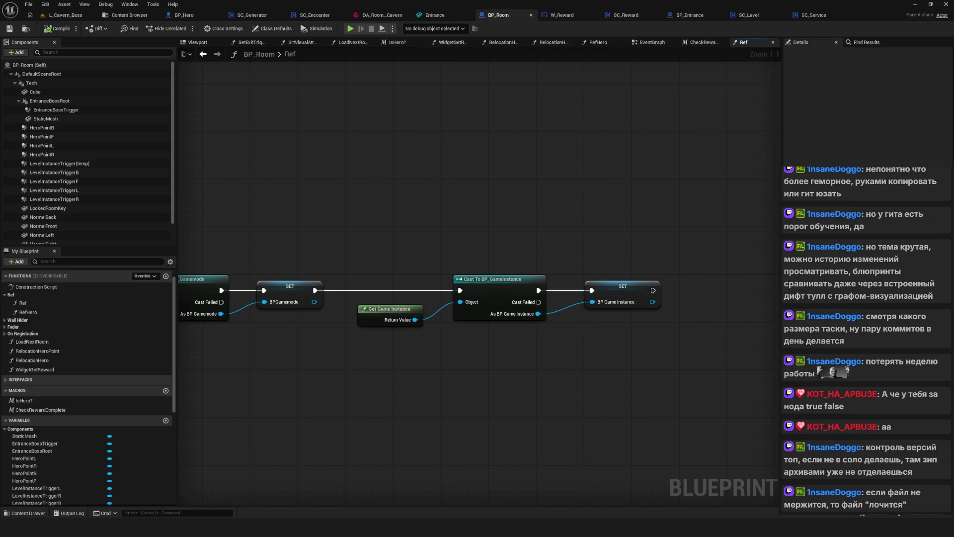
pyautogui.moveTo(426, 364)
pyautogui.mouseDown()
pyautogui.moveTo(392, 371)
pyautogui.moveTo(510, 333)
pyautogui.mouseUp()
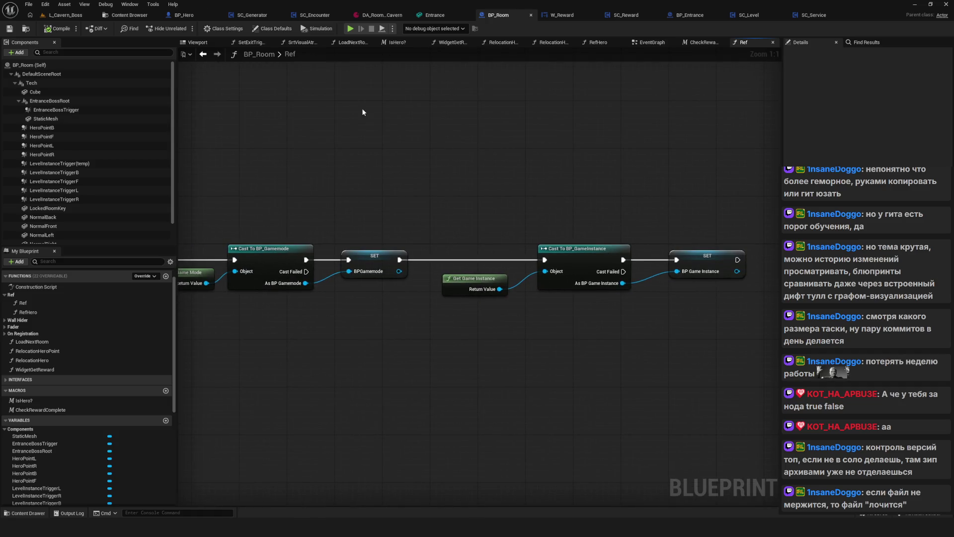
pyautogui.click(130, 4)
# Navigate the Content Browser to Encounter/Data/LevelEncounter, showing DA_Level_Encounter_Cavern and PD_Level Encounter
pyautogui.click(112, 15)
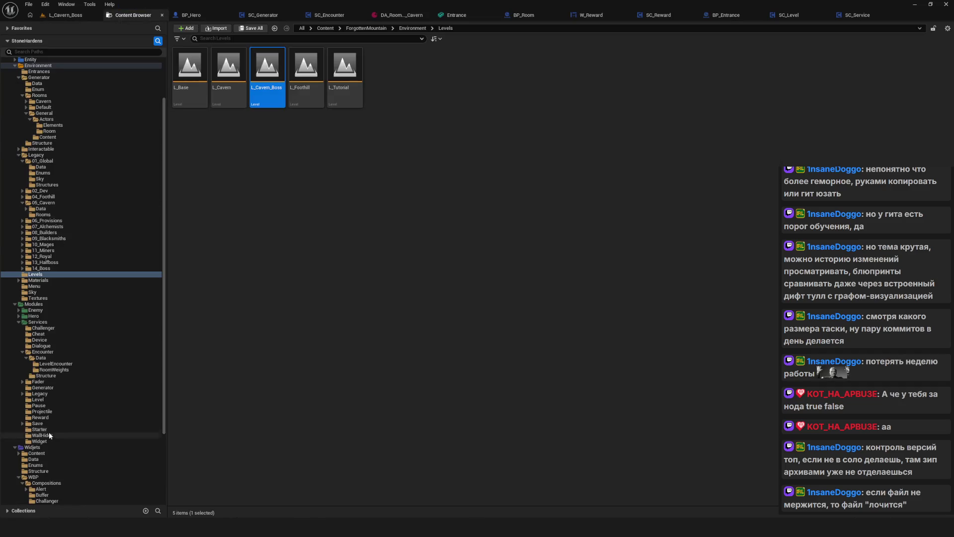
pyautogui.scroll(5, 90, 243)
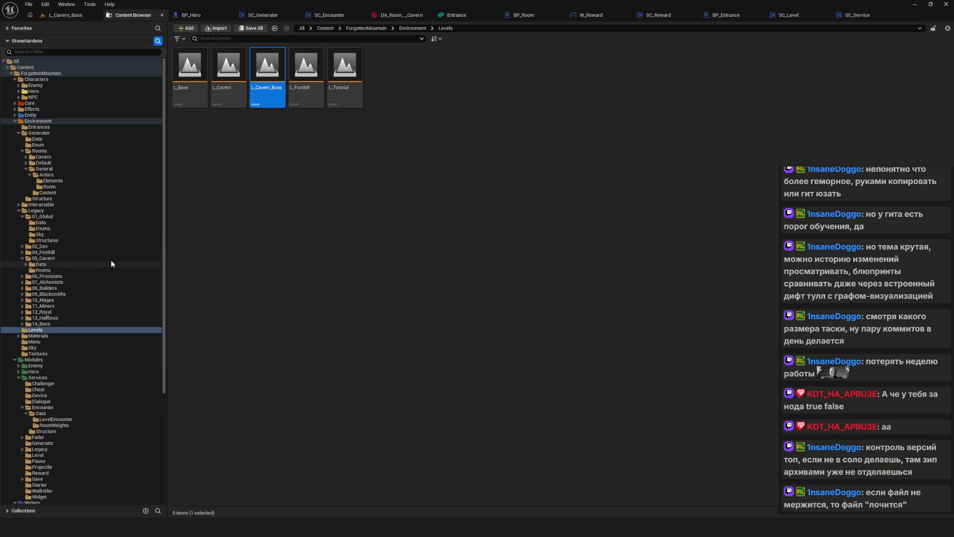
pyautogui.click(45, 91)
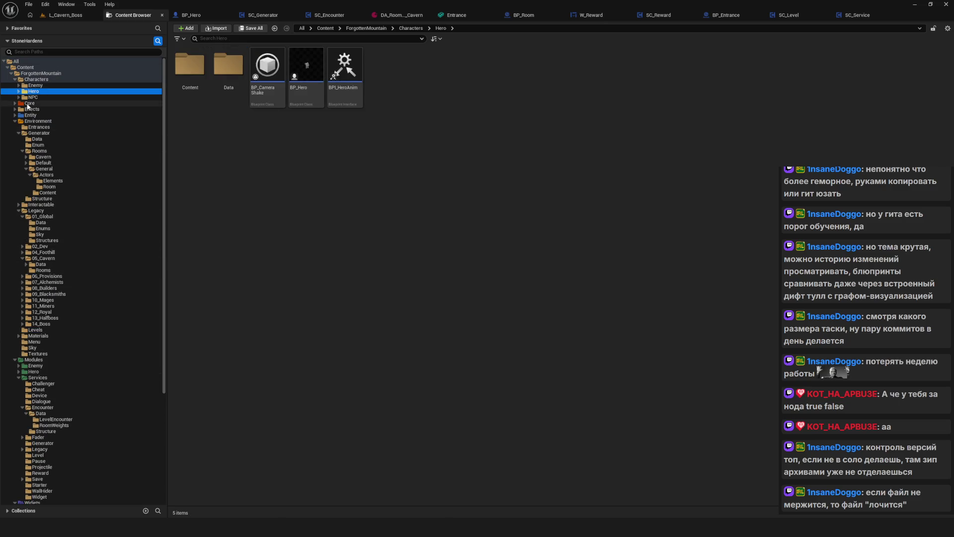
pyautogui.scroll(-5, 52, 399)
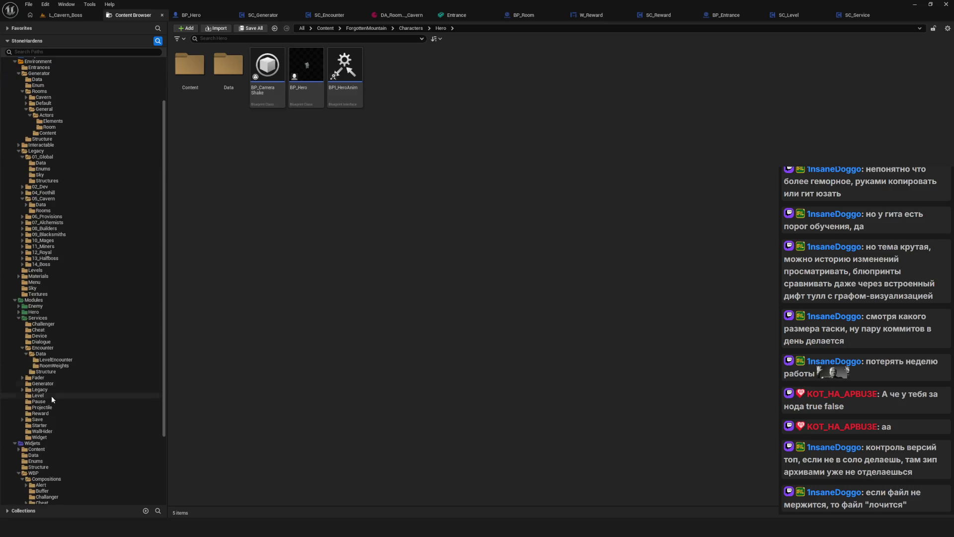
pyautogui.click(56, 360)
pyautogui.hotkey('alt', 'Left')
pyautogui.hotkey('alt', 'Left')
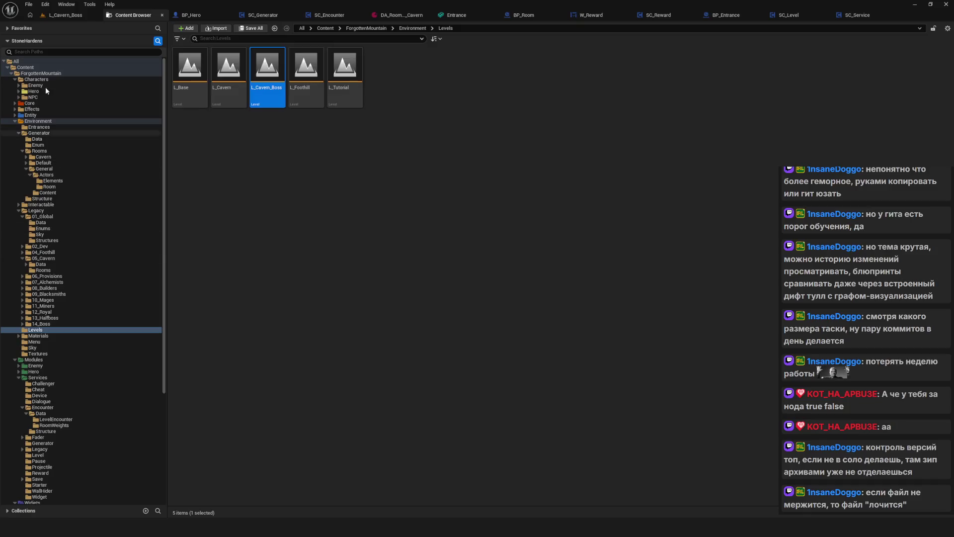
pyautogui.click(45, 91)
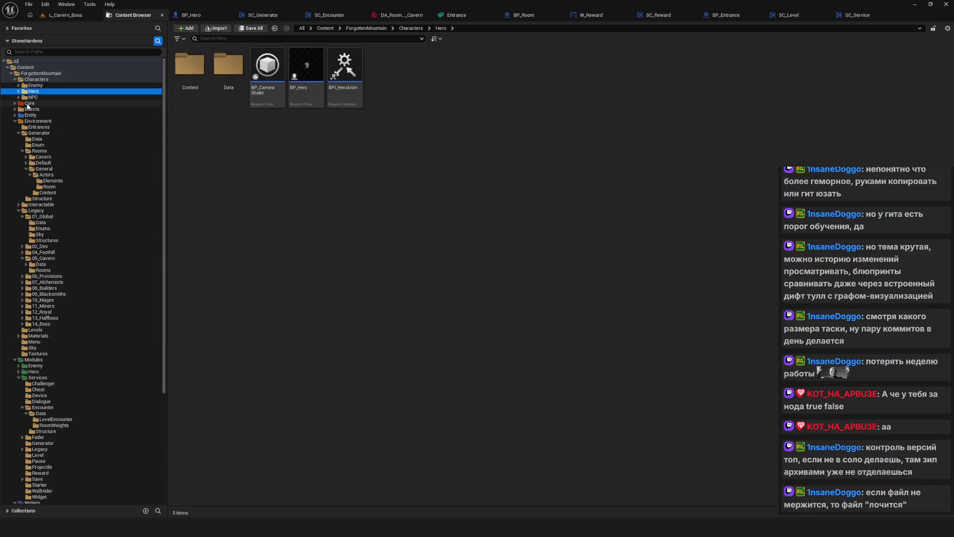
pyautogui.scroll(-5, 53, 399)
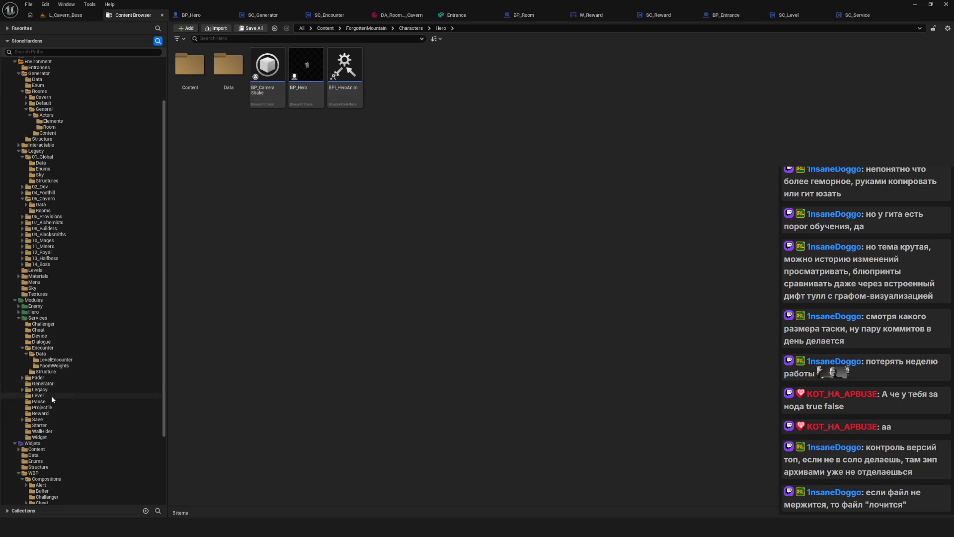
pyautogui.click(62, 360)
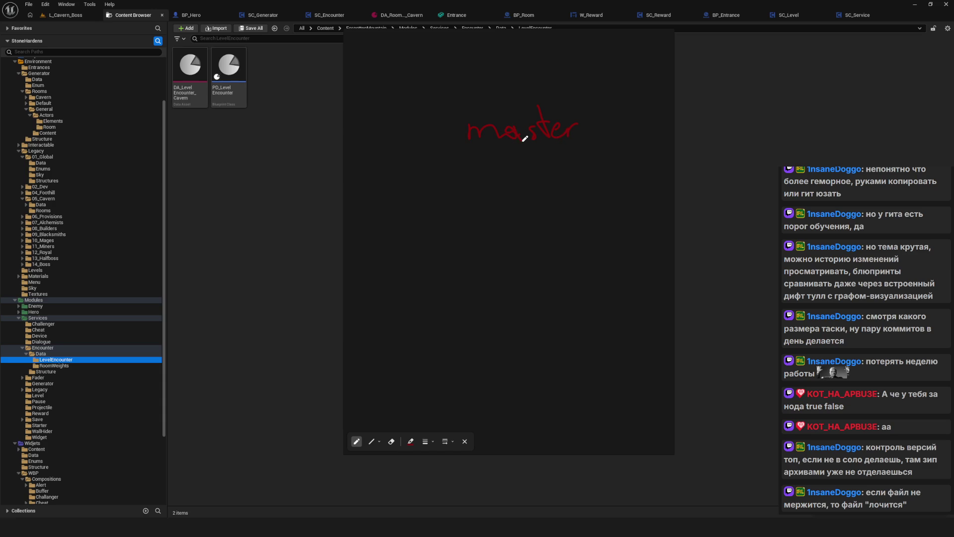
# Draw arrows from master splitting into branches labelled a and b, plus a next-step arrow under a
pyautogui.moveTo(532, 149)
pyautogui.mouseDown()
pyautogui.moveTo(490, 132)
pyautogui.moveTo(449, 140)
pyautogui.moveTo(420, 215)
pyautogui.mouseUp()
pyautogui.moveTo(550, 153); pyautogui.dragTo(579, 191)
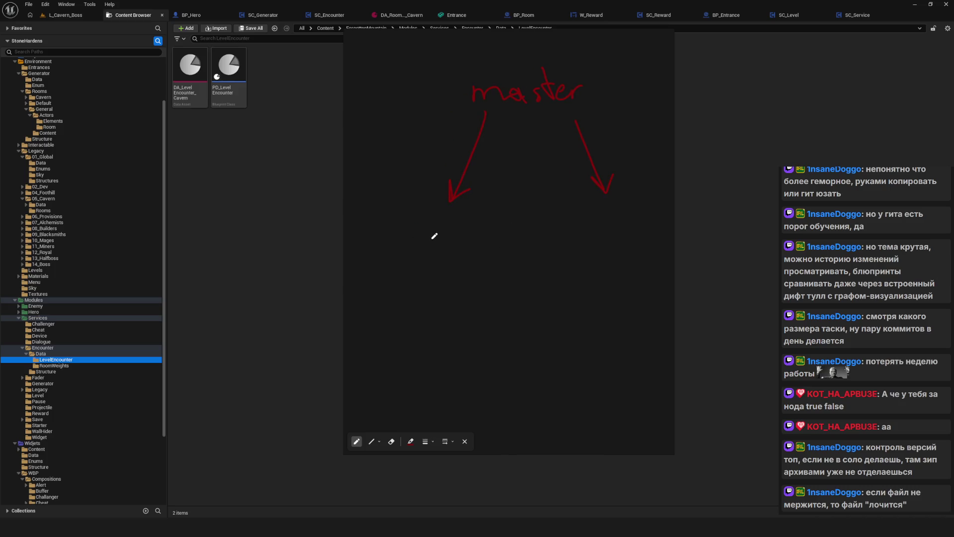
pyautogui.moveTo(433, 222); pyautogui.dragTo(453, 235)
pyautogui.moveTo(618, 203); pyautogui.dragTo(620, 239)
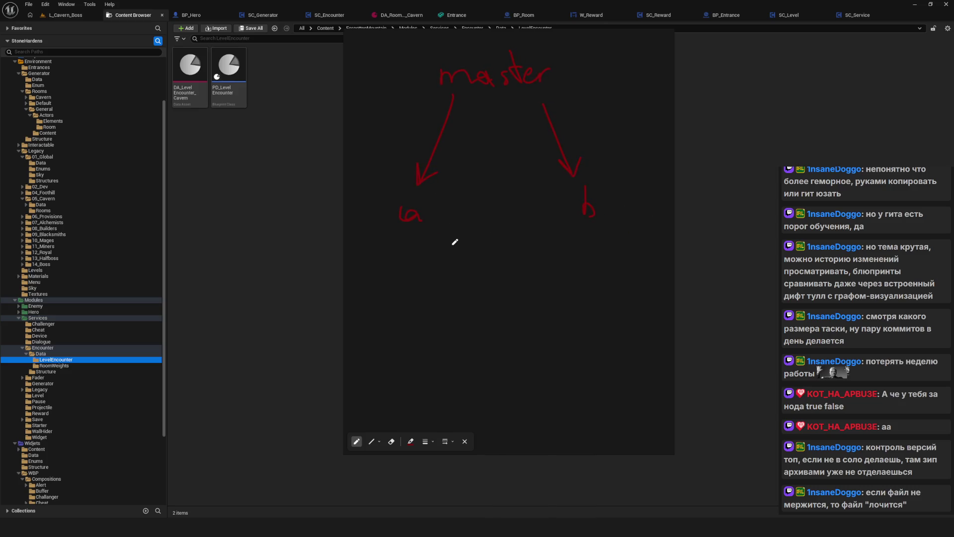
pyautogui.moveTo(415, 227)
pyautogui.mouseDown()
pyautogui.moveTo(420, 291)
pyautogui.moveTo(424, 279)
pyautogui.mouseUp()
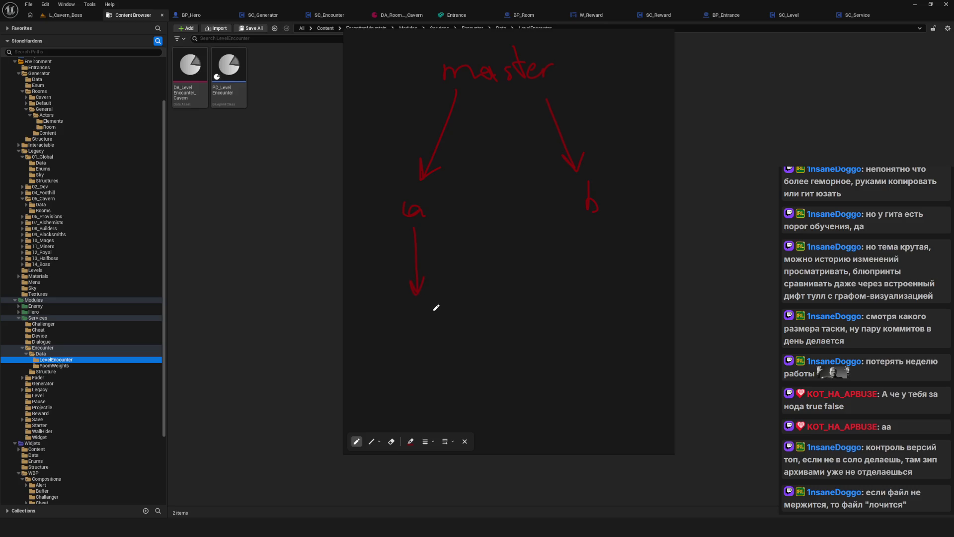
pyautogui.moveTo(409, 315); pyautogui.dragTo(426, 323)
# Draw an arrow from branch a back toward master and mark up a's label
pyautogui.scroll(-3, 463, 289)
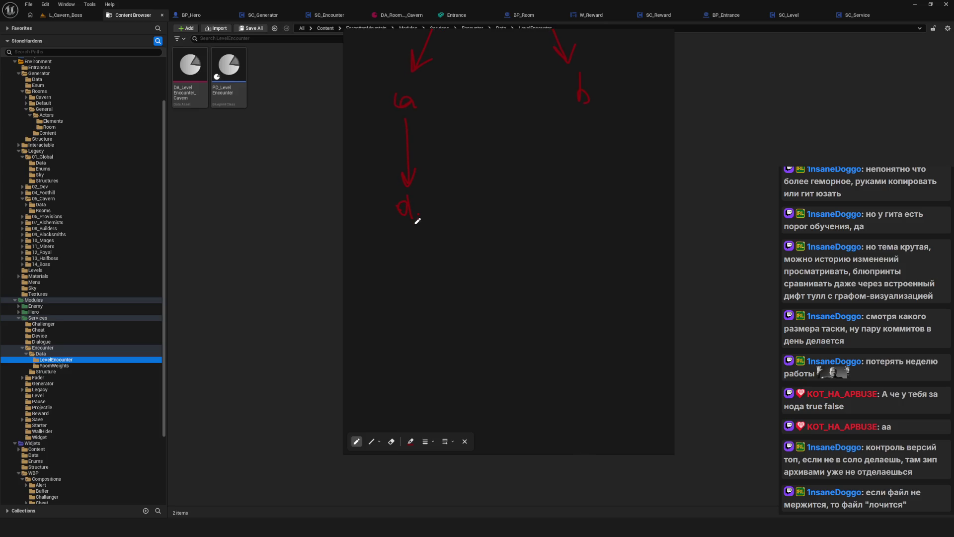
pyautogui.moveTo(405, 225)
pyautogui.mouseDown()
pyautogui.moveTo(496, 370)
pyautogui.moveTo(531, 356)
pyautogui.moveTo(565, 358)
pyautogui.mouseUp()
pyautogui.moveTo(401, 175)
pyautogui.mouseDown()
pyautogui.moveTo(415, 182)
pyautogui.moveTo(434, 168)
pyautogui.moveTo(462, 215)
pyautogui.mouseUp()
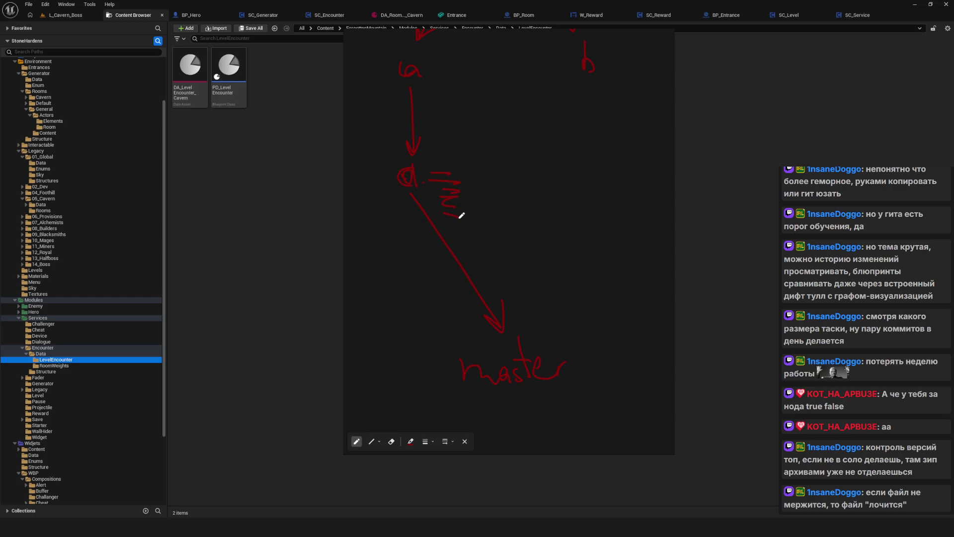
pyautogui.moveTo(432, 154)
pyautogui.mouseDown()
pyautogui.moveTo(459, 176)
pyautogui.moveTo(442, 186)
pyautogui.moveTo(460, 198)
pyautogui.moveTo(456, 211)
pyautogui.mouseUp()
# Draw an arrow from branch b down to master and circle the note beside a
pyautogui.scroll(1, 473, 200)
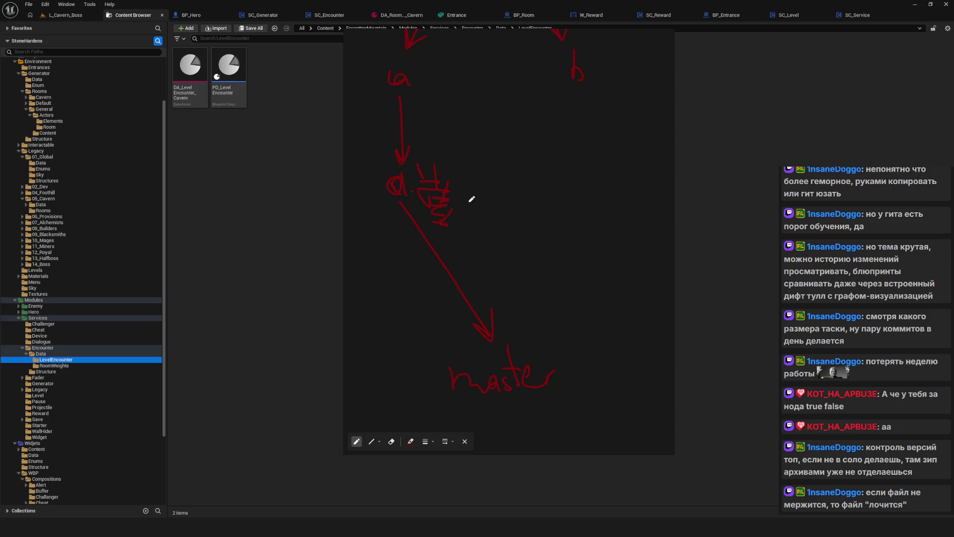
pyautogui.scroll(1, 473, 215)
pyautogui.scroll(3, 438, 226)
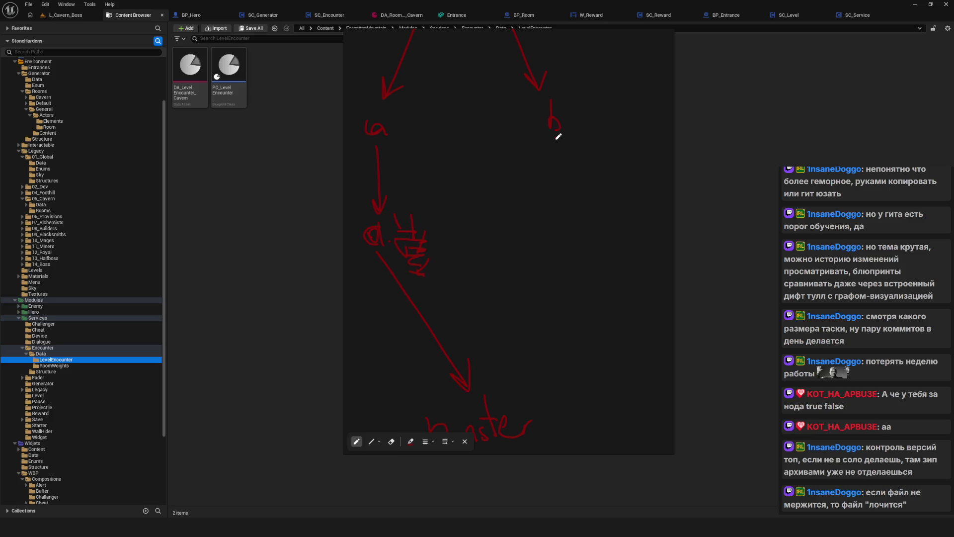
pyautogui.moveTo(556, 140)
pyautogui.mouseDown()
pyautogui.moveTo(556, 347)
pyautogui.moveTo(524, 383)
pyautogui.moveTo(544, 377)
pyautogui.mouseUp()
pyautogui.moveTo(417, 208); pyautogui.dragTo(450, 252)
pyautogui.moveTo(441, 178); pyautogui.dragTo(436, 249)
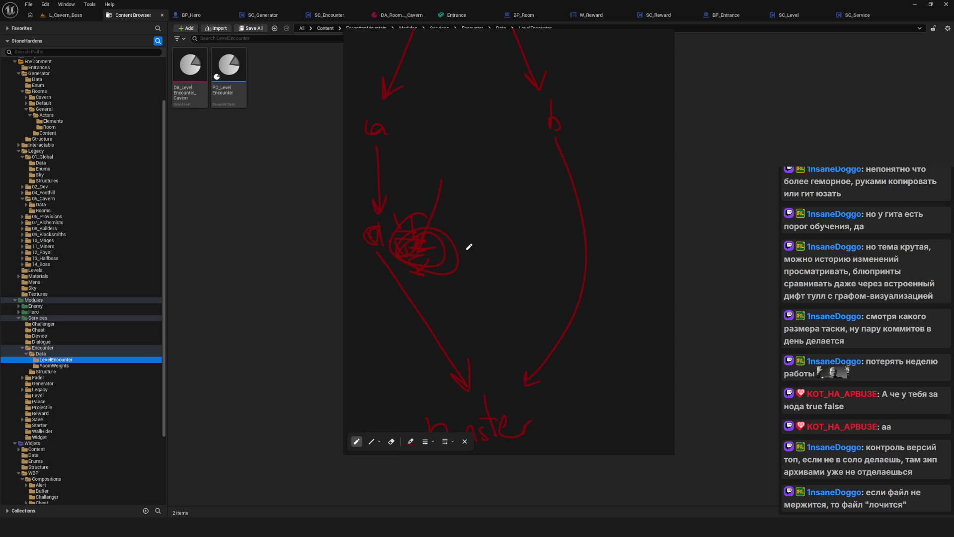
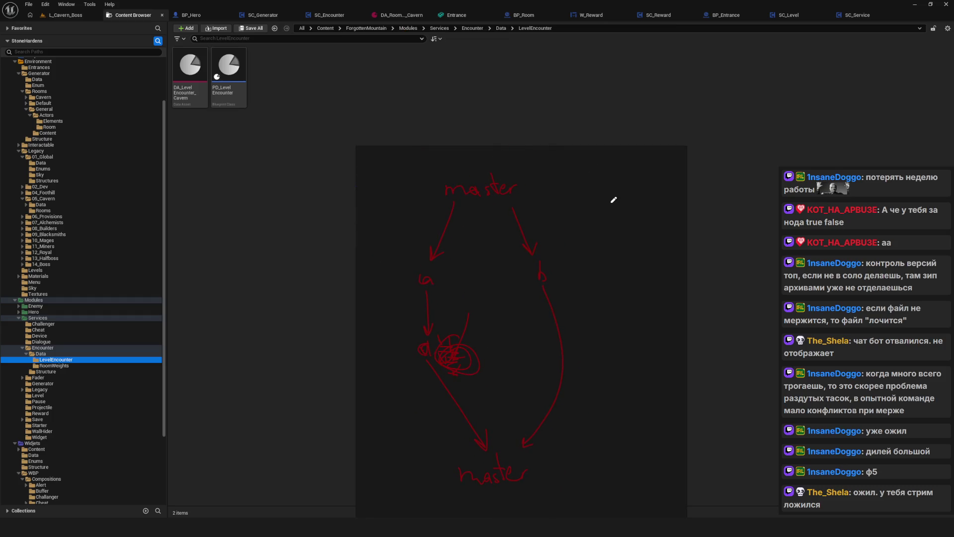
# Dismiss the sketch overlay and adjust the Content Browser folder tree panel width
pyautogui.press('Escape')
pyautogui.scroll(-4, 55, 288)
pyautogui.scroll(6, 93, 255)
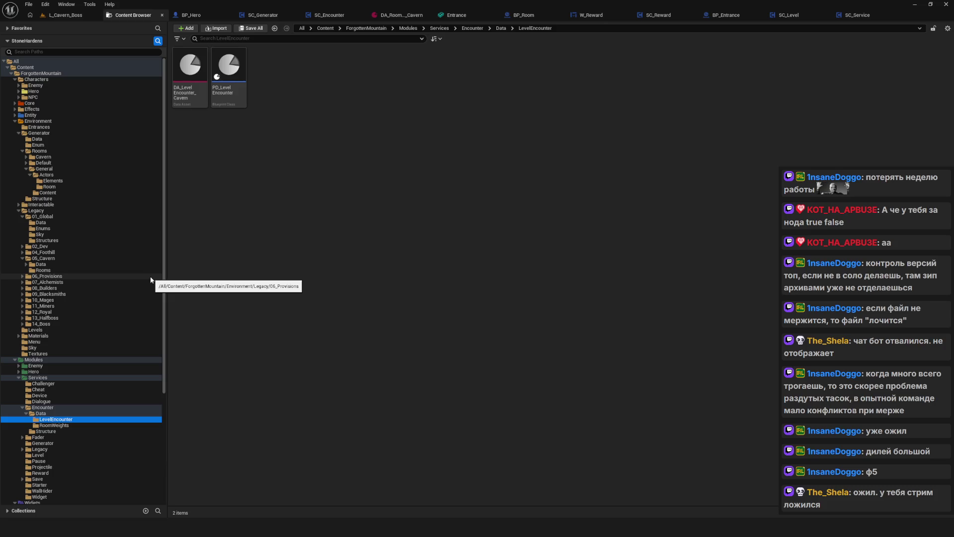
pyautogui.moveTo(164, 280)
pyautogui.mouseDown()
pyautogui.moveTo(265, 281)
pyautogui.moveTo(189, 283)
pyautogui.mouseUp()
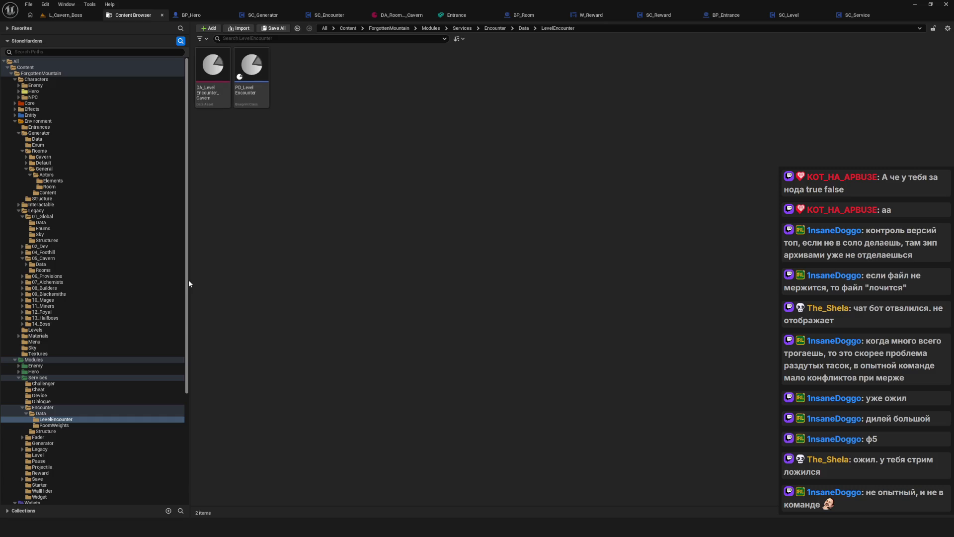
pyautogui.moveTo(189, 280)
pyautogui.mouseDown()
pyautogui.moveTo(146, 287)
pyautogui.moveTo(162, 287)
pyautogui.moveTo(154, 287)
pyautogui.mouseUp()
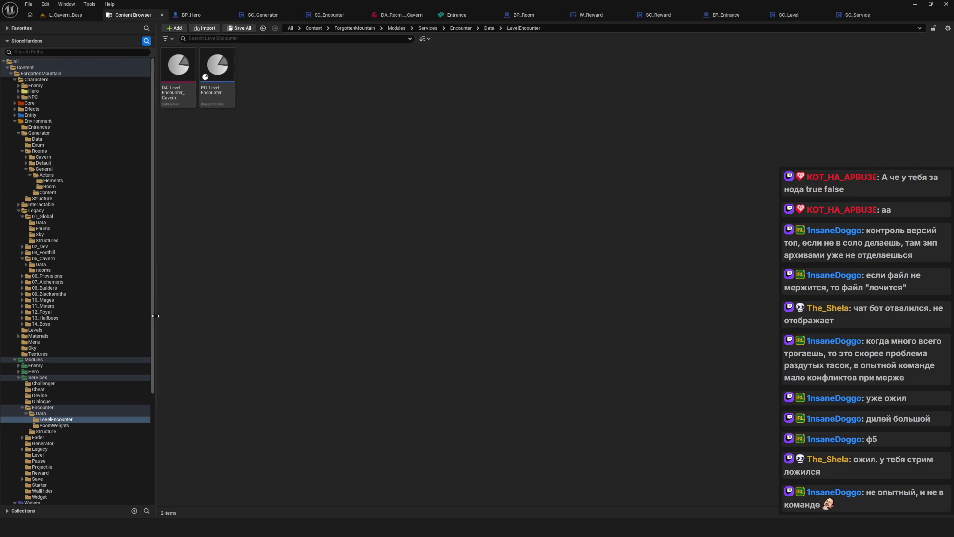
pyautogui.scroll(-5, 111, 310)
pyautogui.scroll(-2, 112, 312)
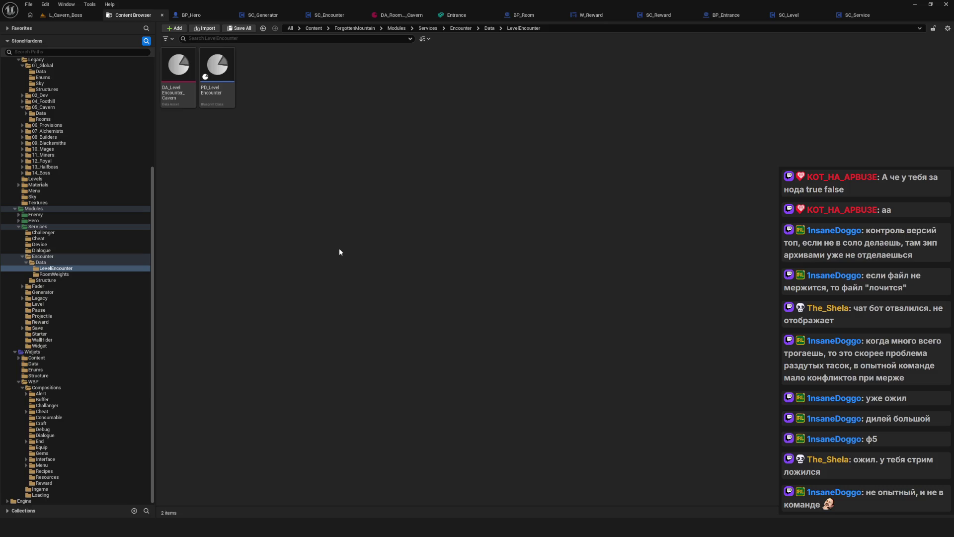
pyautogui.scroll(3, 84, 207)
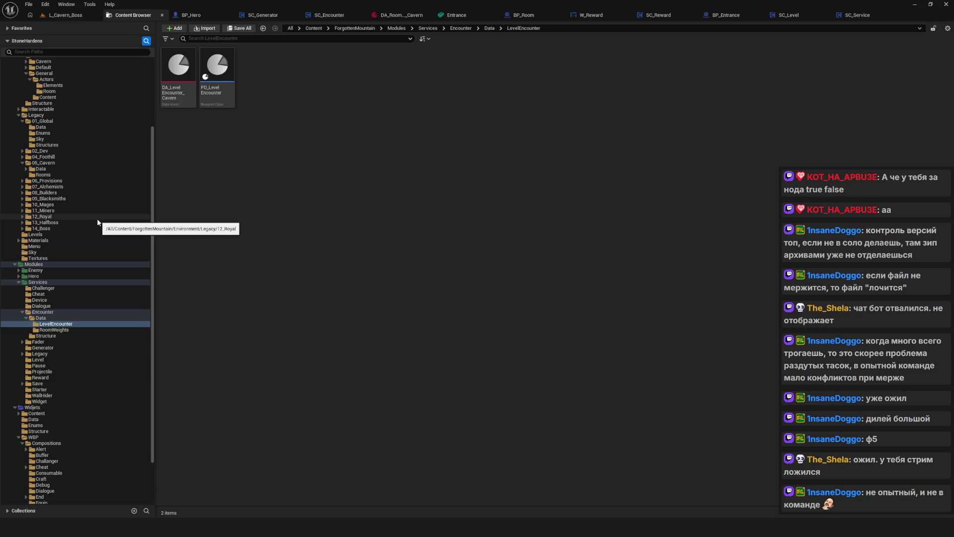
pyautogui.scroll(5, 97, 220)
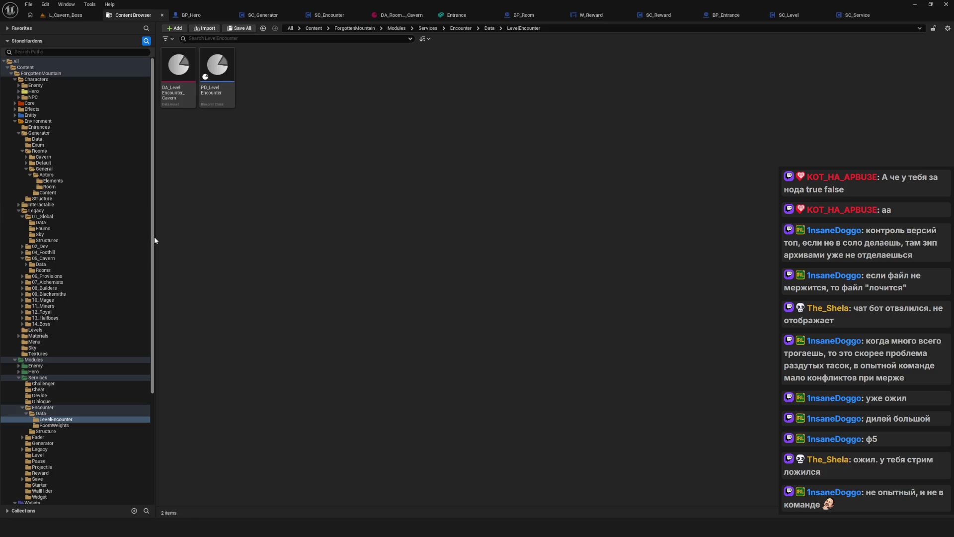
pyautogui.moveTo(155, 242)
pyautogui.mouseDown()
pyautogui.moveTo(186, 241)
pyautogui.moveTo(149, 245)
pyautogui.moveTo(156, 250)
pyautogui.mouseUp()
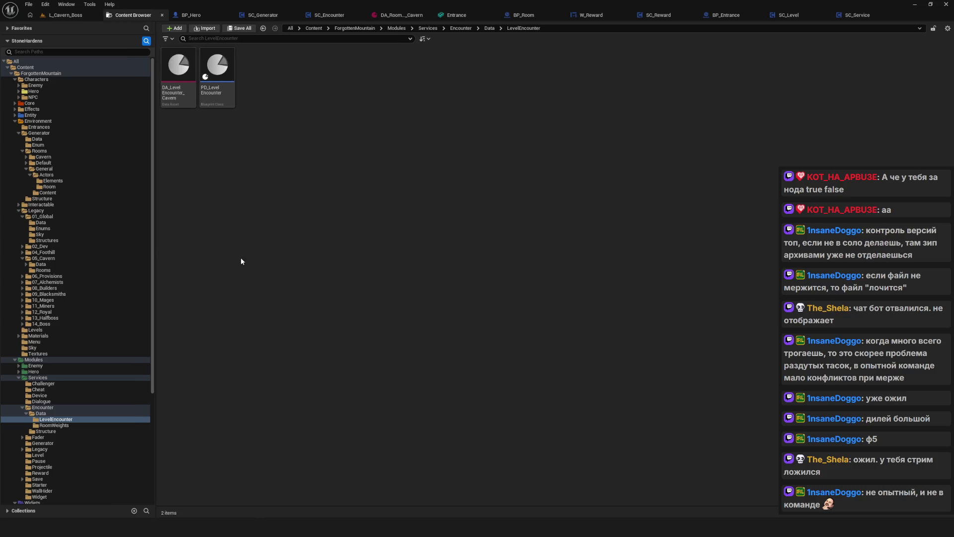
pyautogui.scroll(-2, 79, 271)
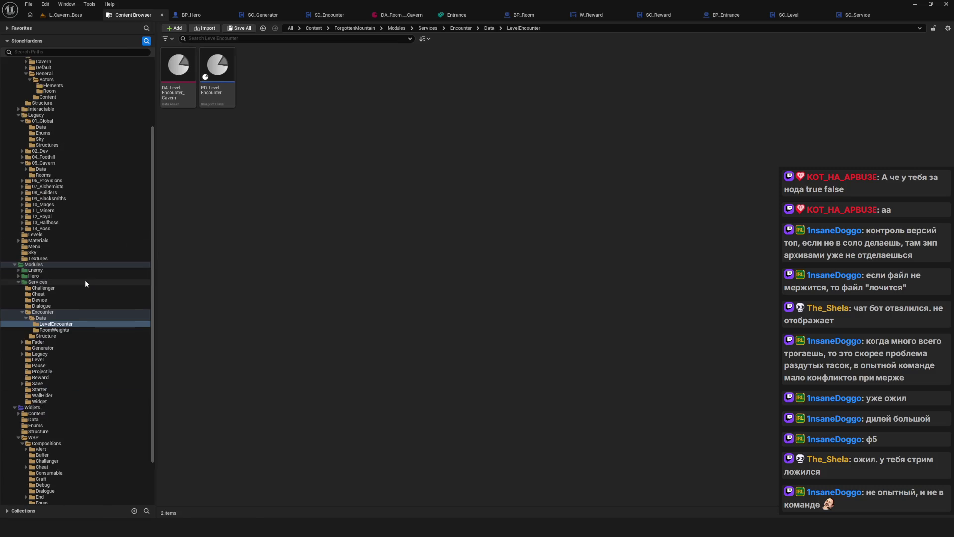
# Browse the Encounter folder's Data and LevelEncounter subfolders, then collapse Encounter
pyautogui.click(44, 317)
pyautogui.click(48, 311)
pyautogui.click(56, 323)
pyautogui.click(48, 312)
pyautogui.click(58, 324)
pyautogui.press('Up')
pyautogui.press('Up')
pyautogui.press('Up')
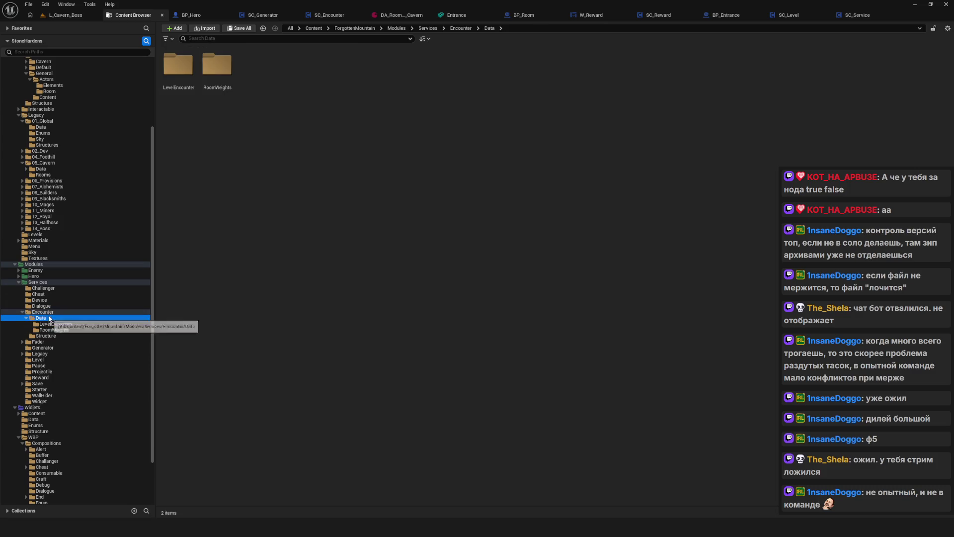
pyautogui.click(49, 312)
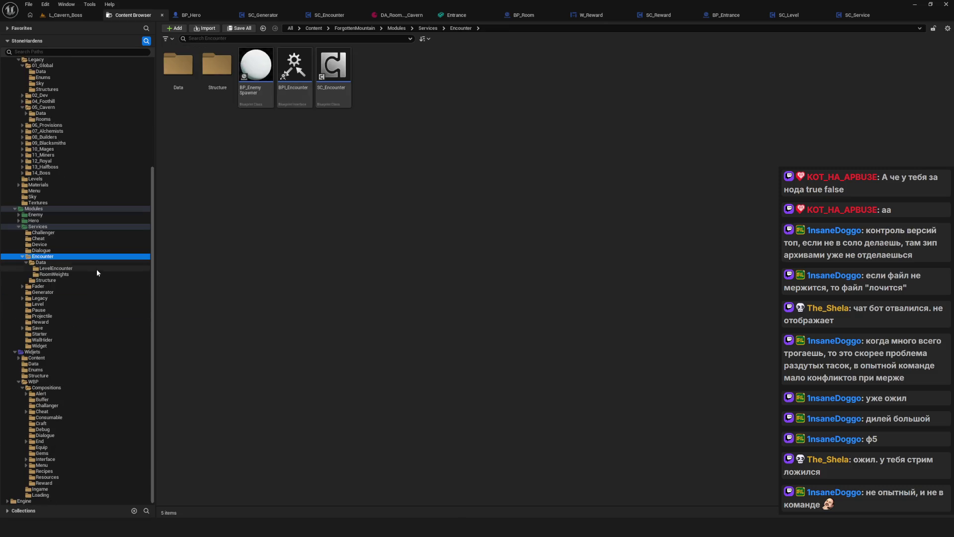
pyautogui.scroll(-1, 99, 272)
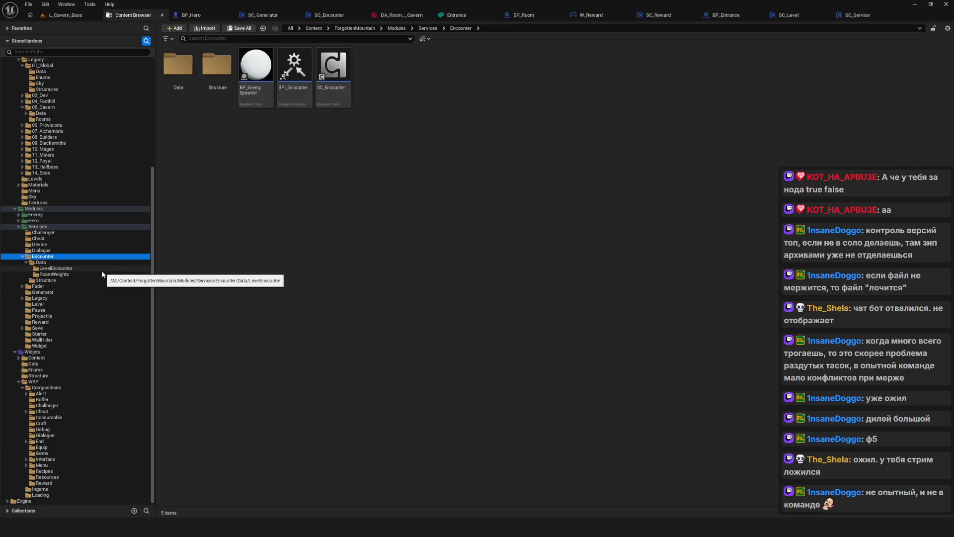
pyautogui.click(22, 256)
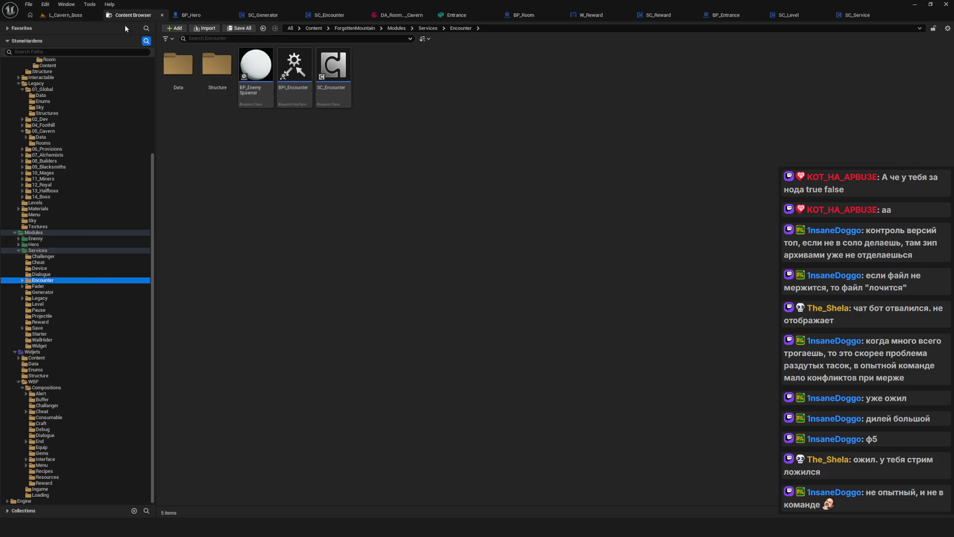
# Play L_Cavern_Boss in the editor and start a new game from the main menu
pyautogui.click(66, 15)
pyautogui.click(184, 31)
pyautogui.click(442, 251)
pyautogui.click(443, 251)
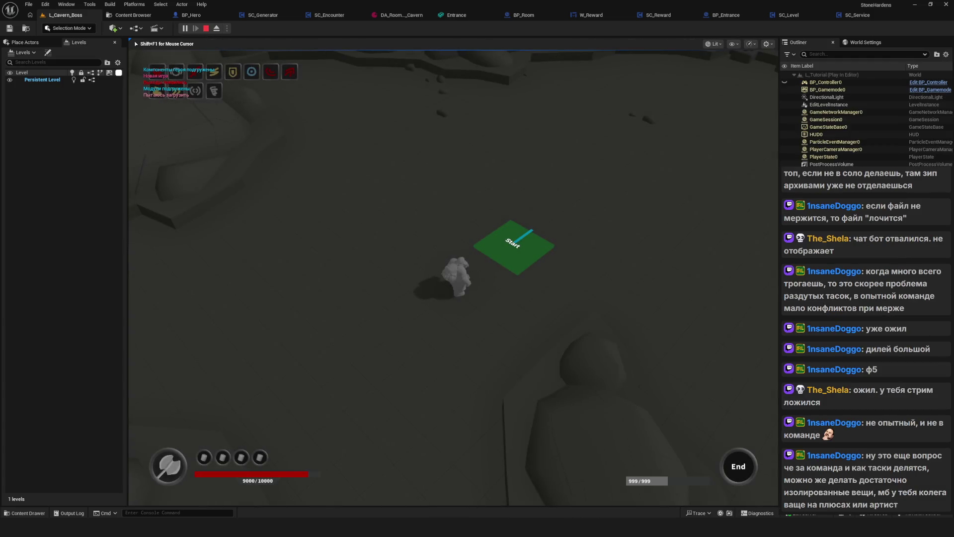
# Walk the hero from the green Start tile along the rock wall through the rocky area
pyautogui.press('a')
pyautogui.press('d')
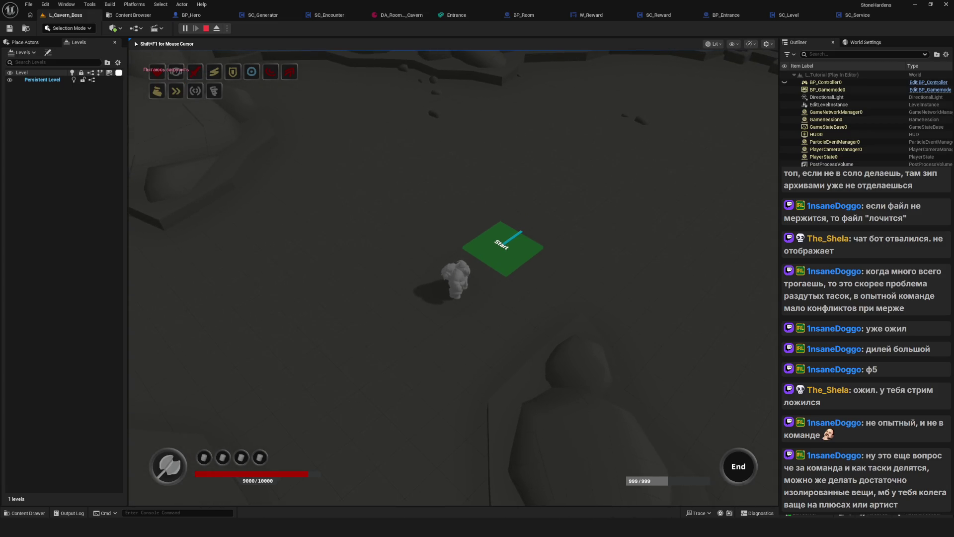
pyautogui.press('w')
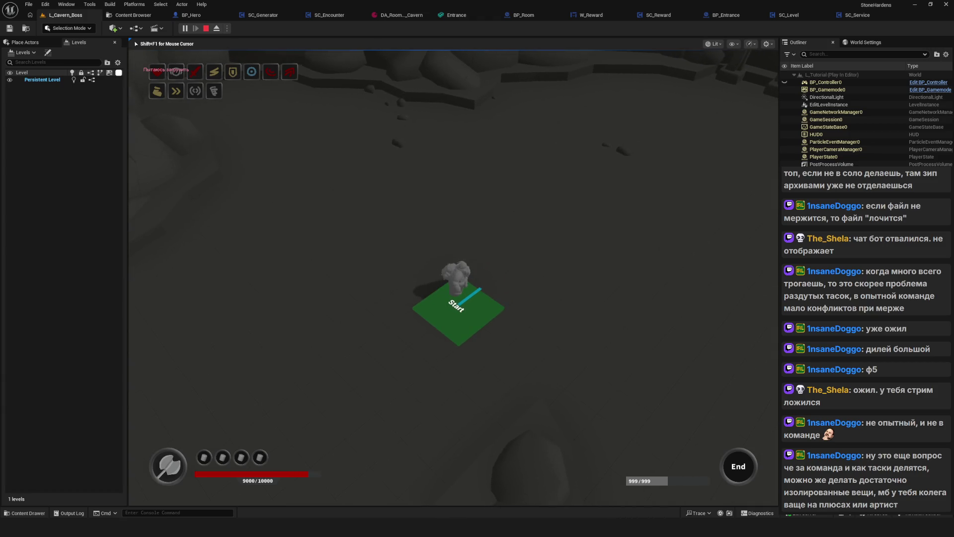
pyautogui.press('s')
pyautogui.press('d')
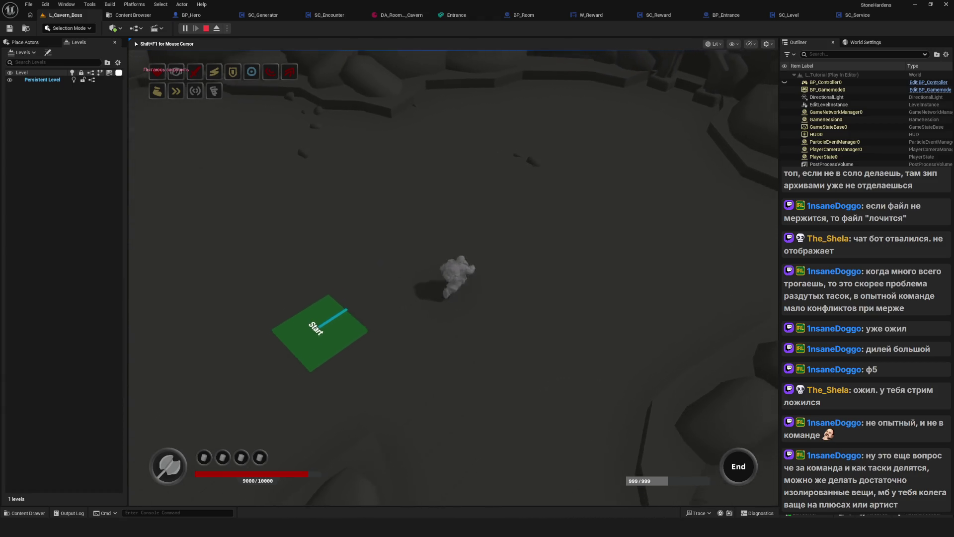
pyautogui.press('w')
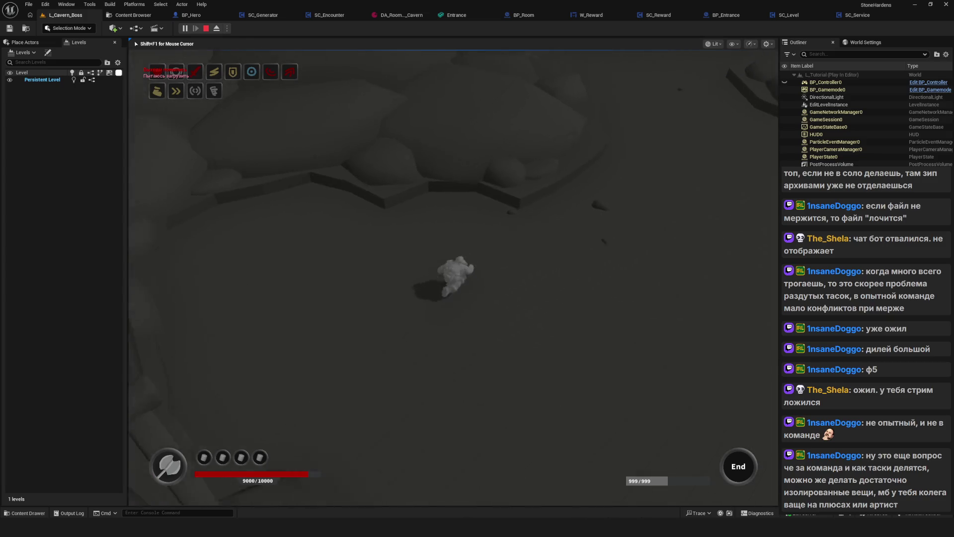
pyautogui.press('d')
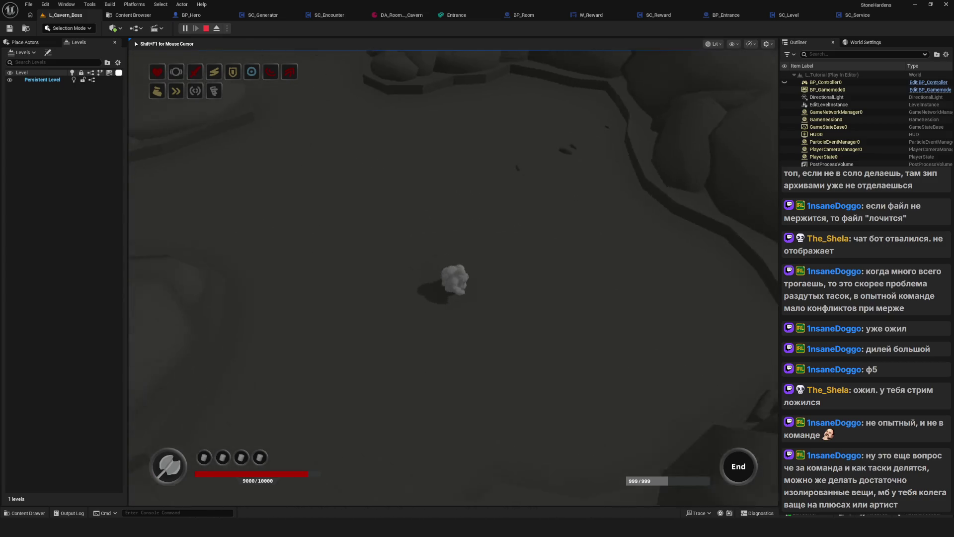
pyautogui.press('d')
pyautogui.press('d')
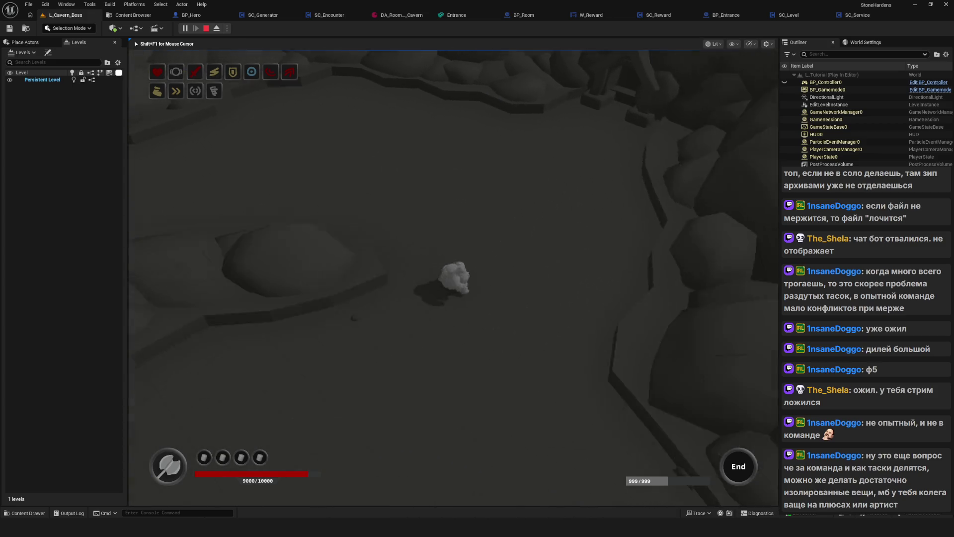
pyautogui.press('d')
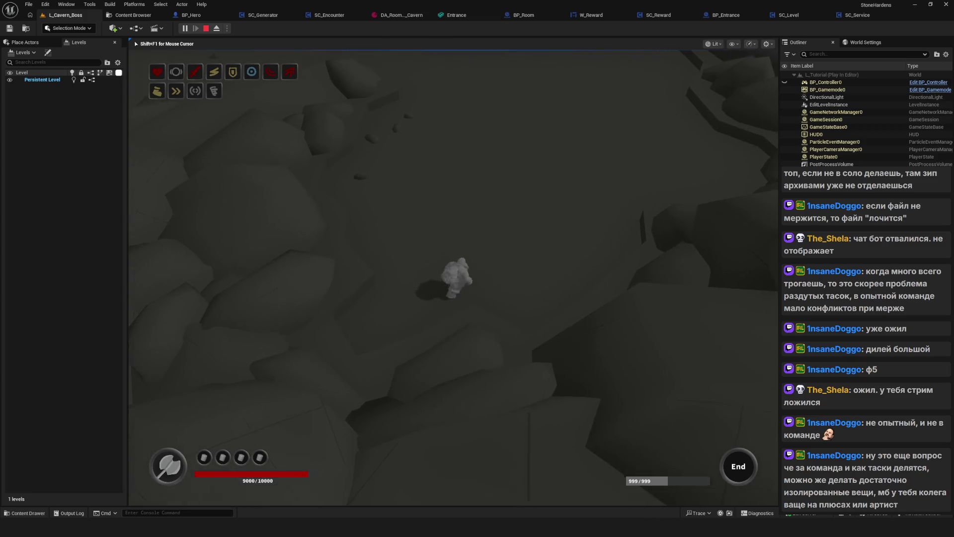
pyautogui.press('d')
# Walk down to the Entrance Foothill sign, then onto the Entrance Cavern sign
pyautogui.press('s')
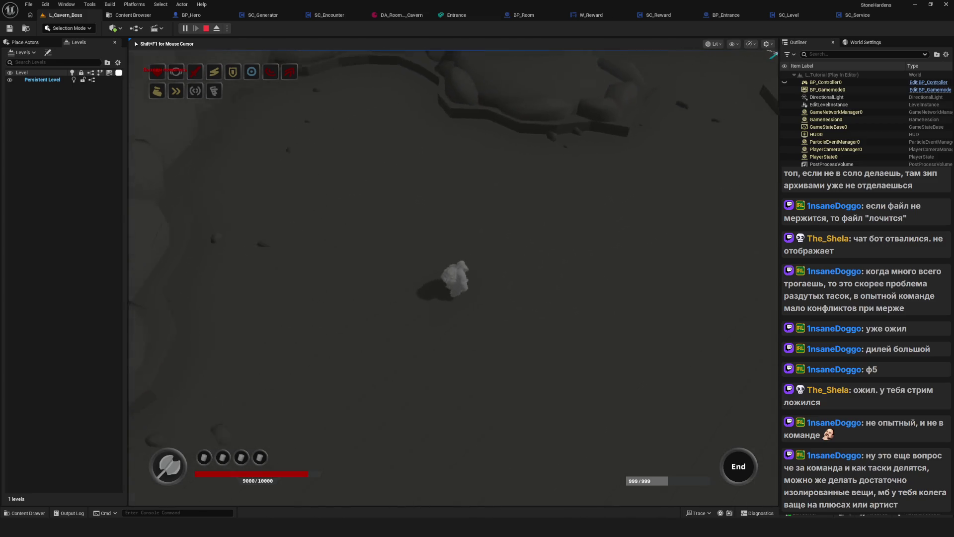
pyautogui.press('s')
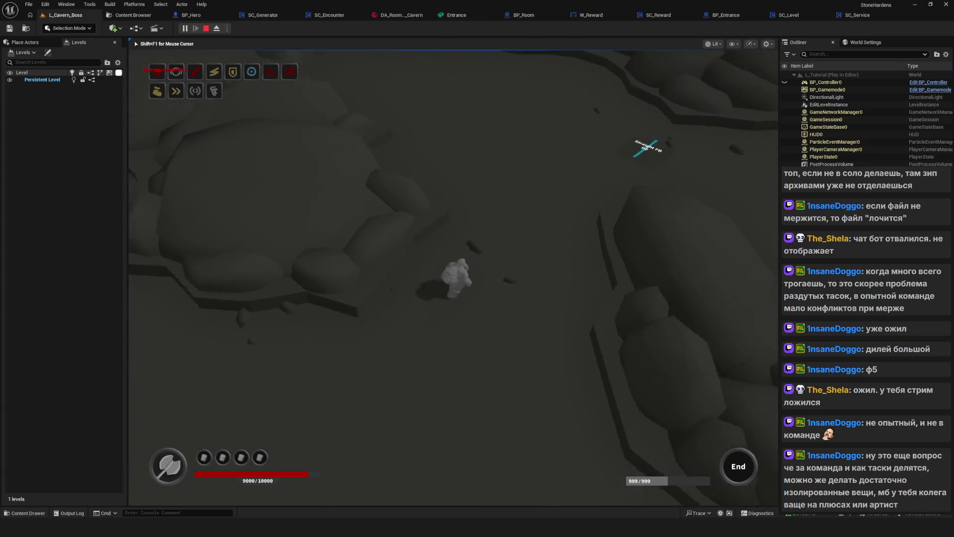
pyautogui.press('w')
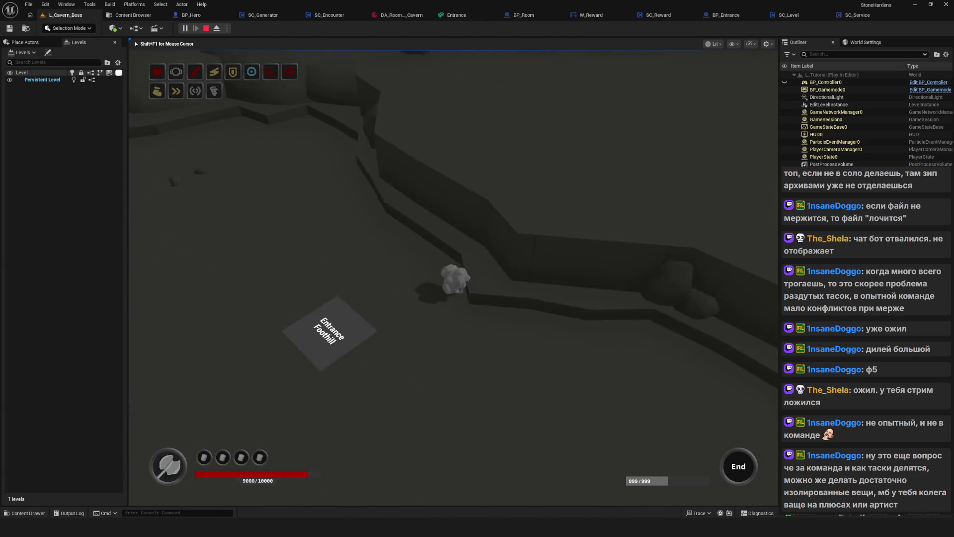
pyautogui.press('a')
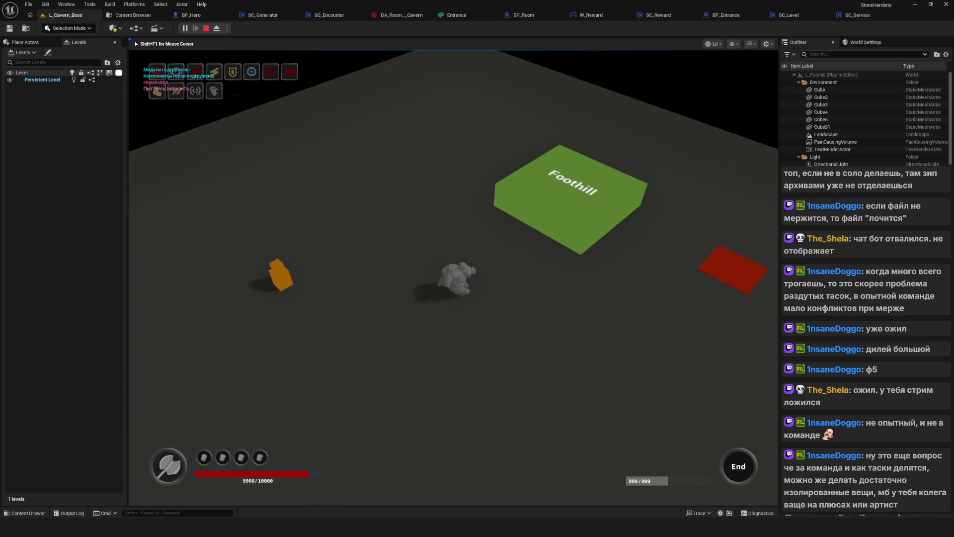
pyautogui.press('d')
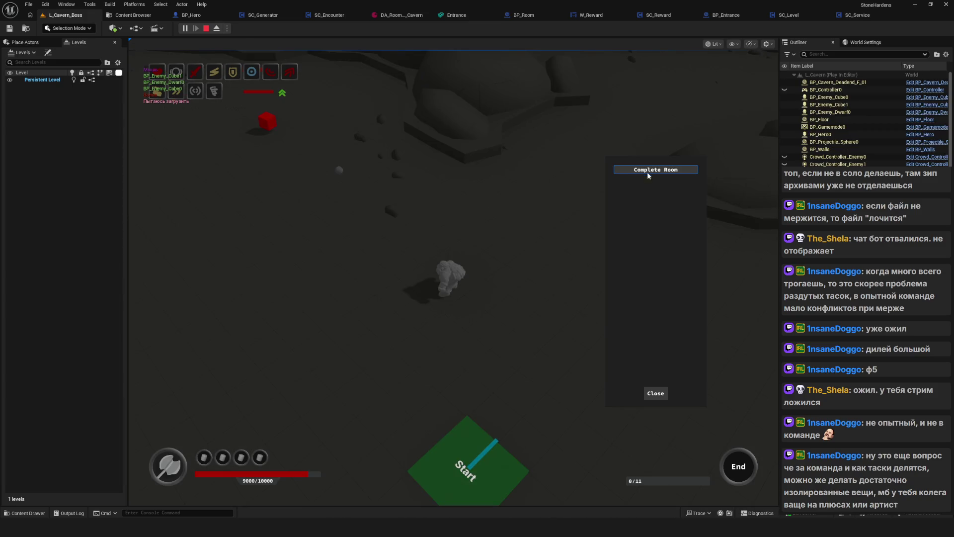
# Complete rooms via the debug panel, take each reward, and continue past the upgrade and skull screens
pyautogui.click(644, 175)
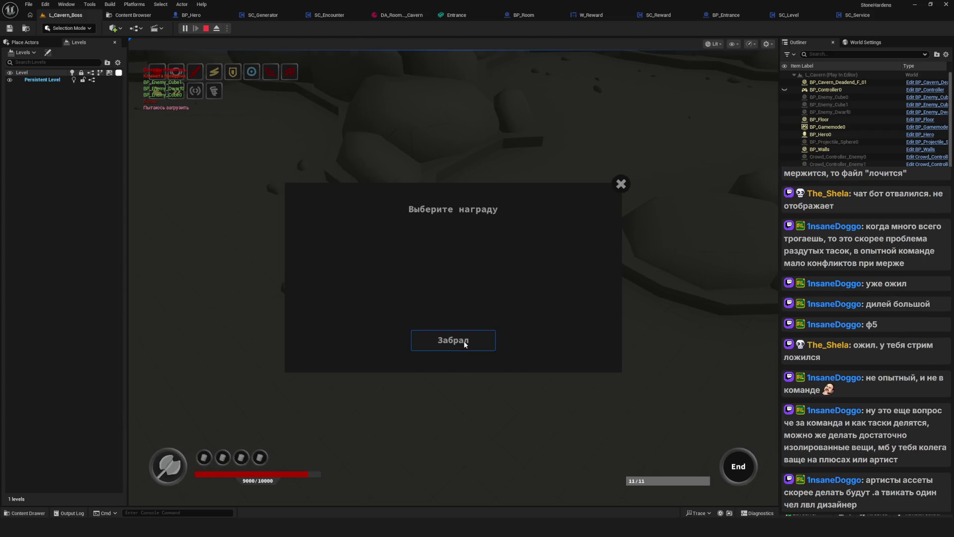
pyautogui.click(465, 341)
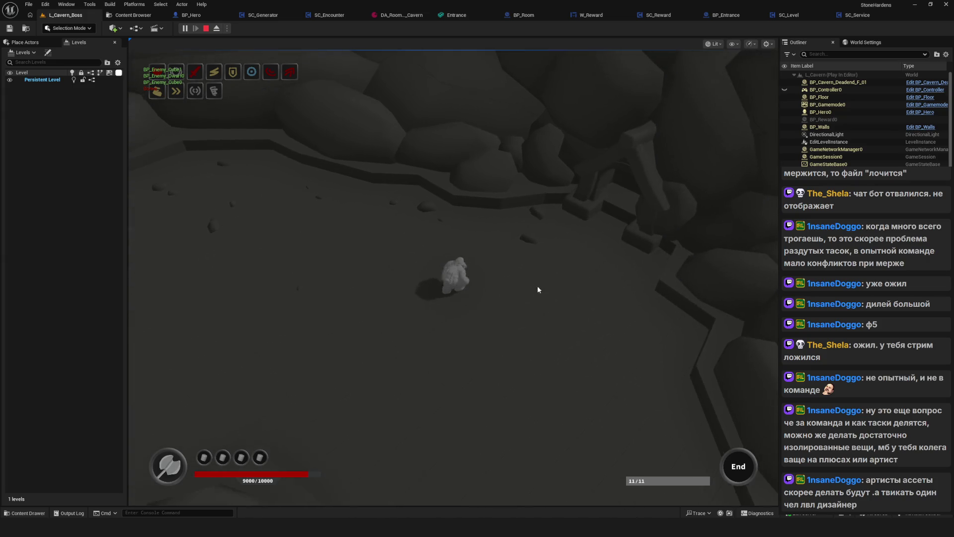
pyautogui.click(495, 427)
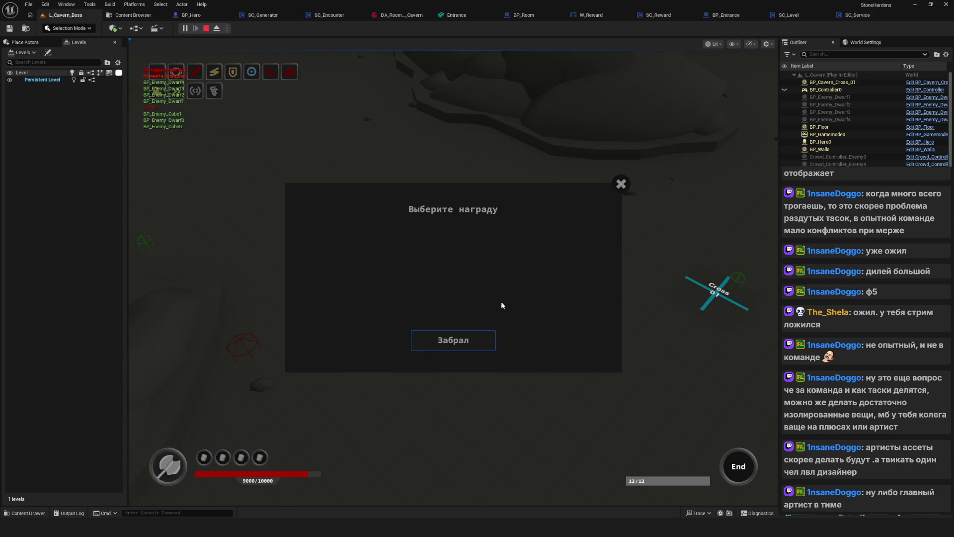
pyautogui.click(465, 345)
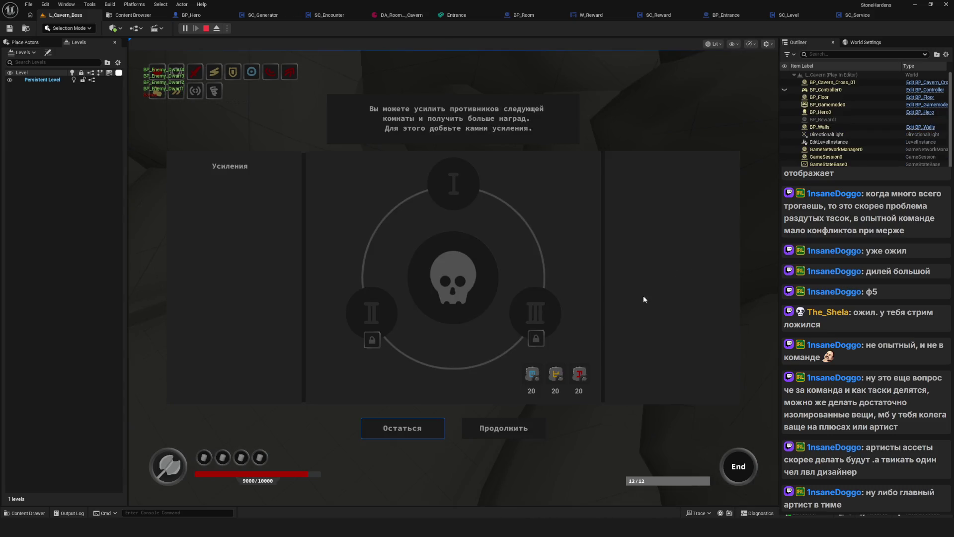
pyautogui.click(562, 485)
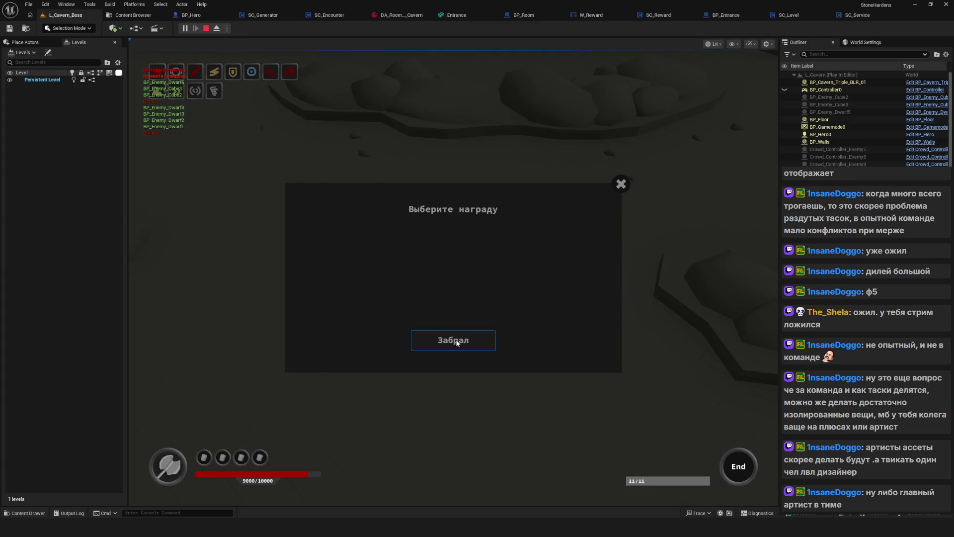
pyautogui.click(457, 343)
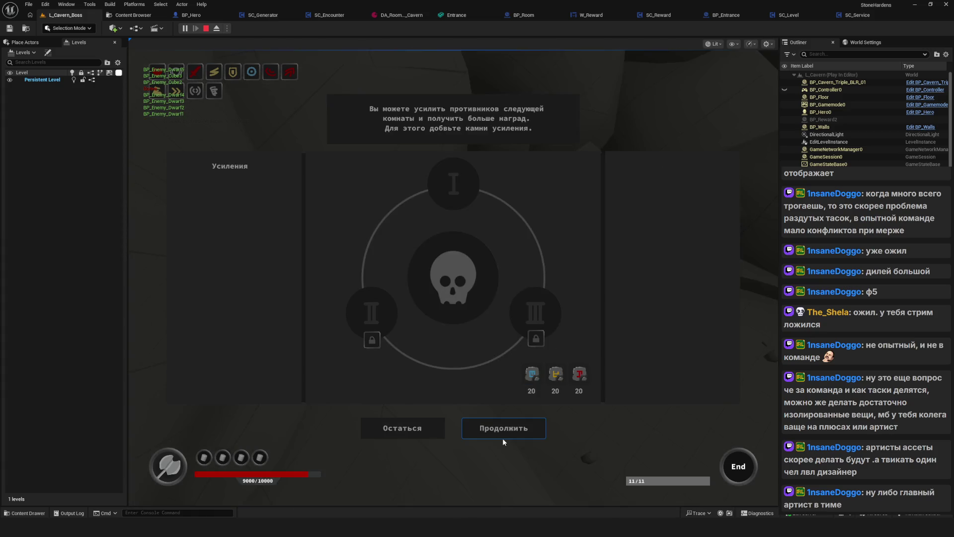
pyautogui.click(502, 435)
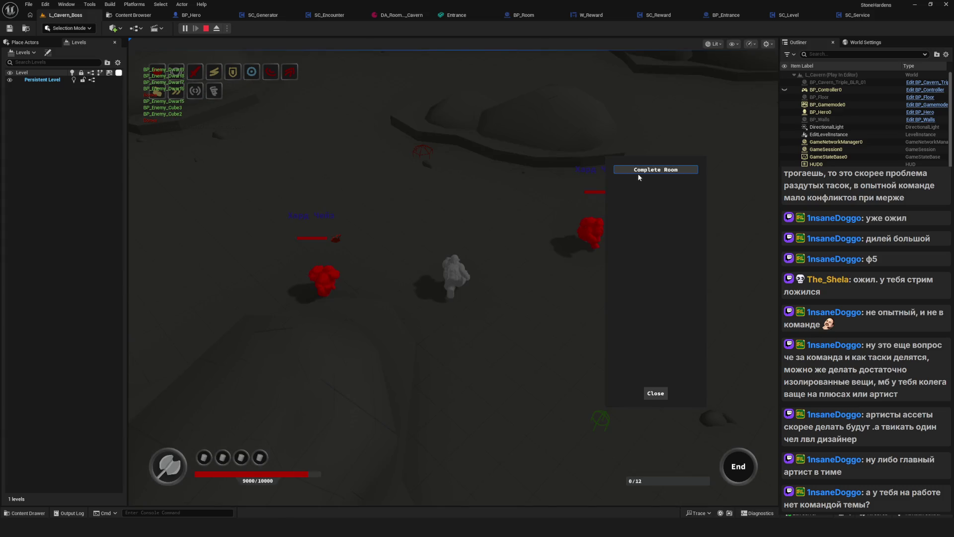
pyautogui.click(638, 172)
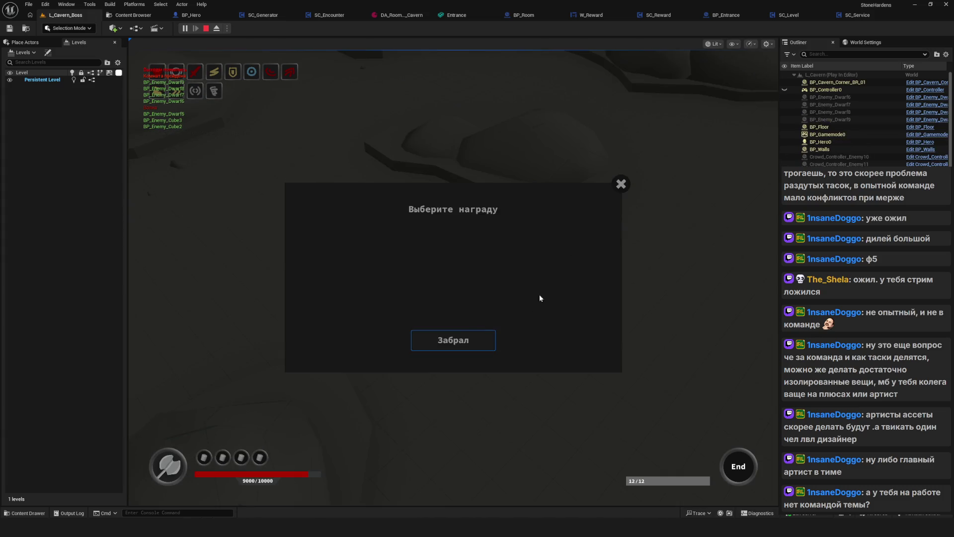
pyautogui.click(469, 332)
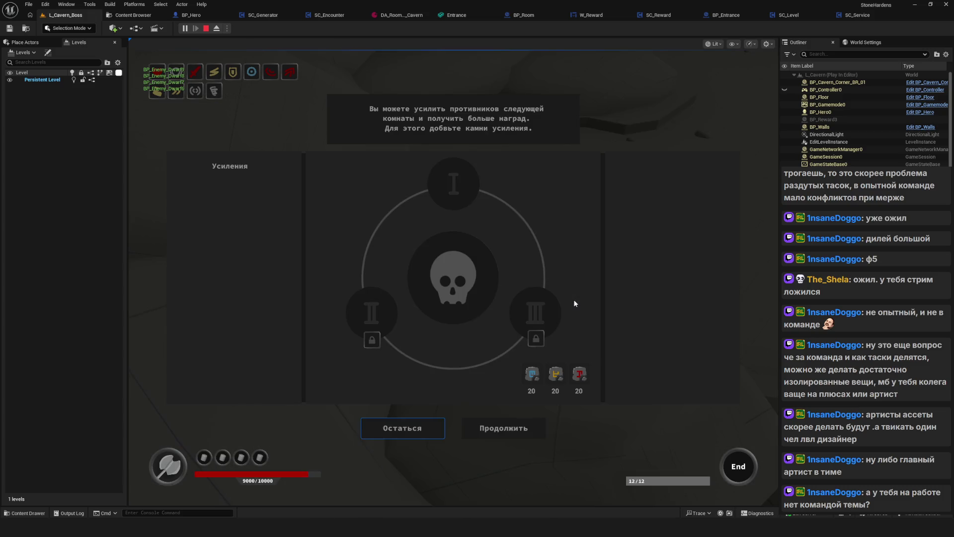
# Continue past the enhancement screen, complete the room, and move on without upgrades
pyautogui.click(509, 419)
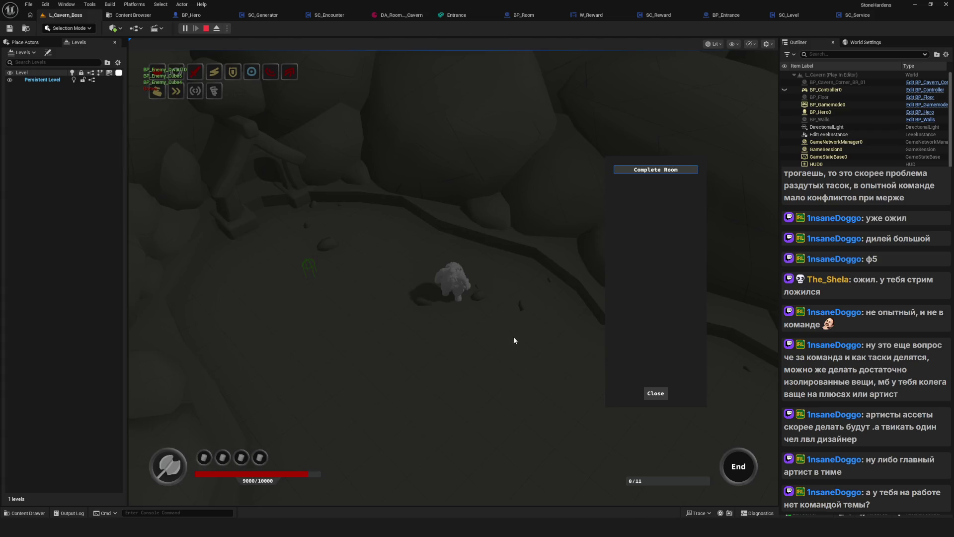
pyautogui.click(659, 170)
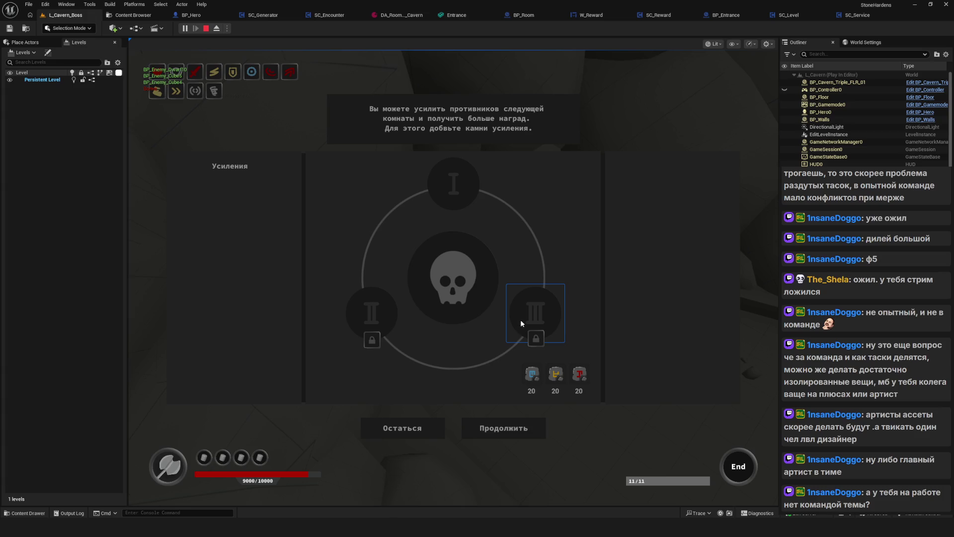
pyautogui.click(523, 425)
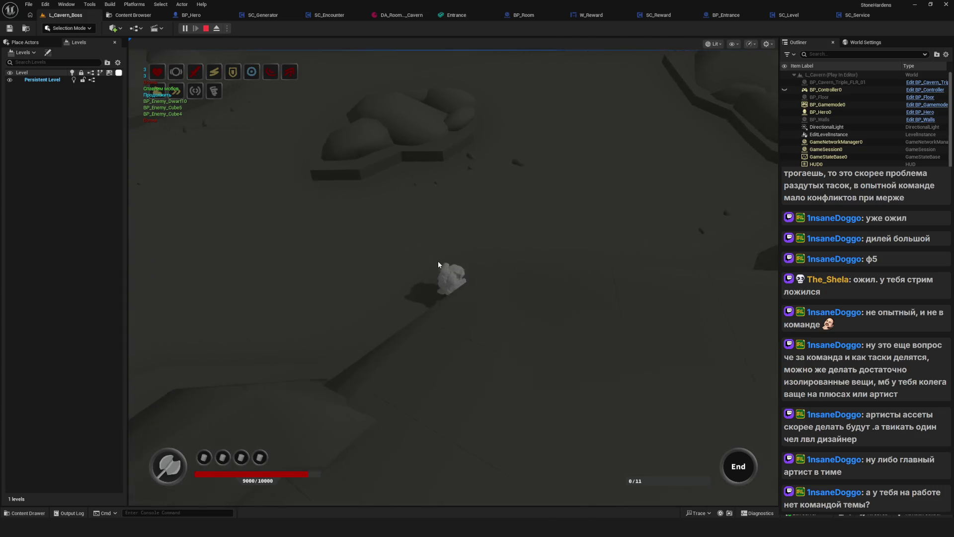
# Walk across the cavern, complete the room from the F1 debug panel to 11/11, and claim the reward
pyautogui.press('w')
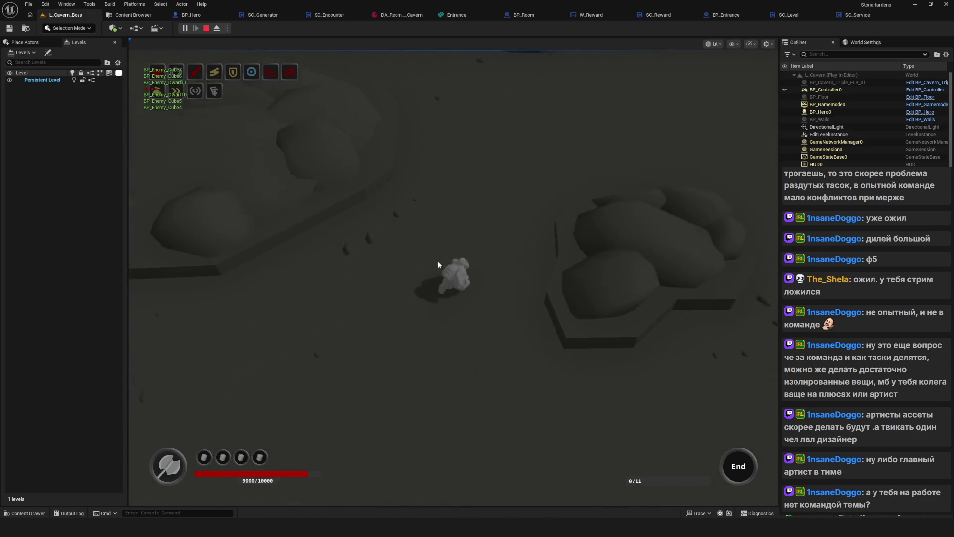
pyautogui.press('w')
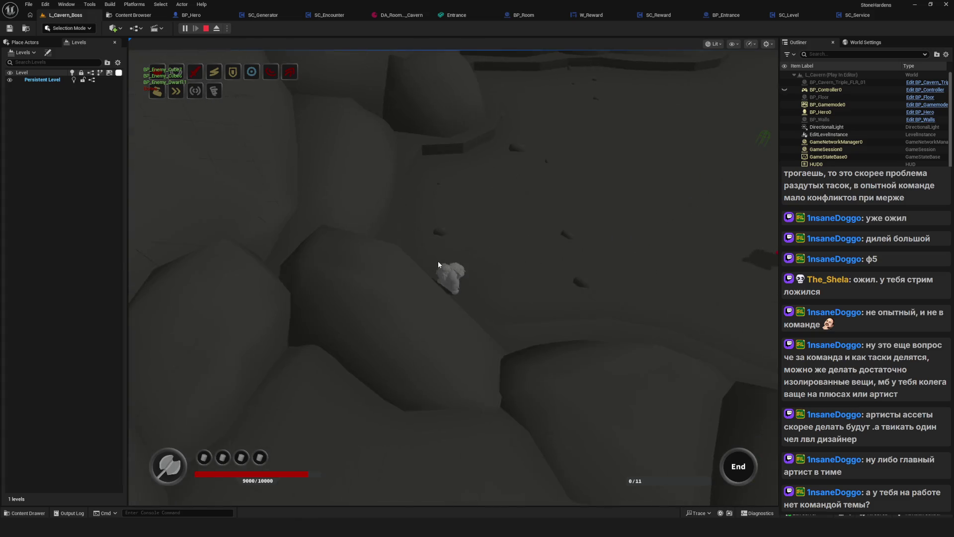
pyautogui.press('w')
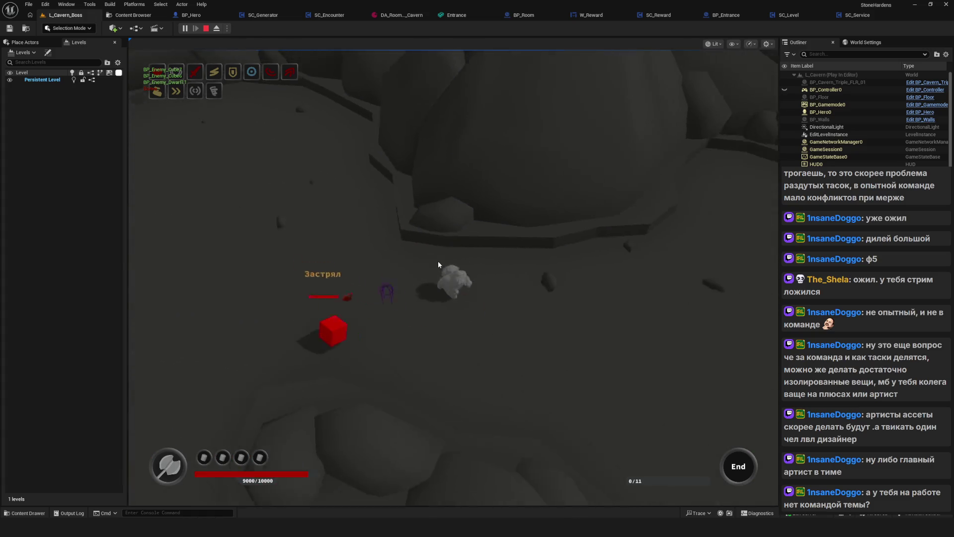
pyautogui.press('F1')
pyautogui.click(636, 172)
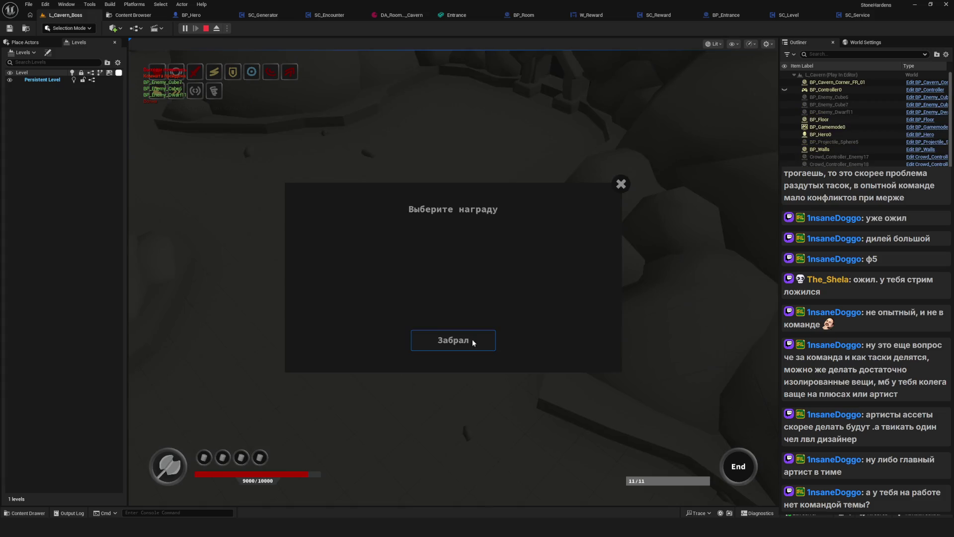
pyautogui.click(470, 340)
pyautogui.press('a')
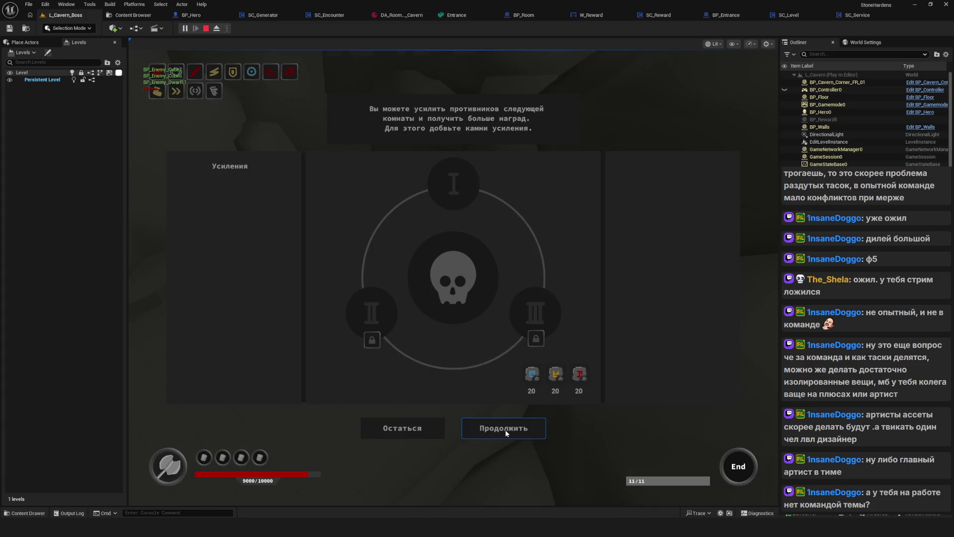
# Enter a new room, walk the hero through it and take the collected orb's reward
pyautogui.click(469, 426)
pyautogui.press('w')
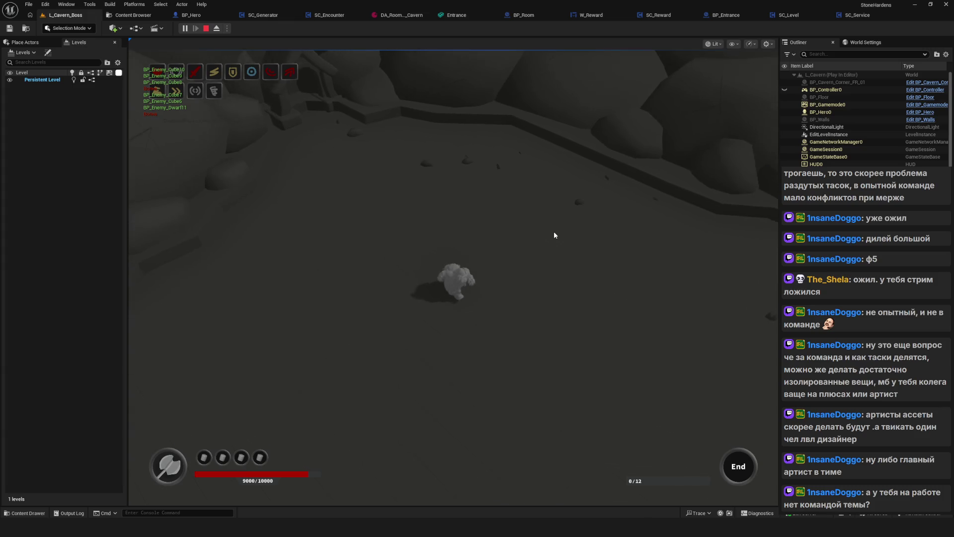
pyautogui.press('d')
pyautogui.press('d')
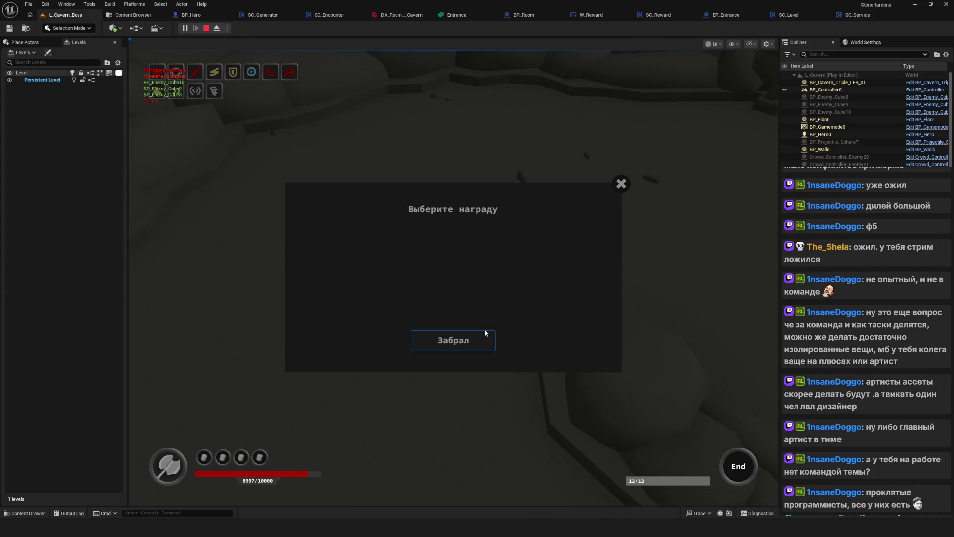
pyautogui.click(485, 330)
pyautogui.press('s')
pyautogui.press('w')
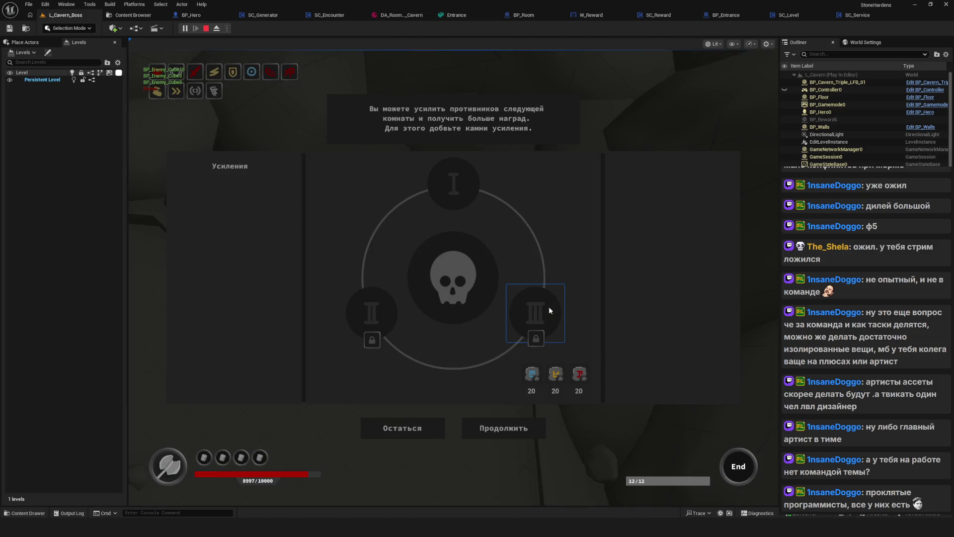
# Continue into the next room, walk around and use the orb with E to claim its reward
pyautogui.click(520, 428)
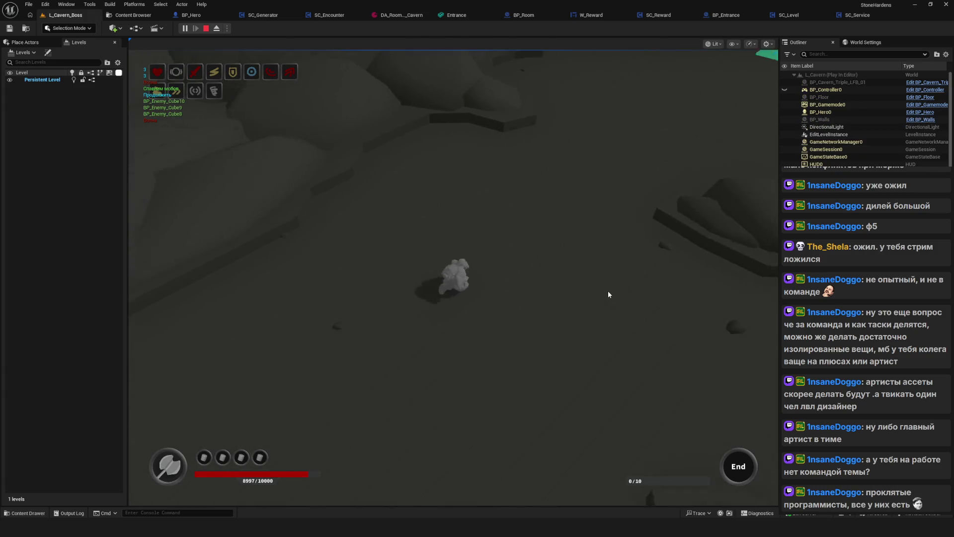
pyautogui.press('d')
pyautogui.press('w')
pyautogui.press('a')
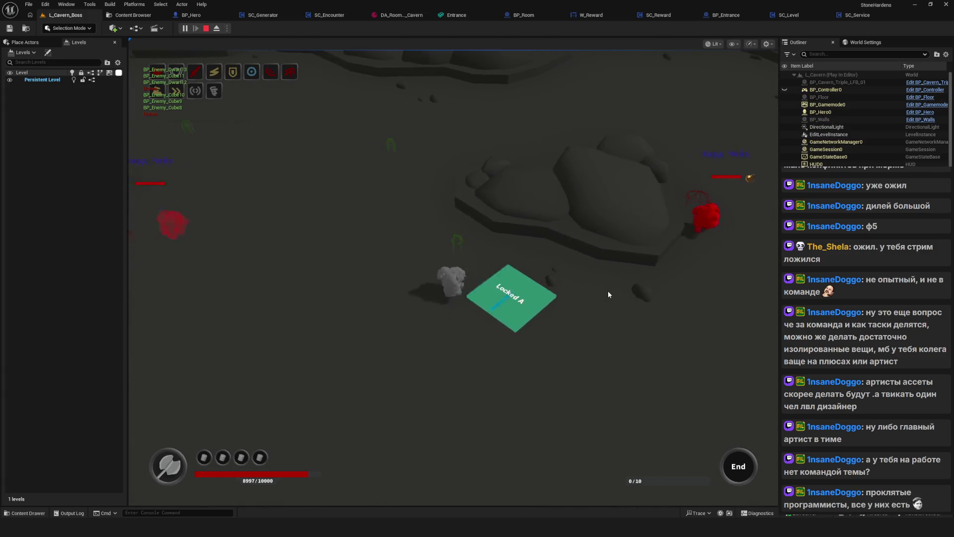
pyautogui.press('w')
pyautogui.press('s')
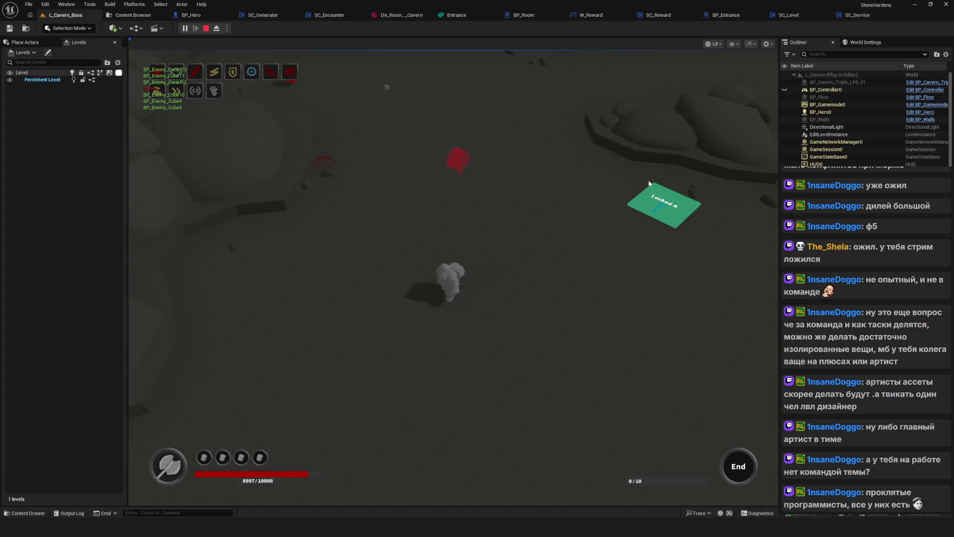
pyautogui.press('s')
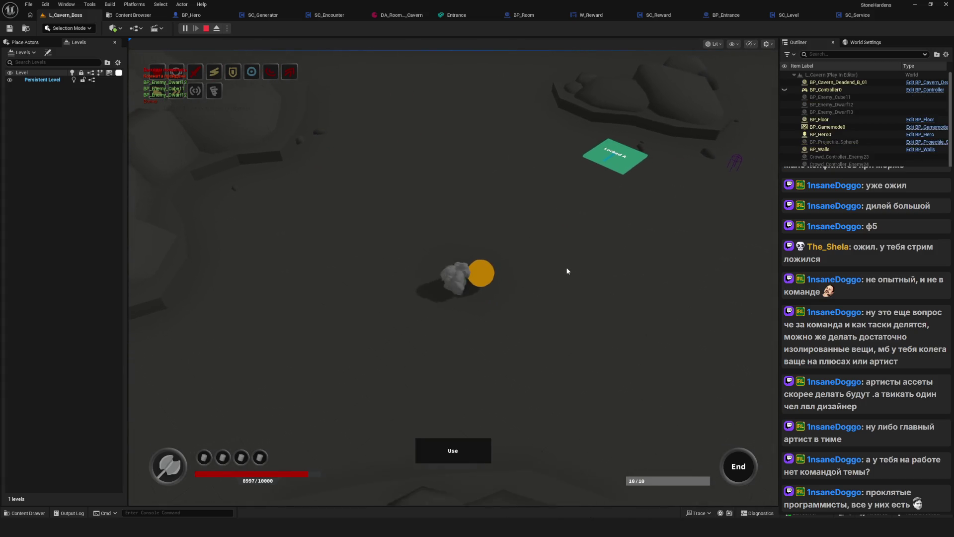
pyautogui.press('e')
pyautogui.press('s')
pyautogui.press('s')
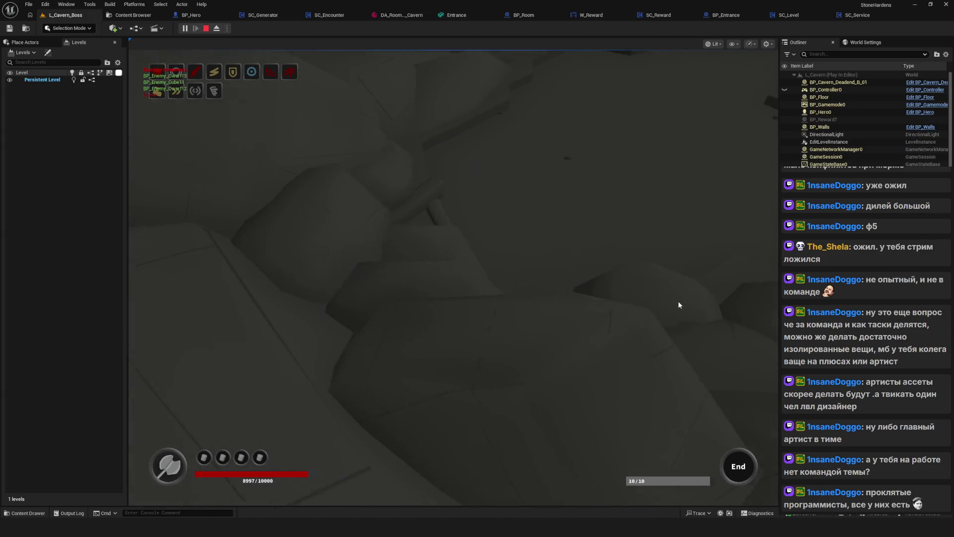
pyautogui.press('s')
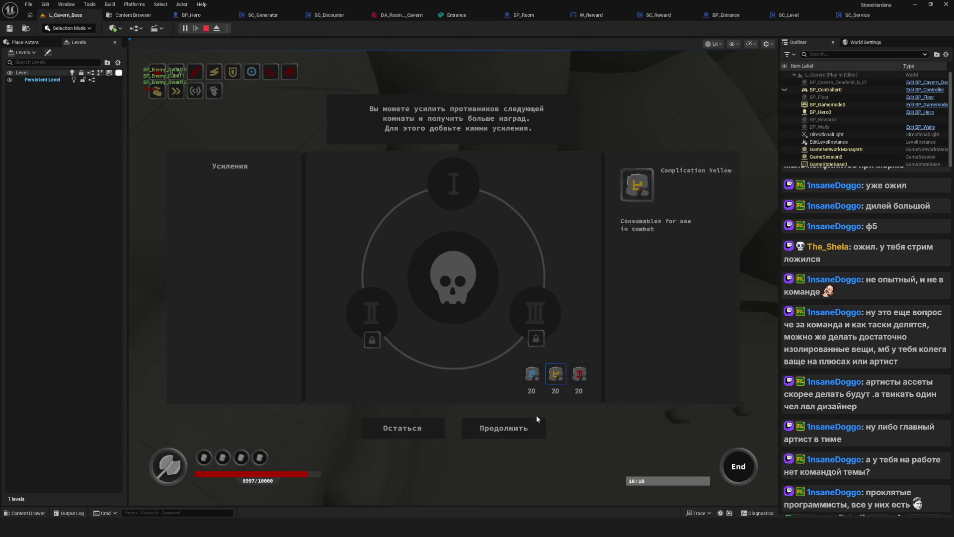
# Continue into another room, walk north toward the enemies and bring up the debug panel
pyautogui.click(536, 415)
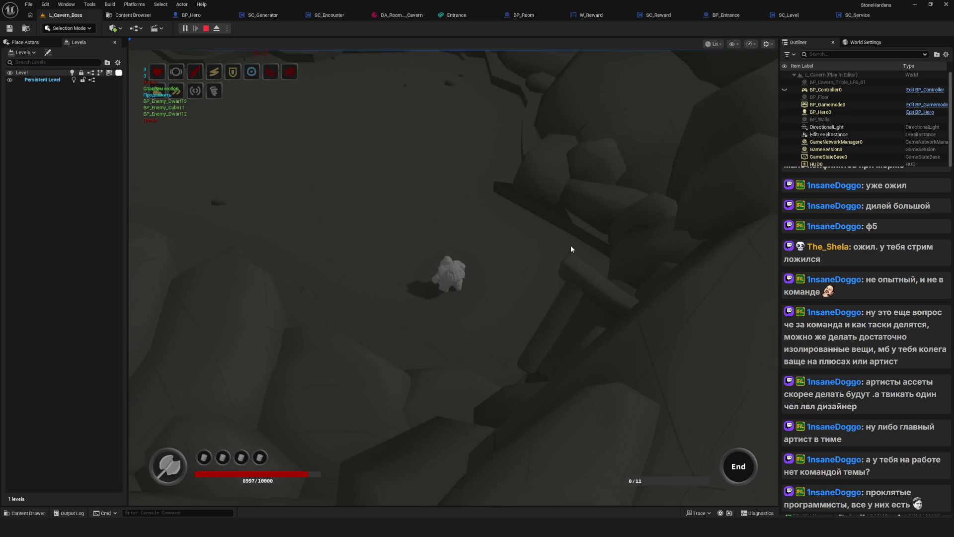
pyautogui.press('w')
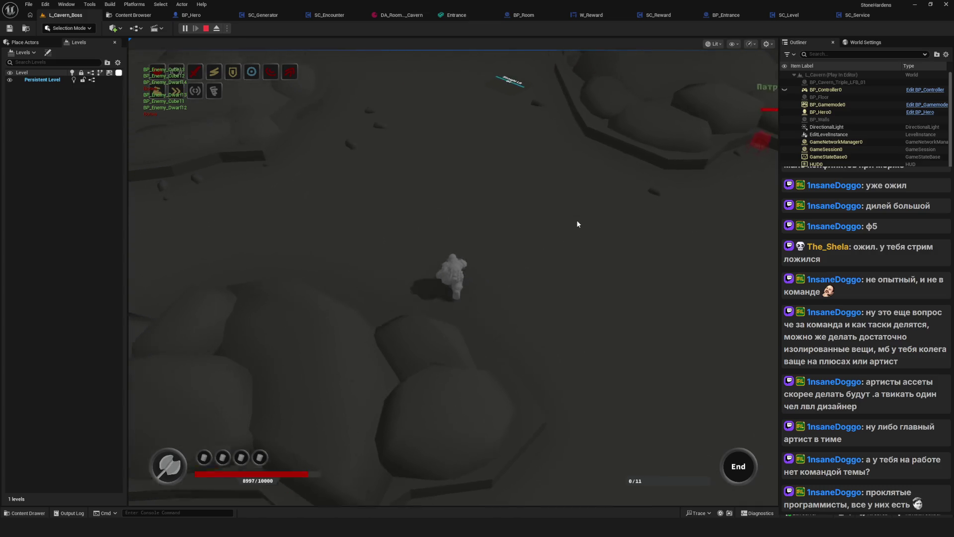
pyautogui.press('w')
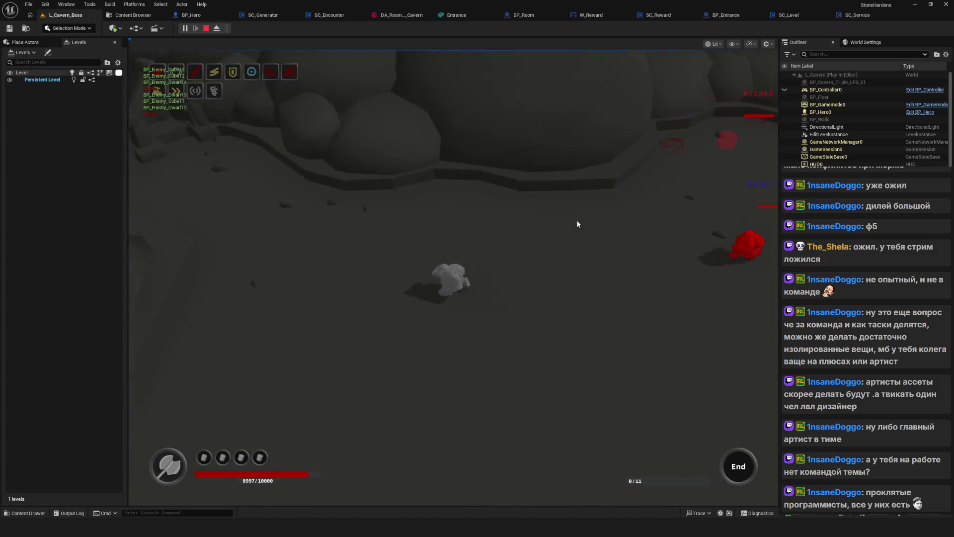
pyautogui.press('w')
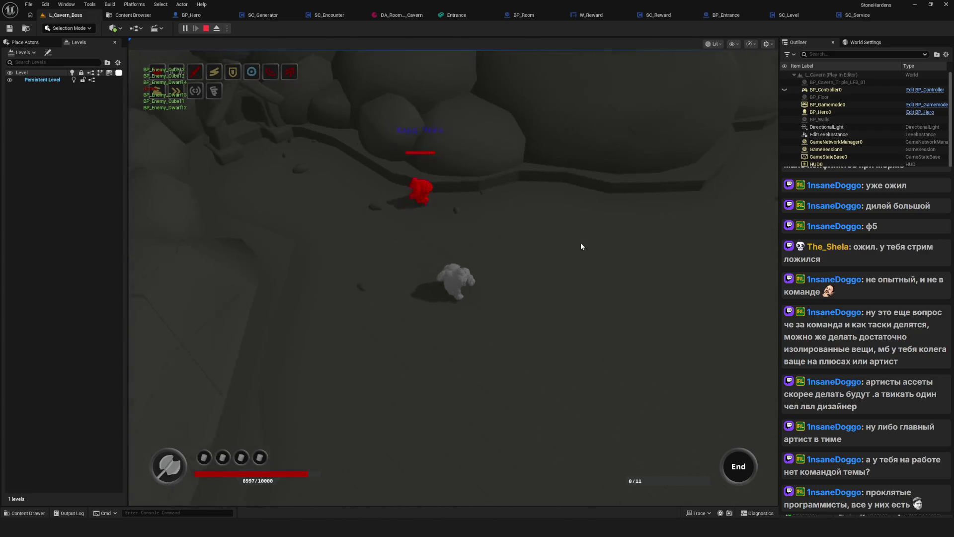
pyautogui.press('s')
pyautogui.press('Tab')
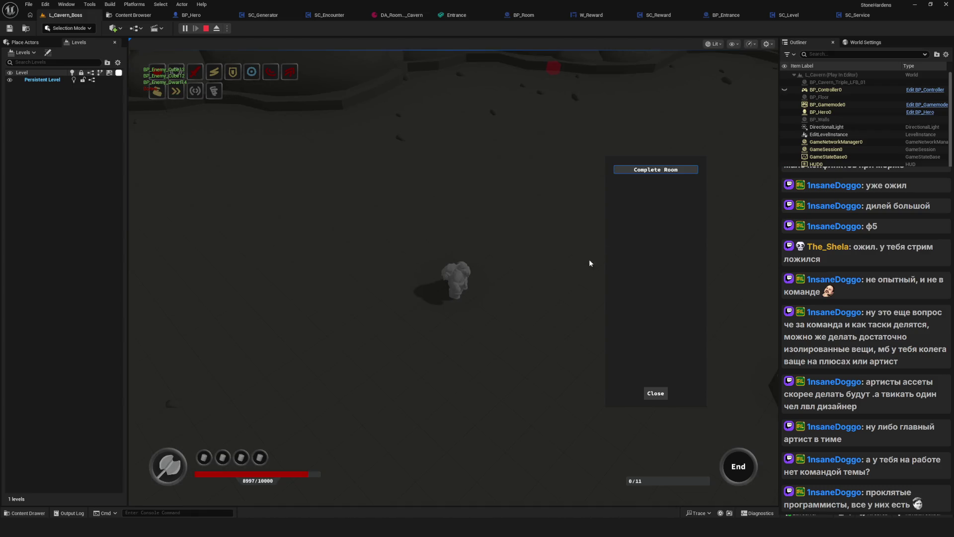
# Complete the room, confirm and take the orb's reward, then continue to the next room
pyautogui.click(659, 171)
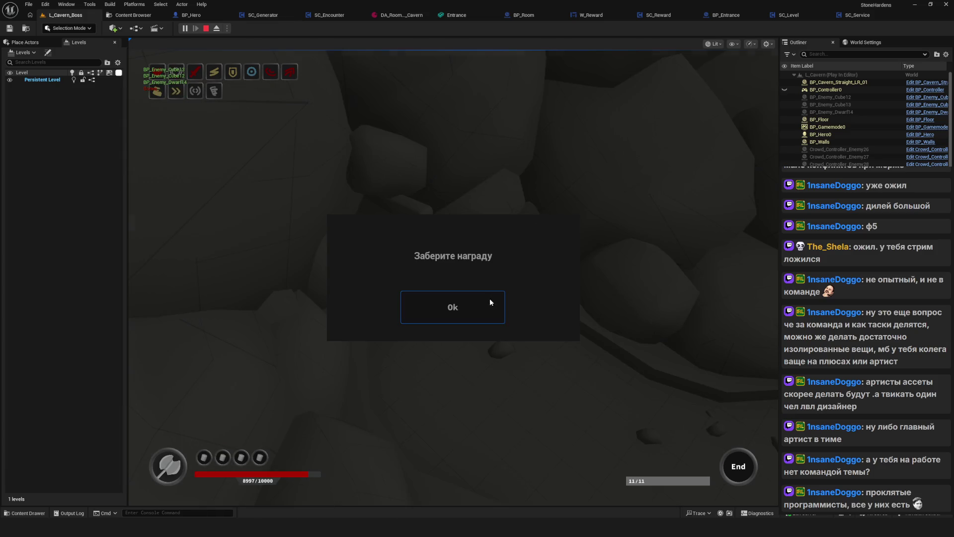
pyautogui.click(490, 298)
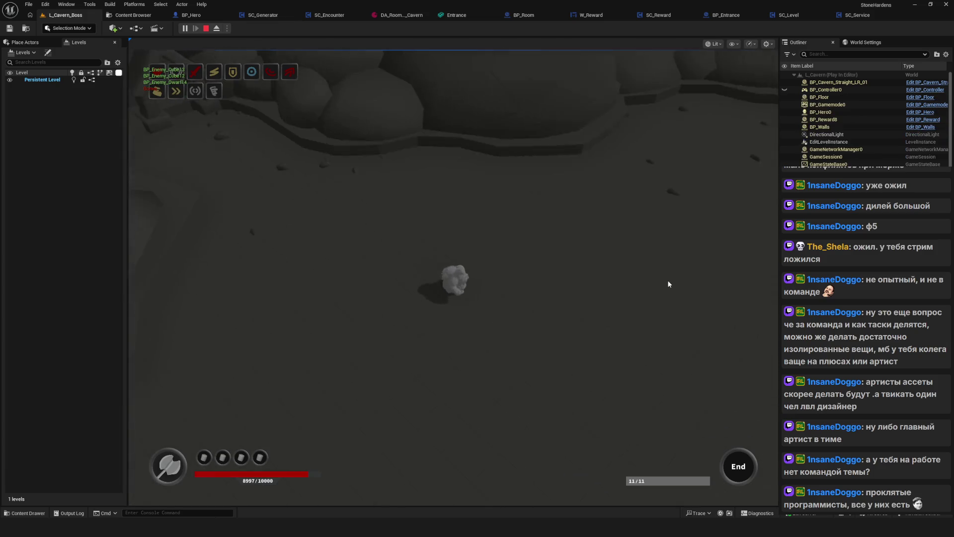
pyautogui.press('e')
pyautogui.click(484, 335)
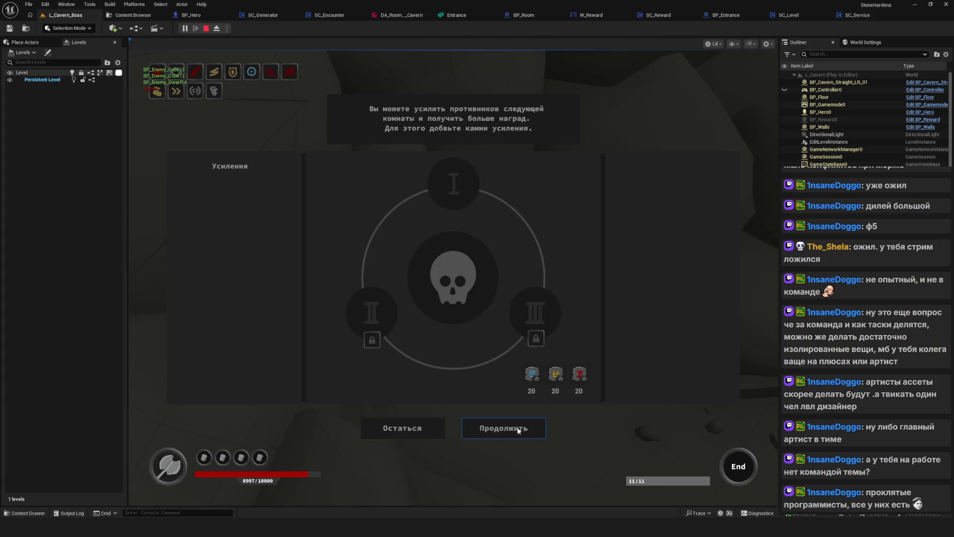
pyautogui.click(518, 430)
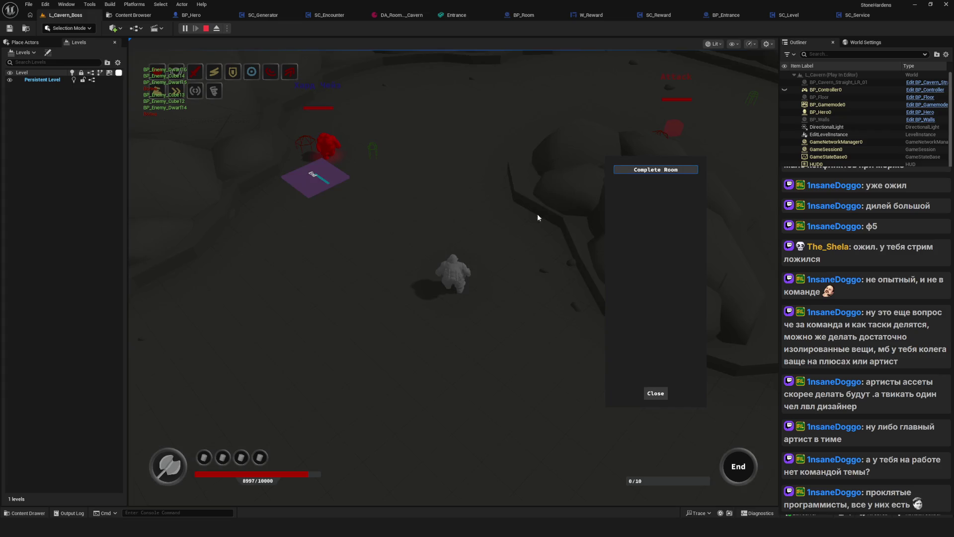
# Finish the next room, walk to the reward tent, acknowledge the notice and claim the reward
pyautogui.click(667, 170)
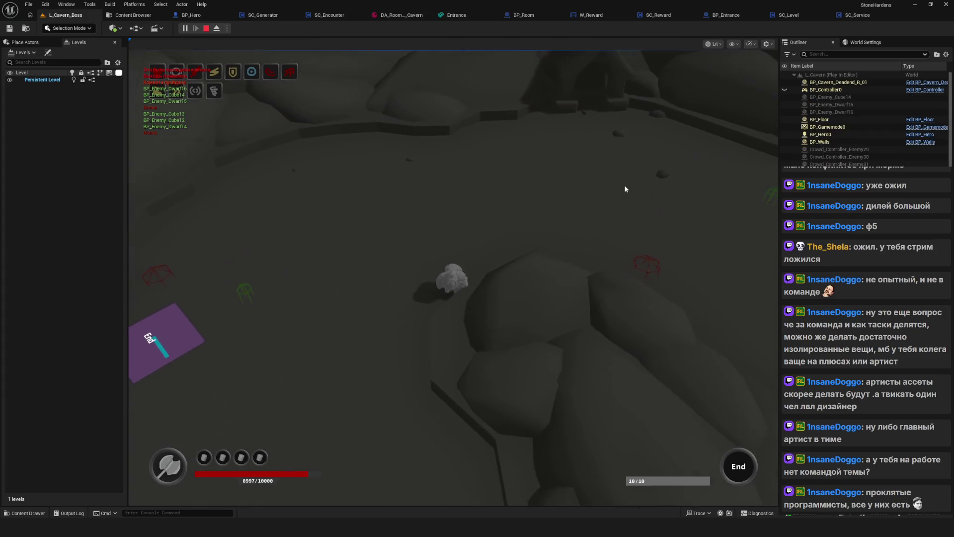
pyautogui.press('s')
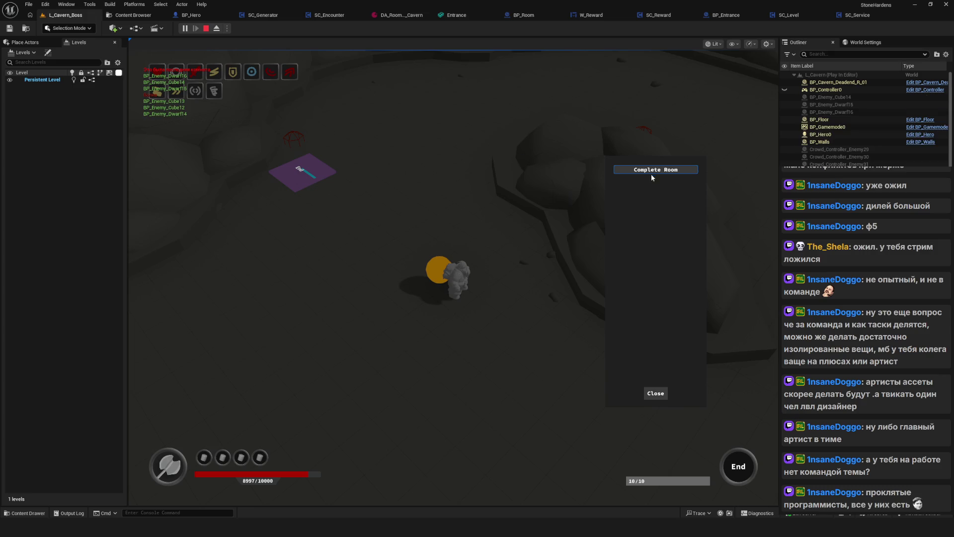
pyautogui.click(651, 173)
pyautogui.press('w')
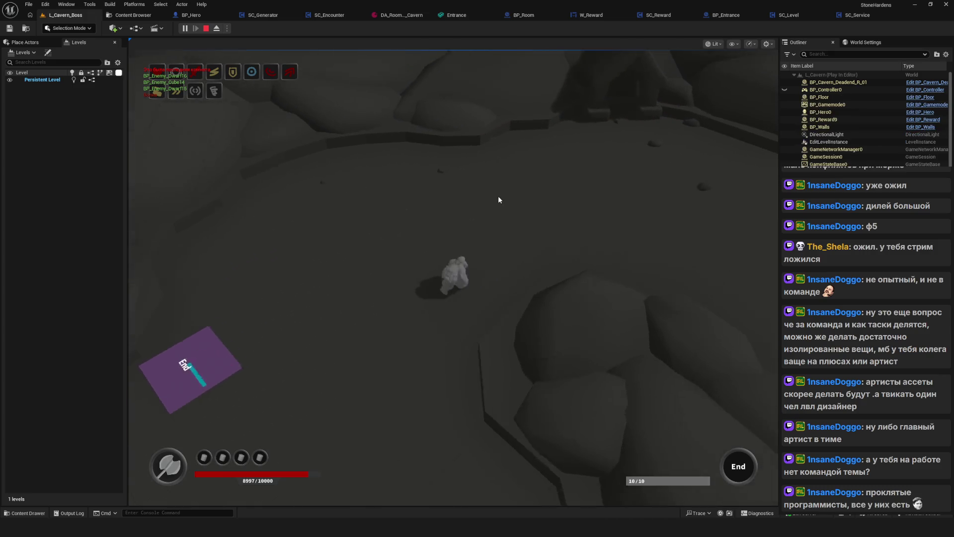
pyautogui.press('w')
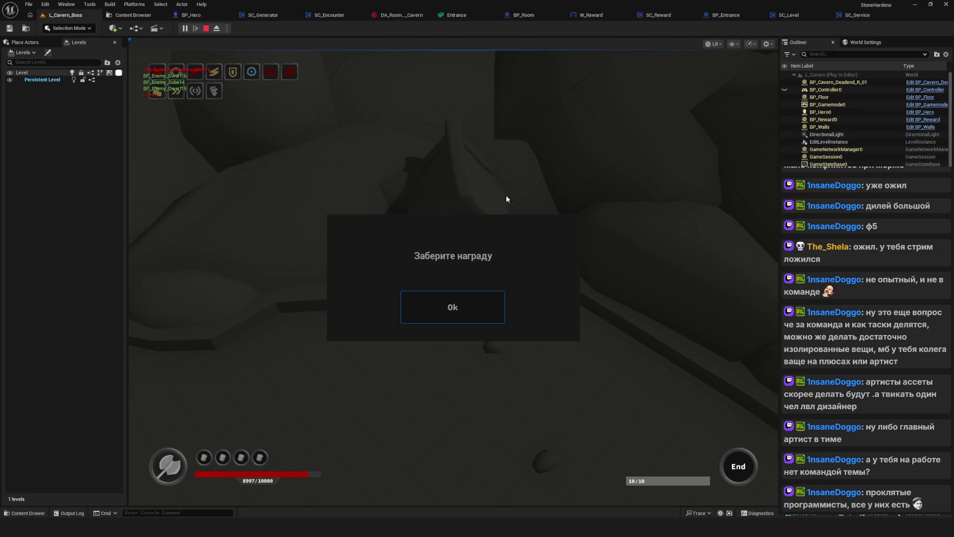
pyautogui.click(499, 298)
pyautogui.press('s')
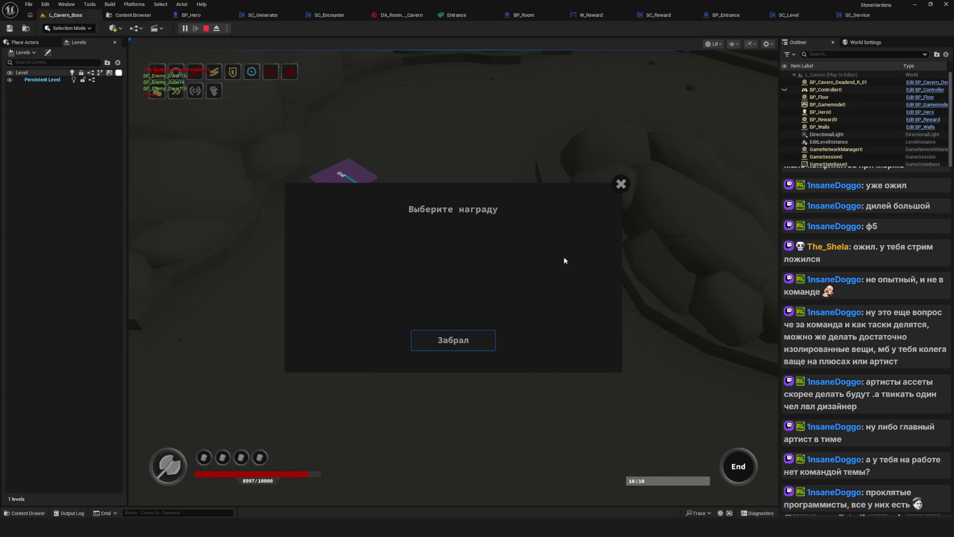
pyautogui.click(454, 341)
pyautogui.press('w')
pyautogui.press('w')
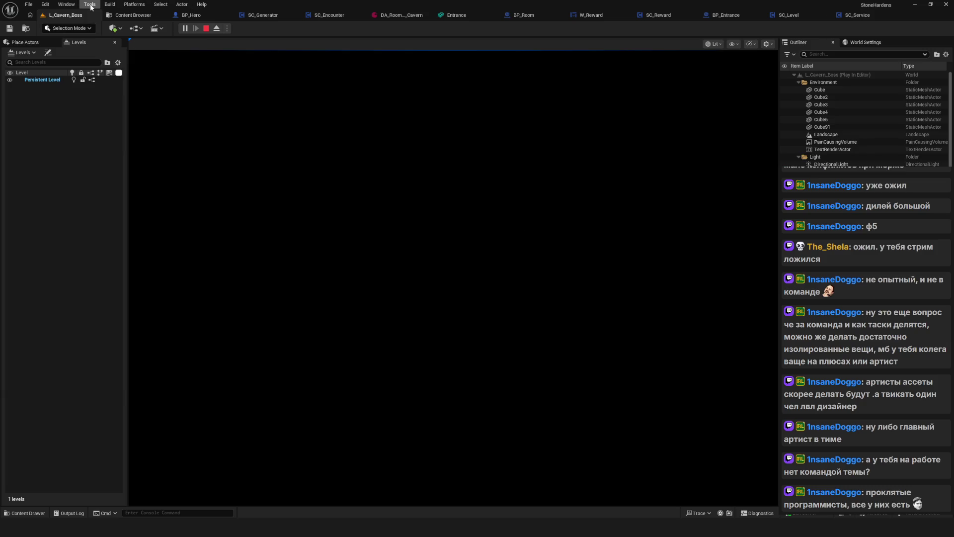
# Look through the Tools, Window, Platforms and Build menus while L_Cavern_Boss loads, then stop the session
pyautogui.moveTo(91, 9)
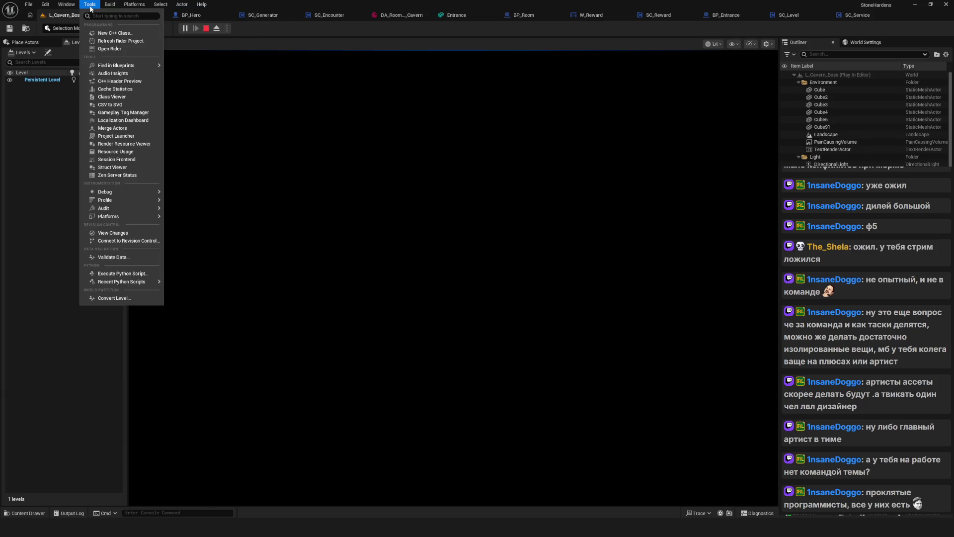
pyautogui.moveTo(55, 5)
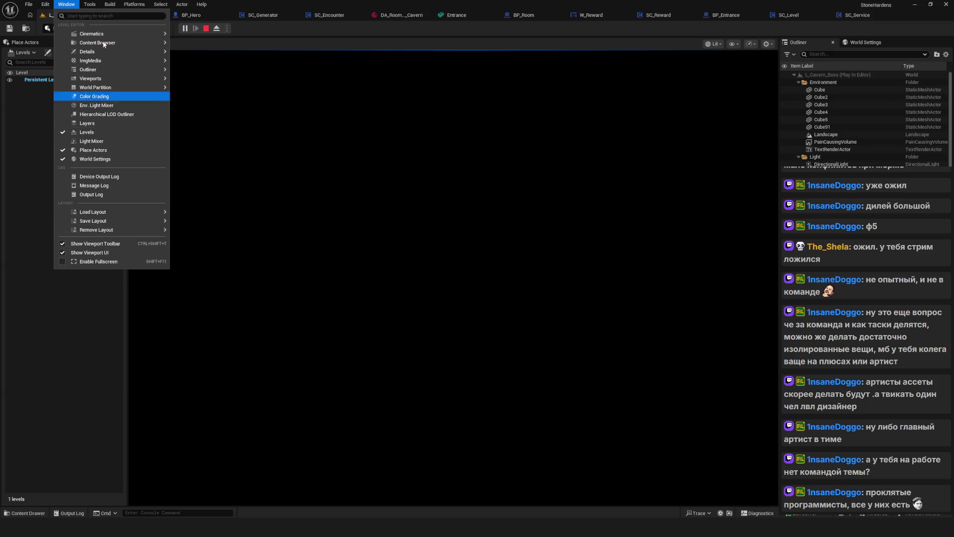
pyautogui.moveTo(142, 6)
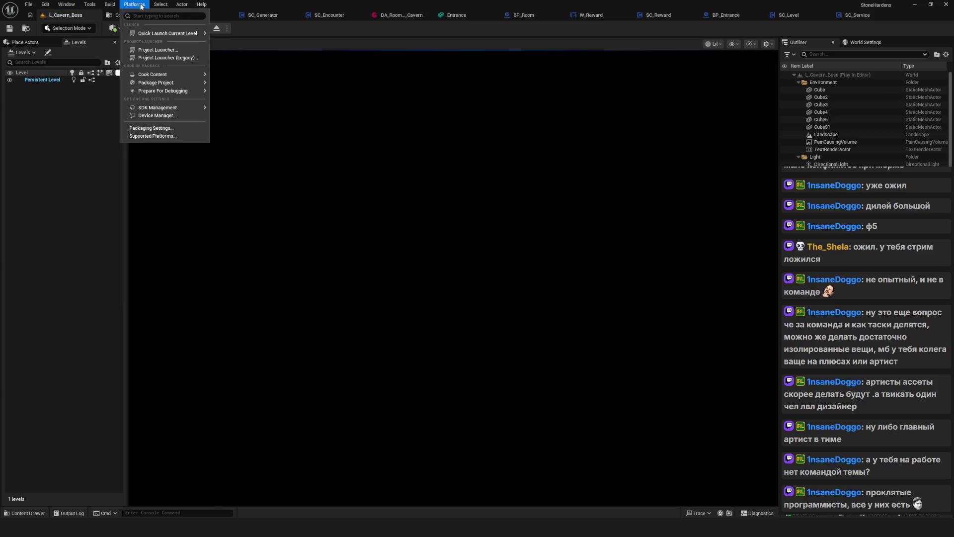
pyautogui.moveTo(114, 7)
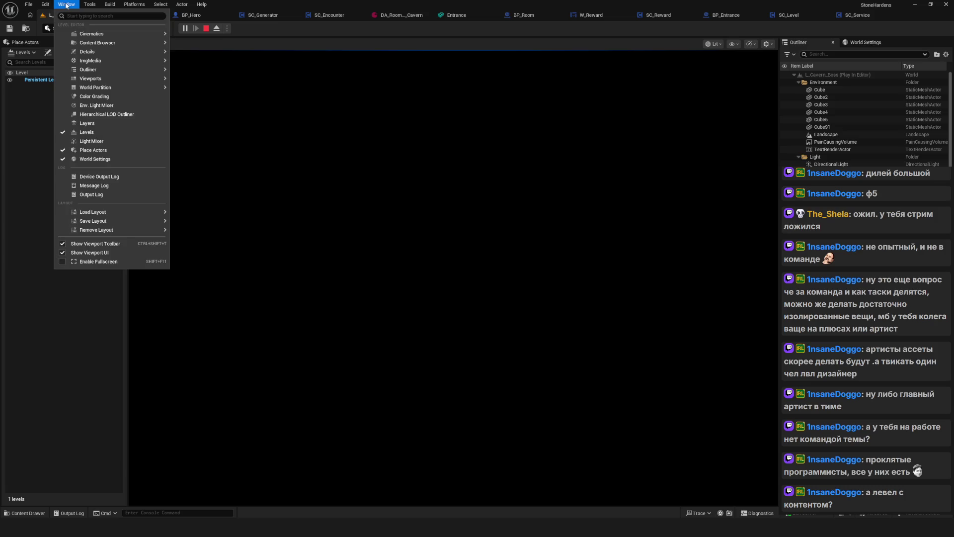
pyautogui.click(91, 194)
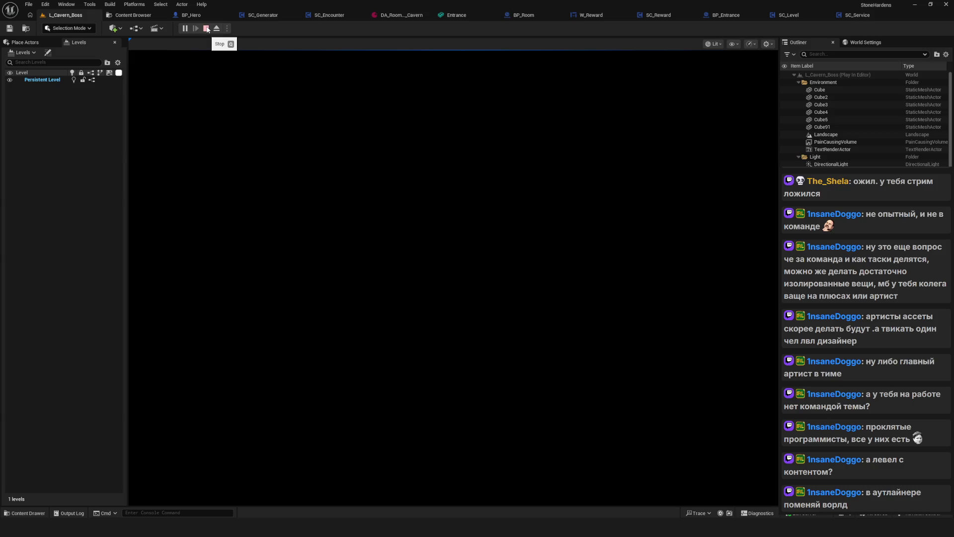
pyautogui.click(206, 29)
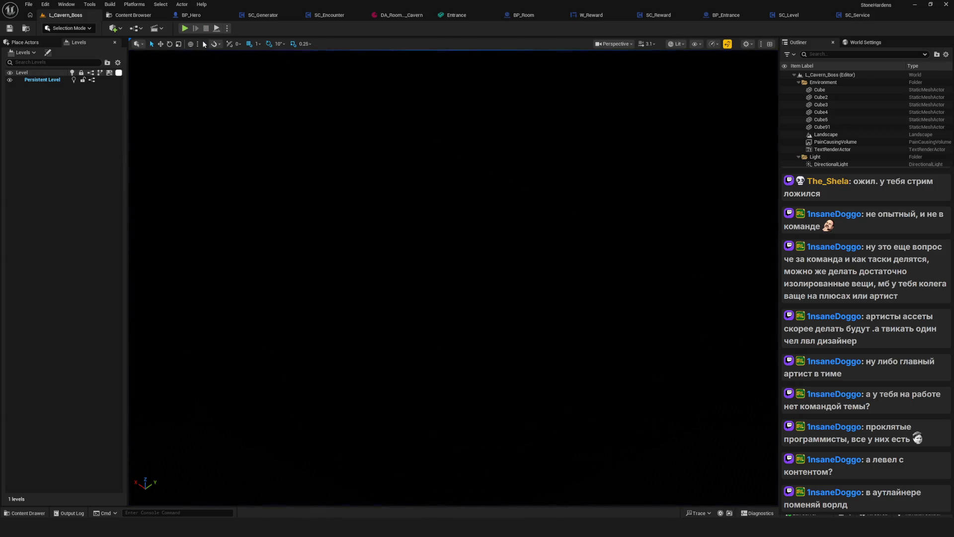
# Peek at the Content Browser, then return to L_Cavern_Boss and tilt the view toward its contents
pyautogui.click(128, 15)
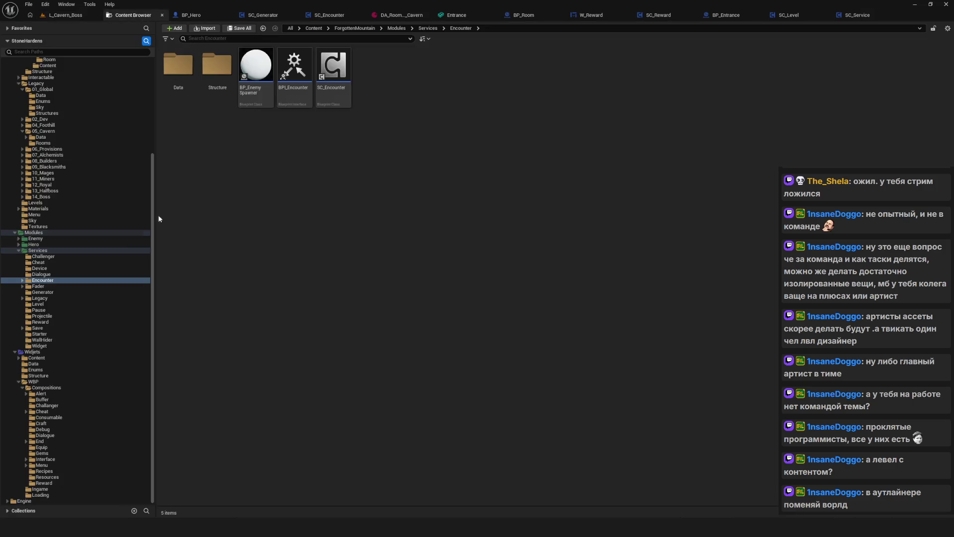
pyautogui.scroll(2, 80, 291)
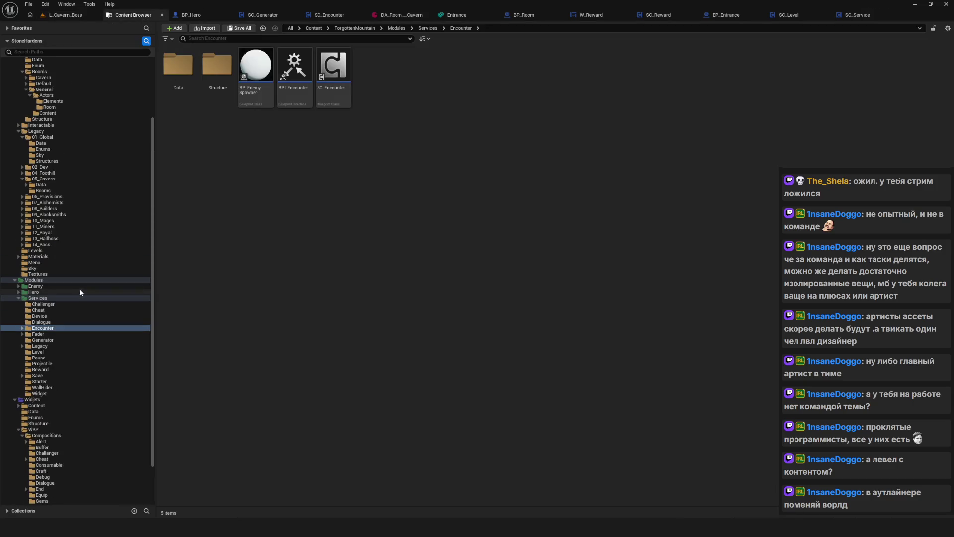
pyautogui.click(65, 15)
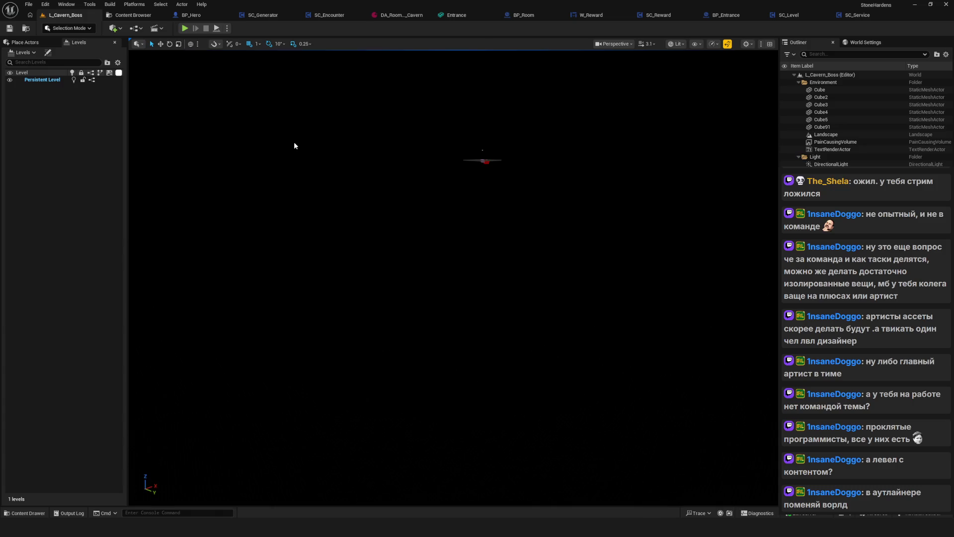
pyautogui.moveTo(413, 161); pyautogui.dragTo(413, 125)
pyautogui.moveTo(445, 178)
pyautogui.mouseDown()
pyautogui.moveTo(445, 149)
pyautogui.moveTo(377, 154)
pyautogui.moveTo(422, 151)
pyautogui.moveTo(393, 149)
pyautogui.moveTo(438, 120)
pyautogui.moveTo(437, 100)
pyautogui.moveTo(407, 54)
pyautogui.moveTo(417, 44)
pyautogui.moveTo(378, 65)
pyautogui.moveTo(403, 55)
pyautogui.mouseUp()
# Select the PlayerStart, orbit out over the whole Cavern Boss floor, then browse the Levels folder
pyautogui.click(341, 226)
pyautogui.click(353, 229)
pyautogui.moveTo(492, 212); pyautogui.dragTo(491, 203)
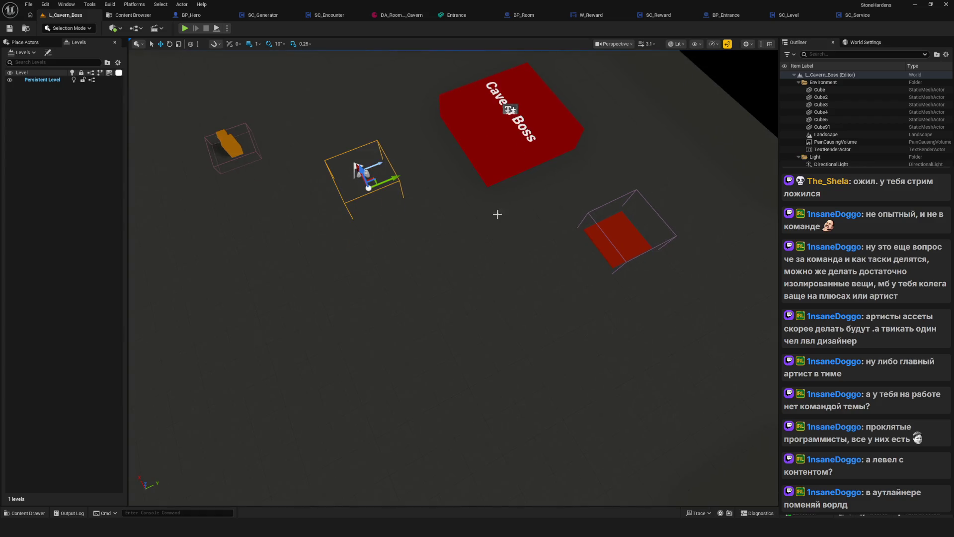
pyautogui.moveTo(426, 200)
pyautogui.mouseDown()
pyautogui.moveTo(427, 249)
pyautogui.moveTo(427, 224)
pyautogui.moveTo(326, 208)
pyautogui.mouseUp()
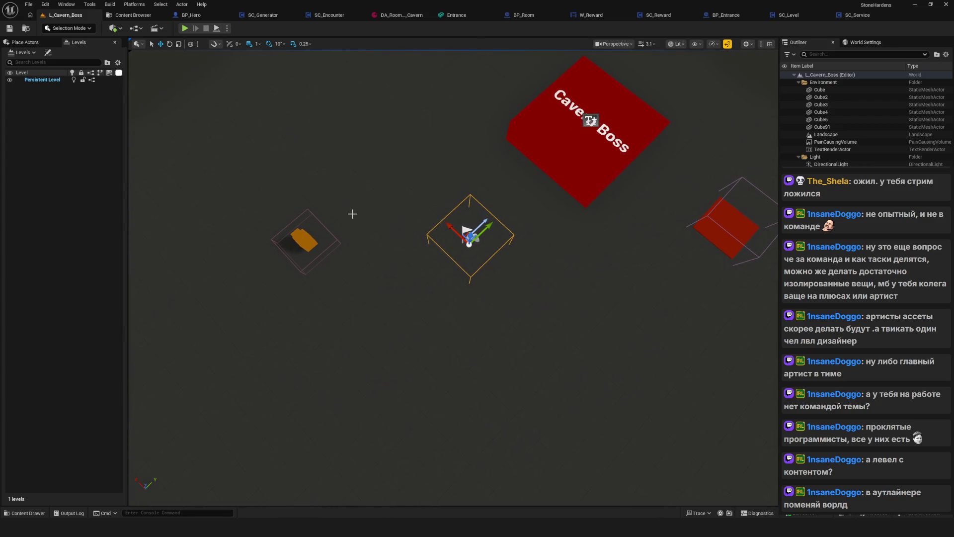
pyautogui.moveTo(353, 213); pyautogui.dragTo(436, 126)
pyautogui.moveTo(430, 219); pyautogui.dragTo(507, 200)
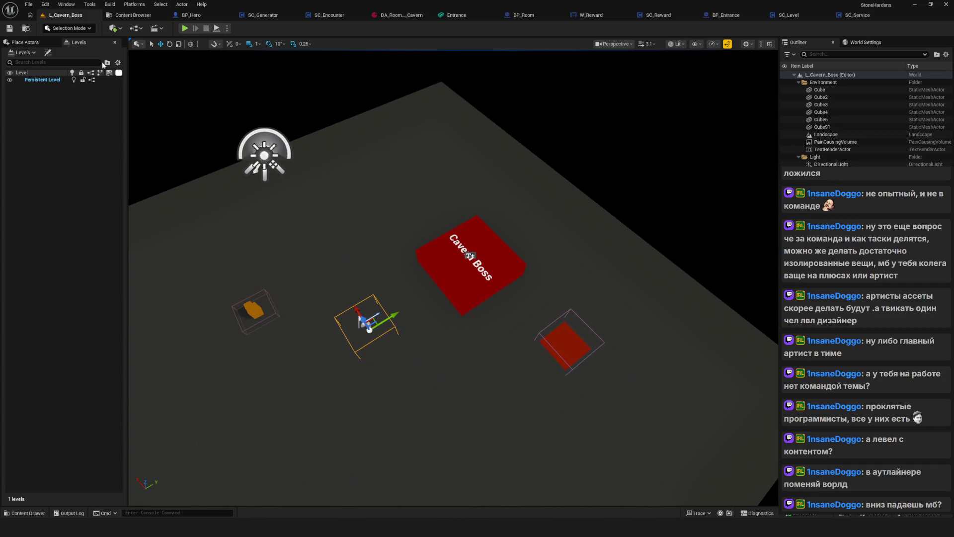
pyautogui.moveTo(447, 176)
pyautogui.mouseDown()
pyautogui.moveTo(462, 214)
pyautogui.moveTo(457, 180)
pyautogui.mouseUp()
pyautogui.click(135, 15)
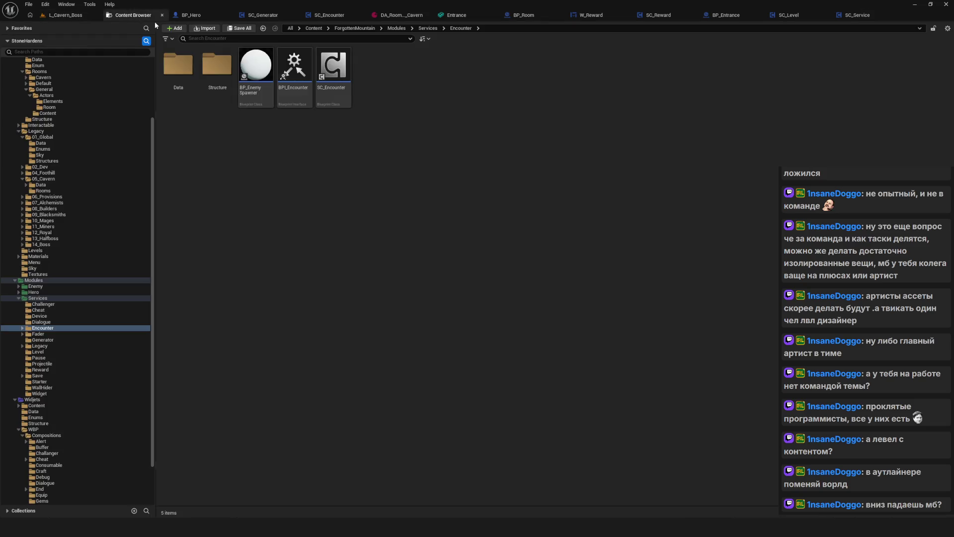
pyautogui.click(49, 251)
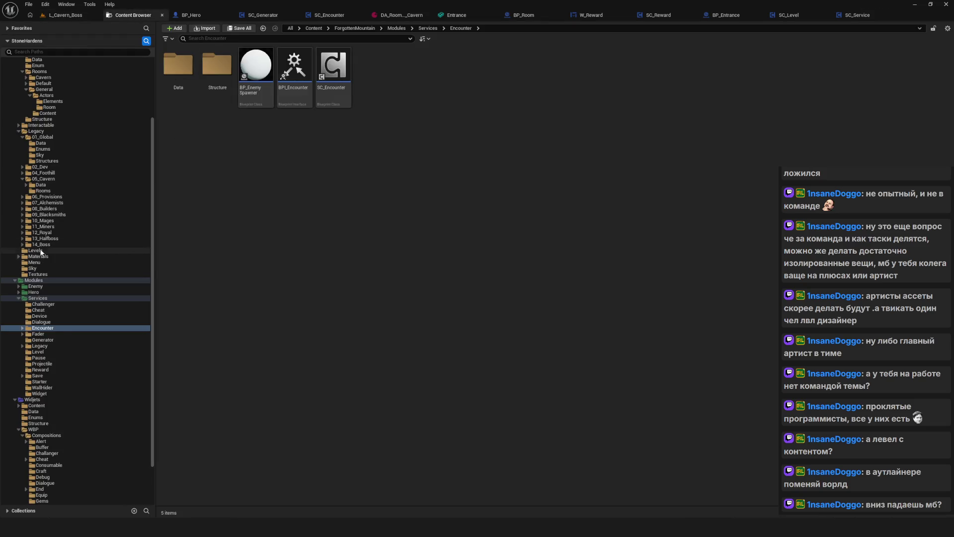
# Open the L_Foothill level and pan the view across its Foothill tile
pyautogui.doubleClick(295, 75)
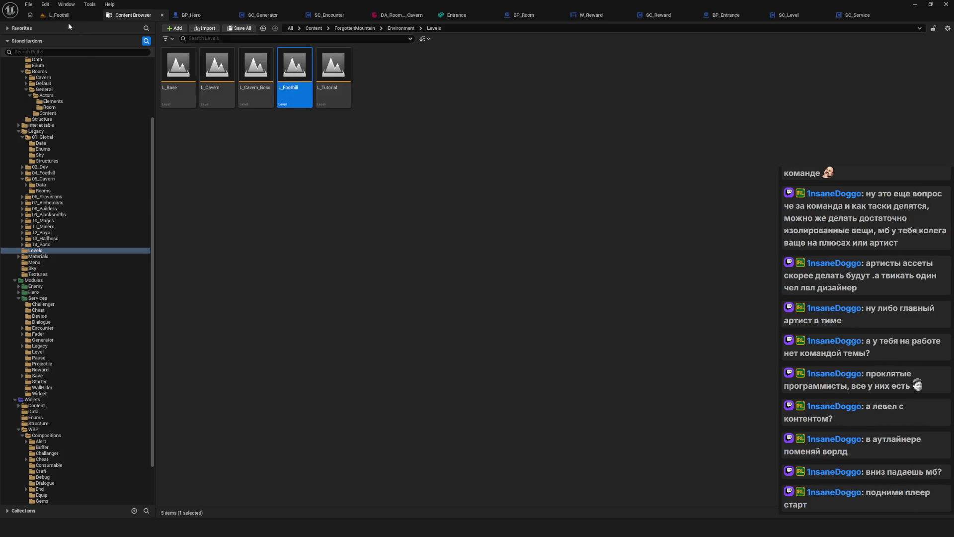
pyautogui.scroll(3, 453, 277)
pyautogui.scroll(-5, 453, 277)
pyautogui.scroll(3, 453, 277)
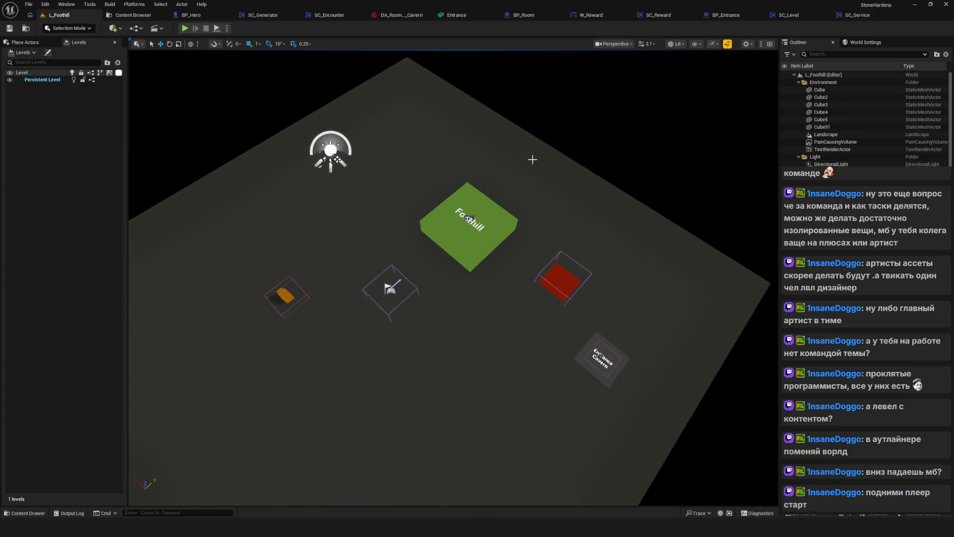
pyautogui.scroll(-5, 532, 159)
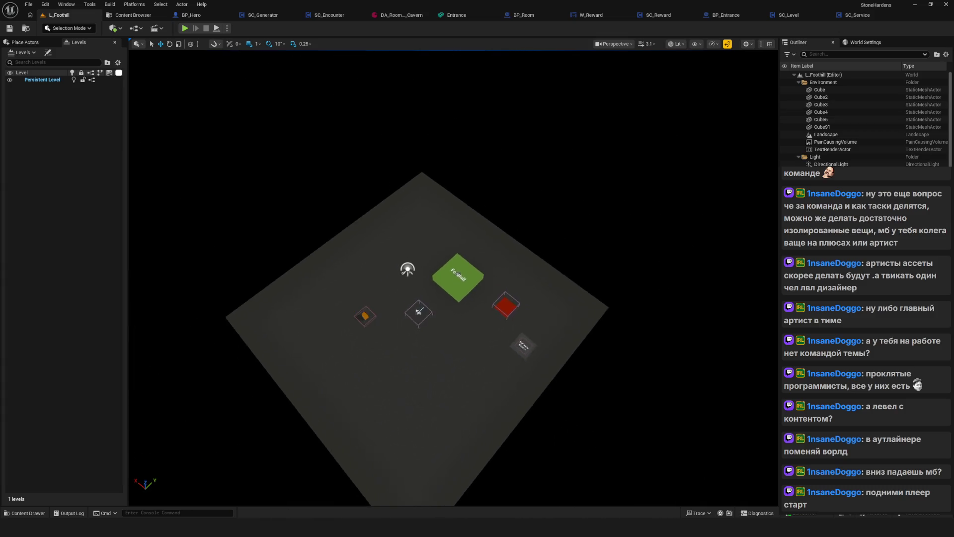
pyautogui.scroll(2, 533, 159)
pyautogui.scroll(5, 502, 200)
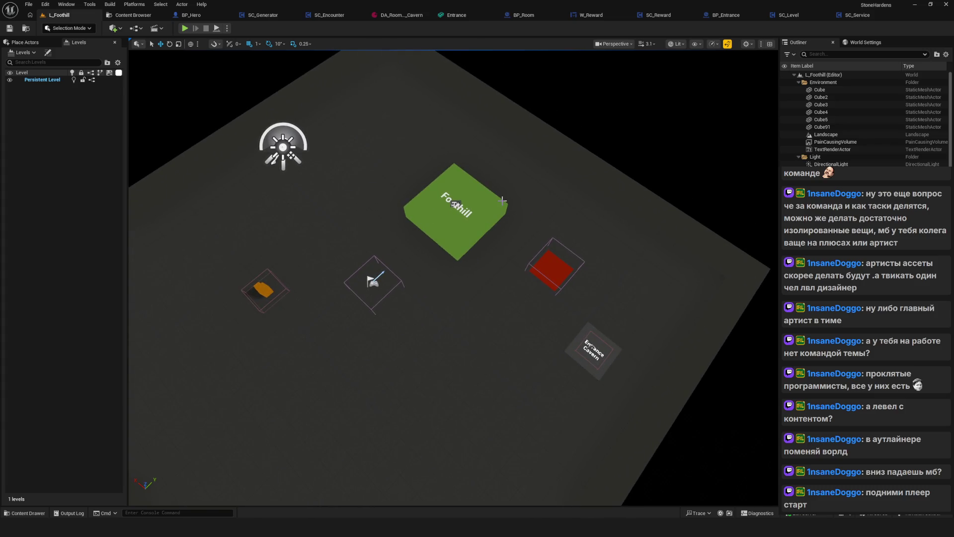
pyautogui.moveTo(502, 200)
pyautogui.mouseDown()
pyautogui.moveTo(547, 210)
pyautogui.moveTo(476, 276)
pyautogui.moveTo(462, 271)
pyautogui.moveTo(487, 249)
pyautogui.mouseUp()
pyautogui.moveTo(242, 130)
pyautogui.mouseDown()
pyautogui.moveTo(242, 119)
pyautogui.moveTo(242, 134)
pyautogui.mouseUp()
pyautogui.moveTo(466, 206); pyautogui.dragTo(465, 206)
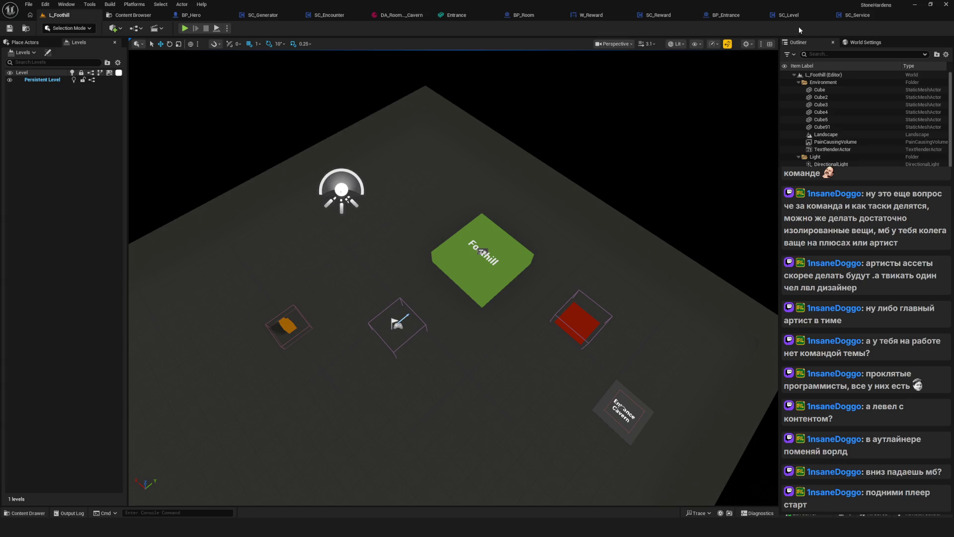
# Inspect the SC_Reward event graph, then return to L_Foothill and the Content Browser
pyautogui.click(660, 15)
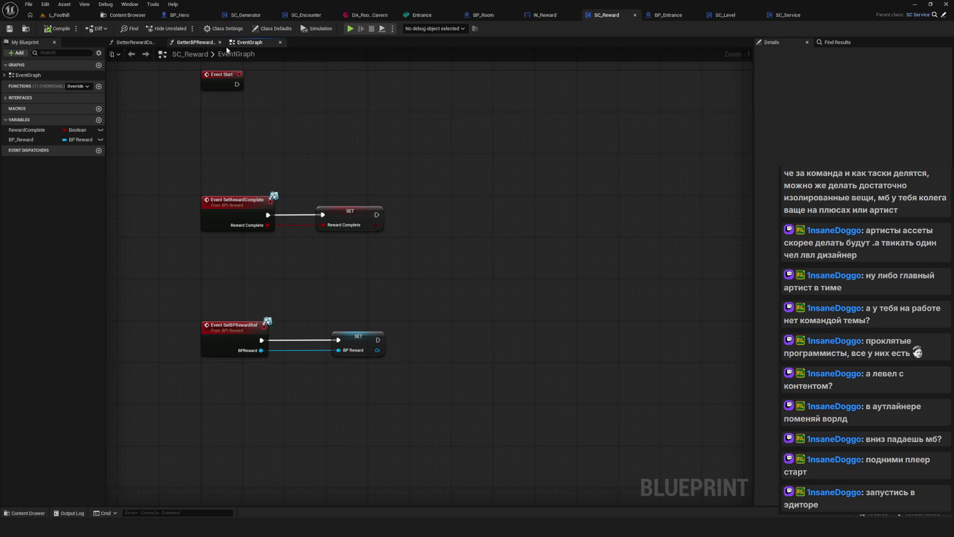
pyautogui.moveTo(315, 94); pyautogui.dragTo(384, 109)
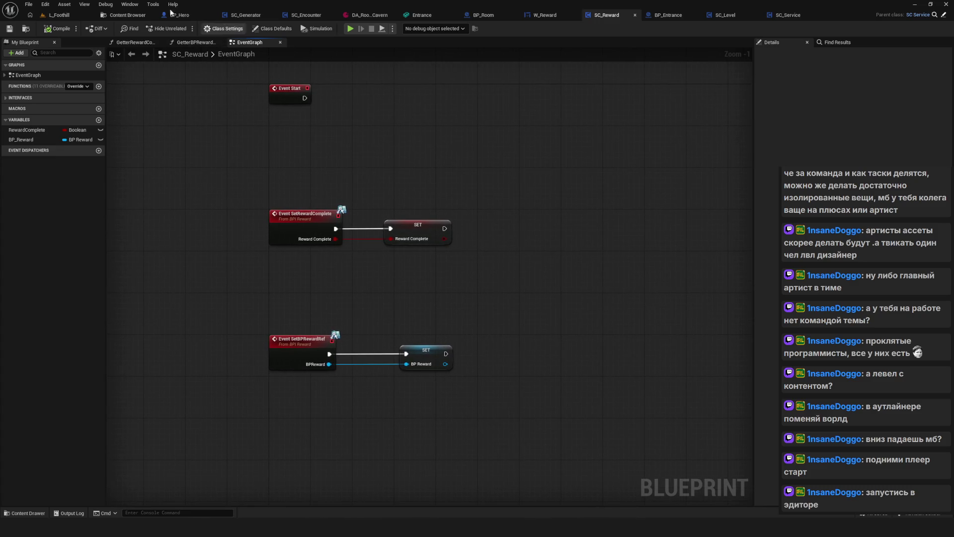
pyautogui.click(60, 18)
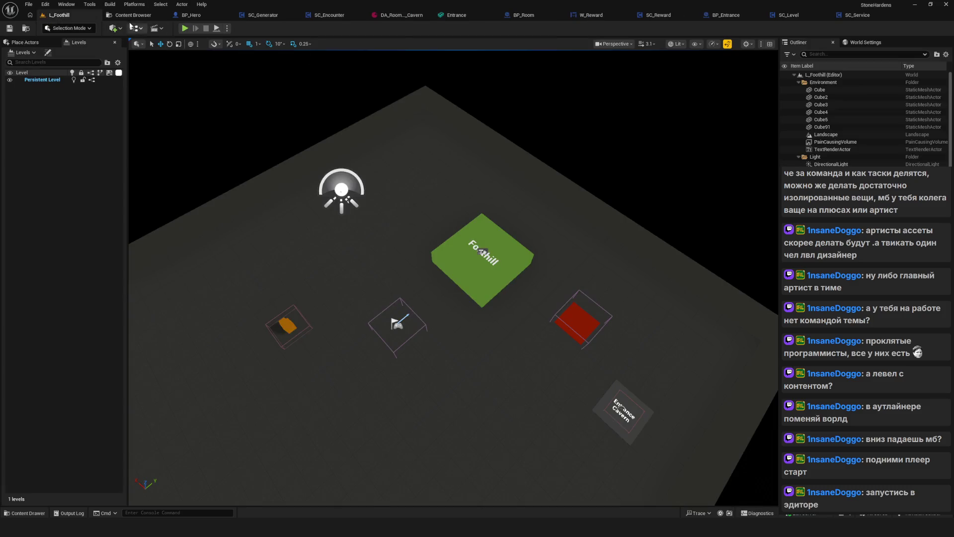
pyautogui.click(133, 15)
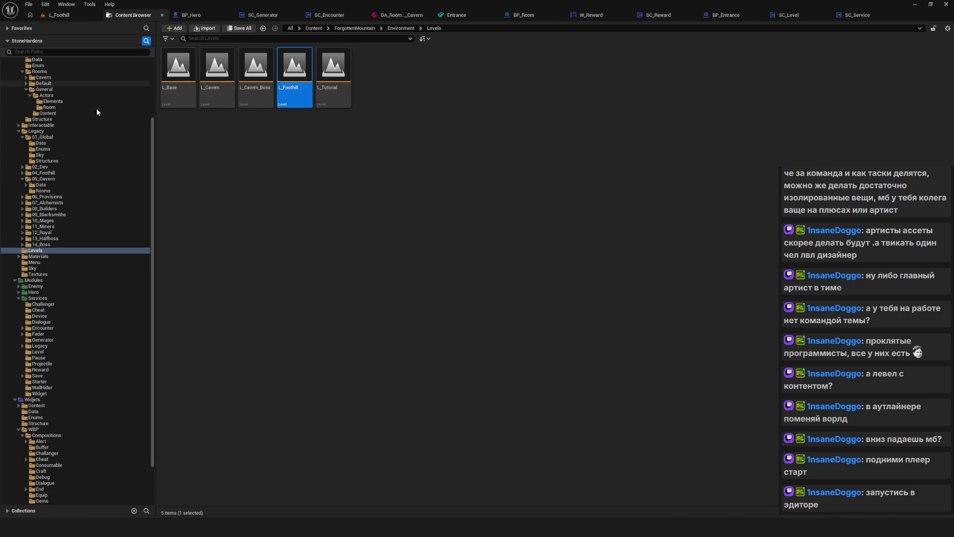
# Open L_Menu from the Menu folder, play a new game, then exit to the SC_Generator graph
pyautogui.click(50, 262)
pyautogui.click(178, 86)
pyautogui.doubleClick(178, 86)
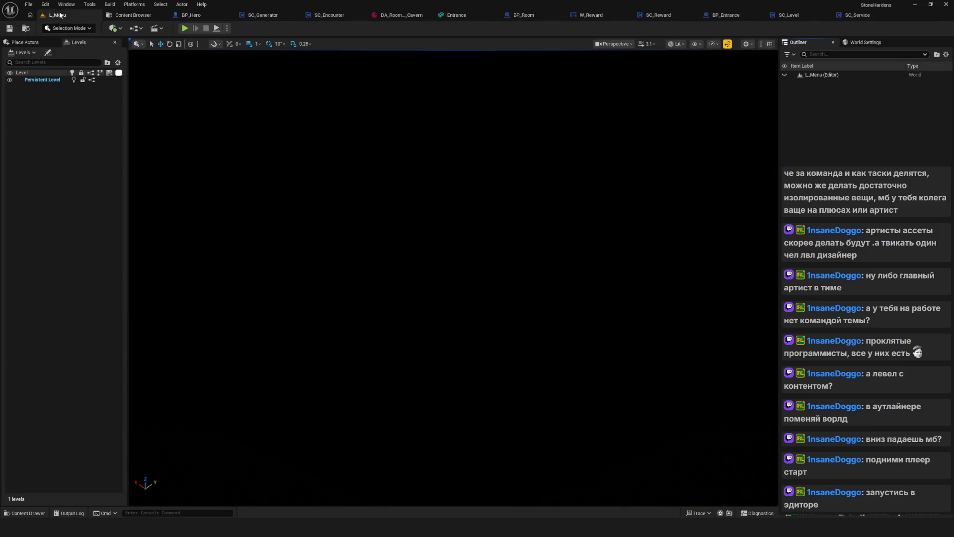
pyautogui.click(184, 28)
pyautogui.click(449, 234)
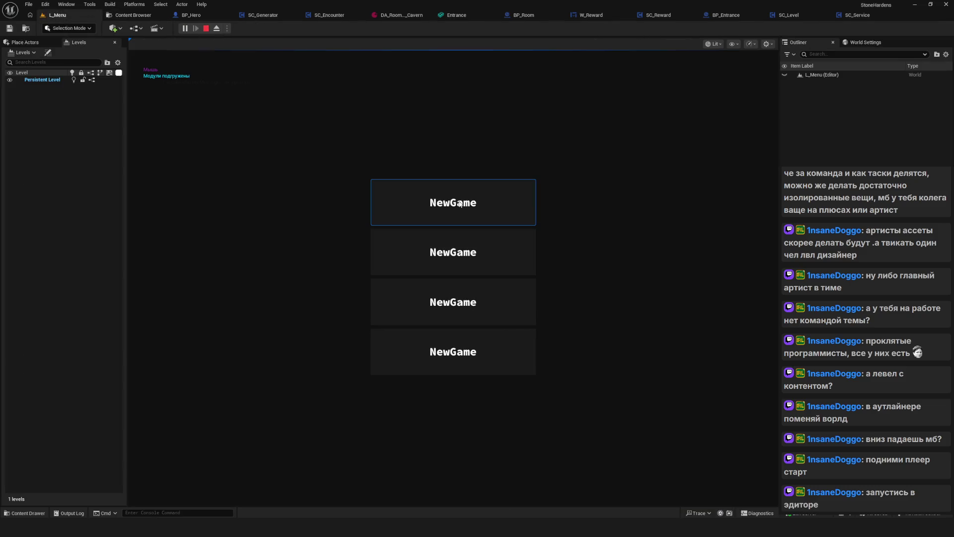
pyautogui.click(447, 209)
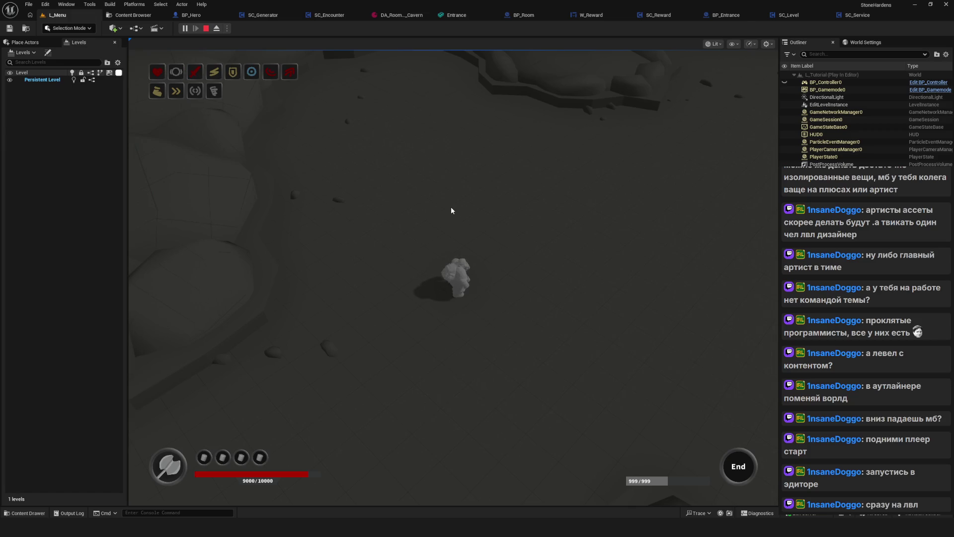
pyautogui.press('Escape')
pyautogui.click(262, 15)
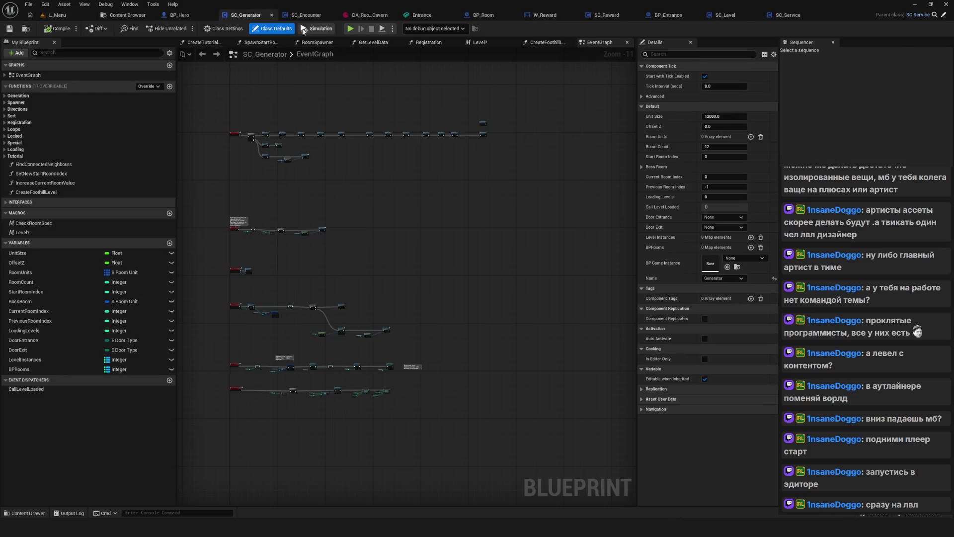
# Set the SC_Level event graph's Open Level node to CavernBoss and save the blueprint
pyautogui.click(727, 16)
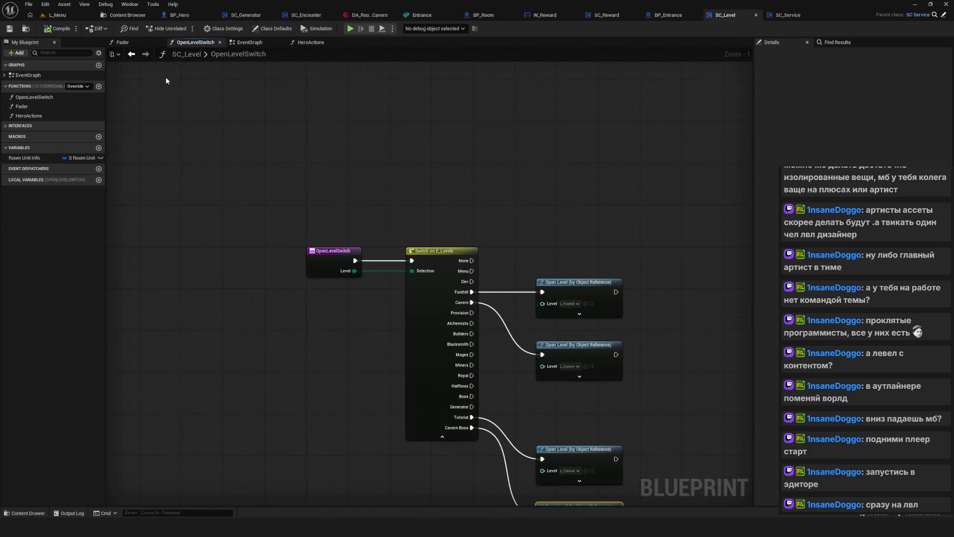
pyautogui.click(249, 43)
pyautogui.scroll(-5, 291, 165)
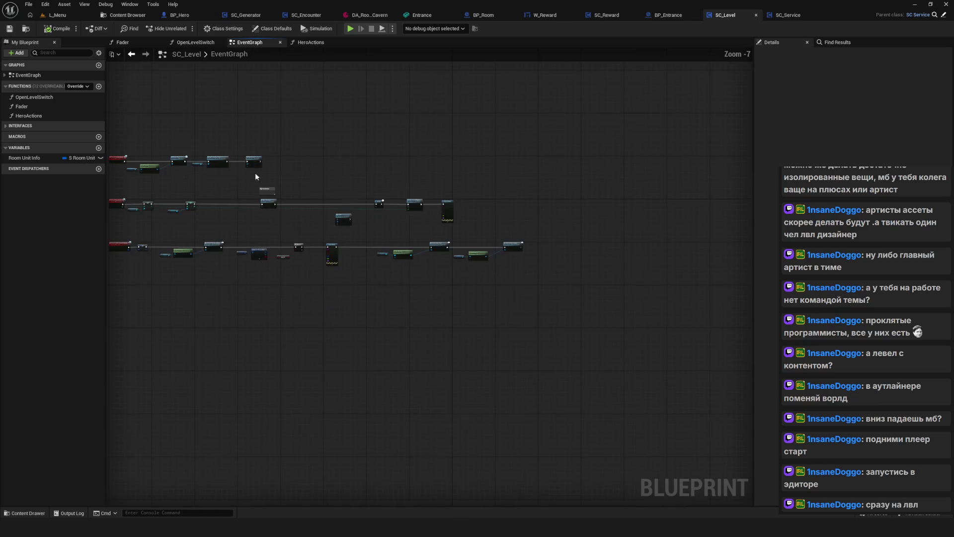
pyautogui.scroll(5, 413, 208)
pyautogui.click(413, 209)
pyautogui.click(410, 333)
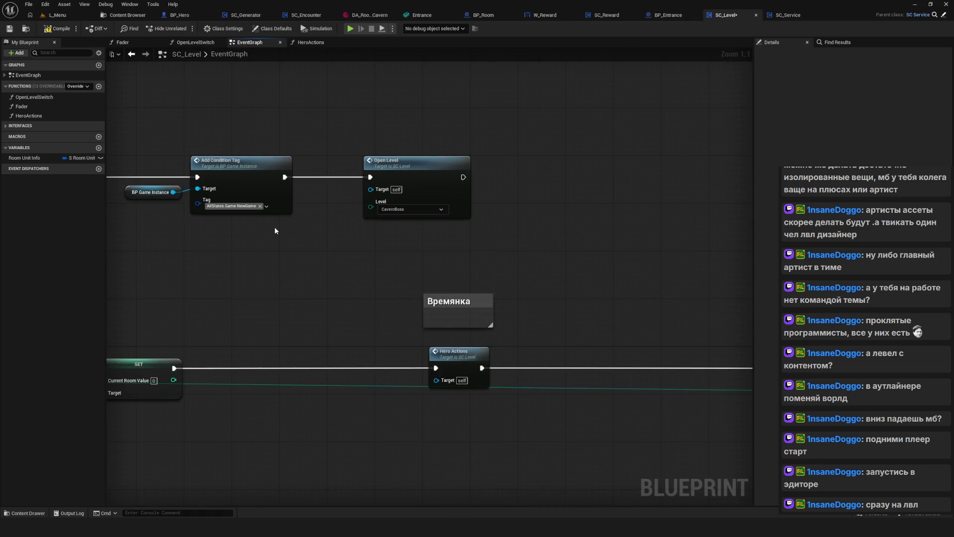
pyautogui.click(8, 28)
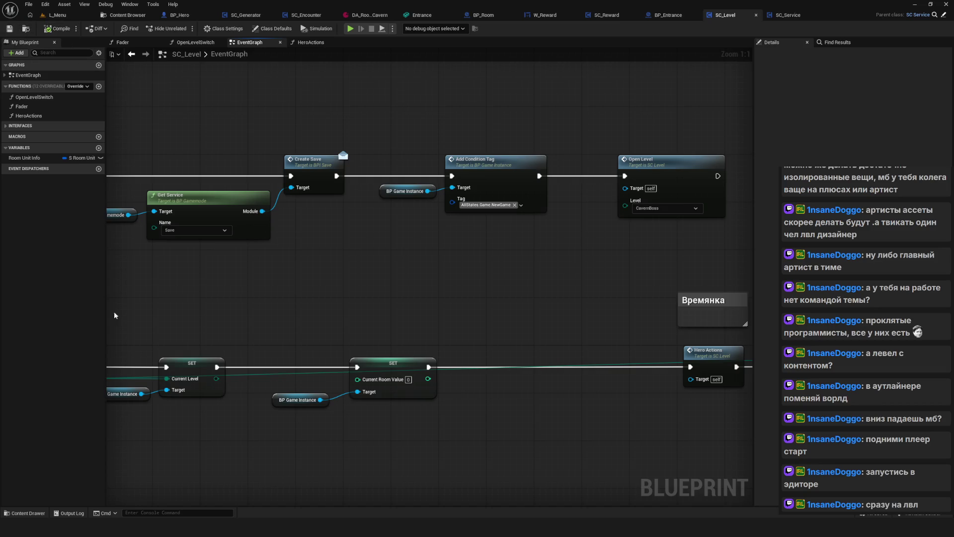
# Play-test a new game, close the preview, then play again and choose Play in the menu
pyautogui.click(351, 29)
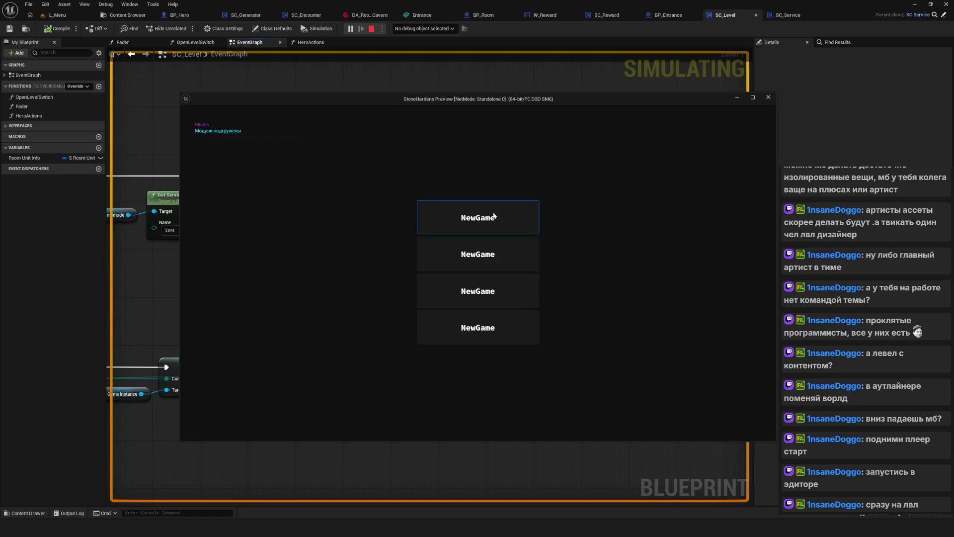
pyautogui.click(494, 217)
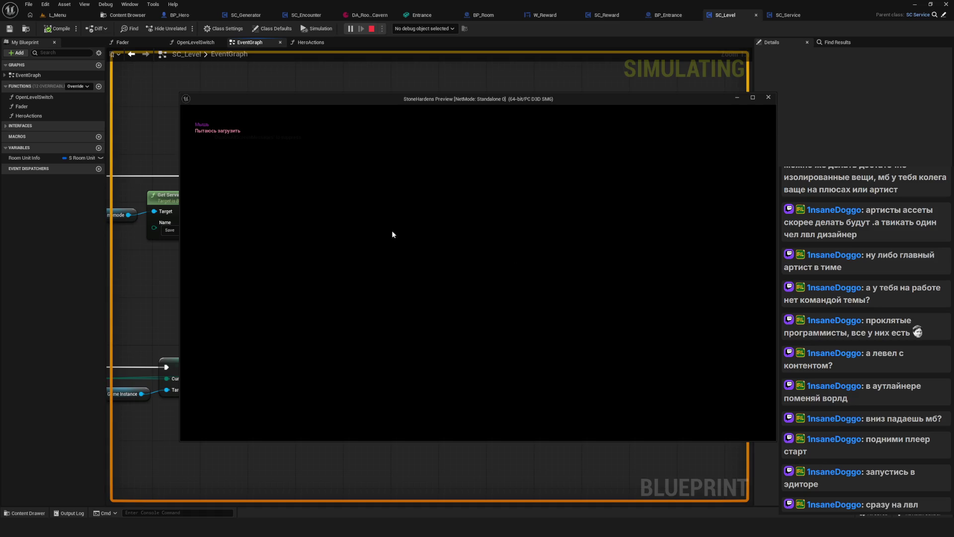
pyautogui.moveTo(454, 99); pyautogui.dragTo(344, 84)
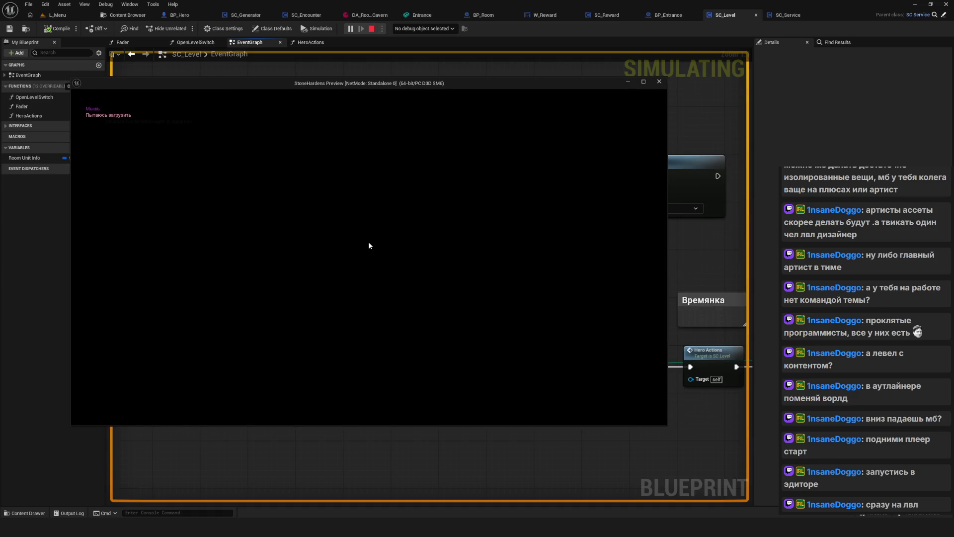
pyautogui.click(660, 82)
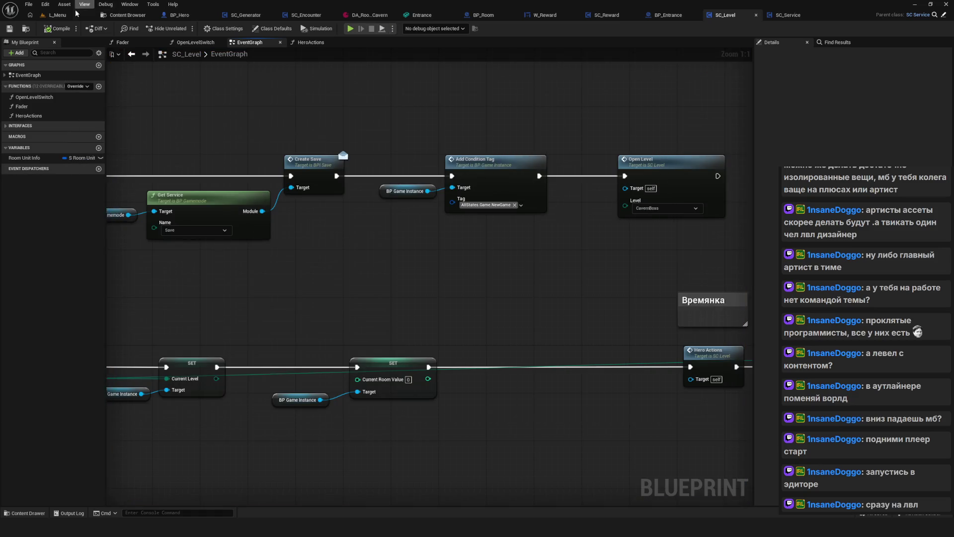
pyautogui.click(189, 29)
pyautogui.click(440, 240)
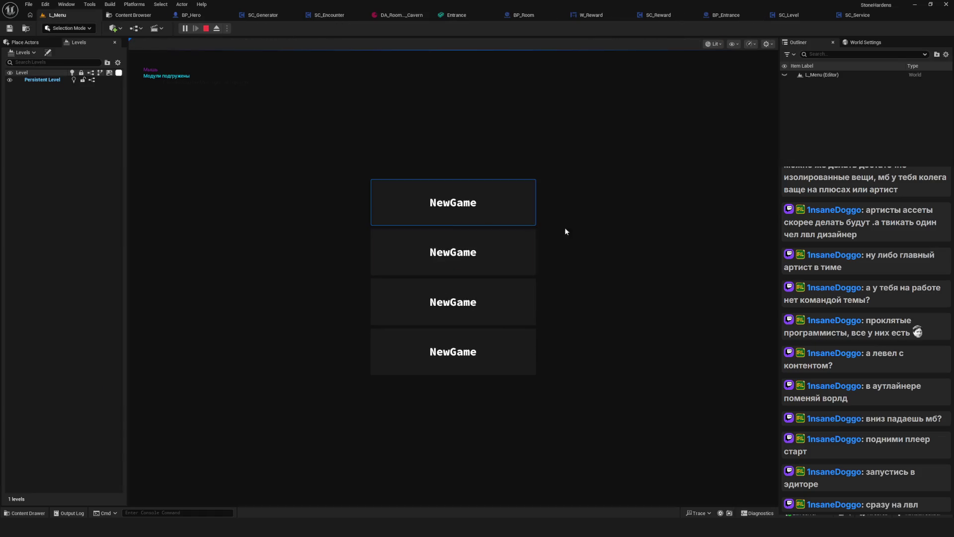
# Start a new game, inspect the loaded L_Cavern_Boss Landscape actor, then replay into a new game
pyautogui.click(592, 231)
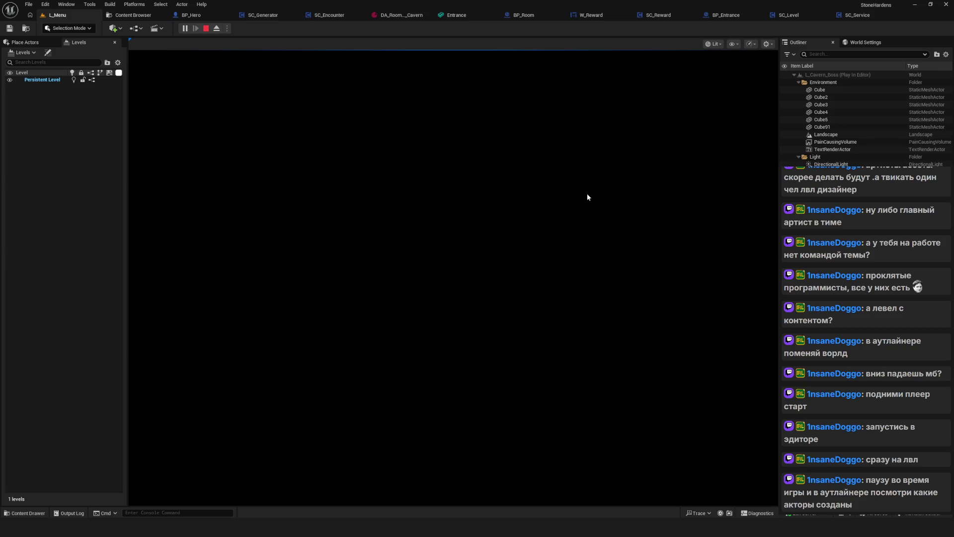
pyautogui.click(825, 134)
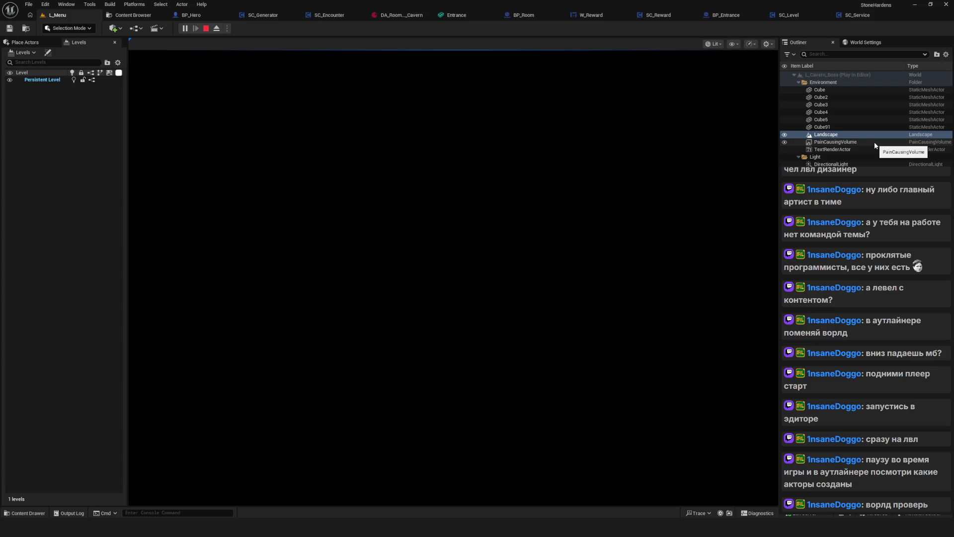
pyautogui.click(186, 29)
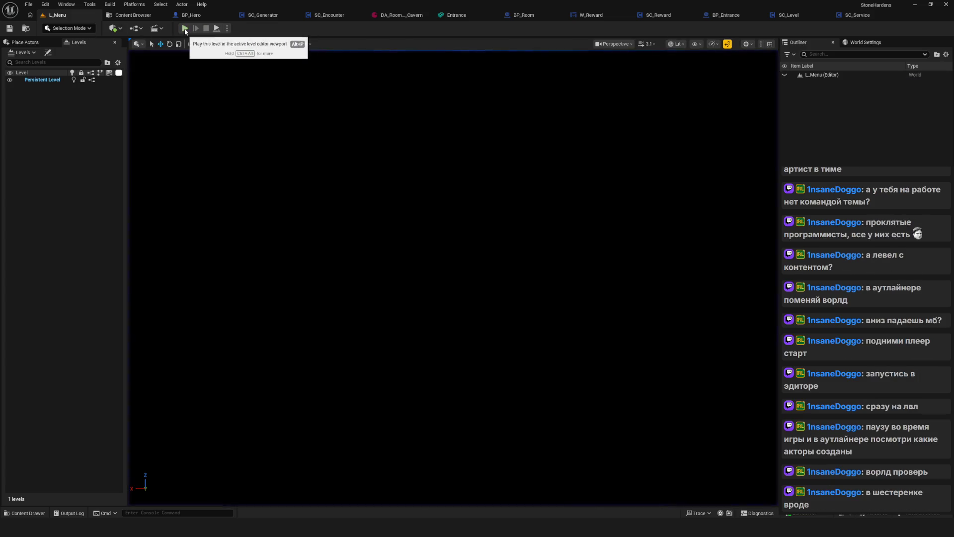
pyautogui.click(474, 257)
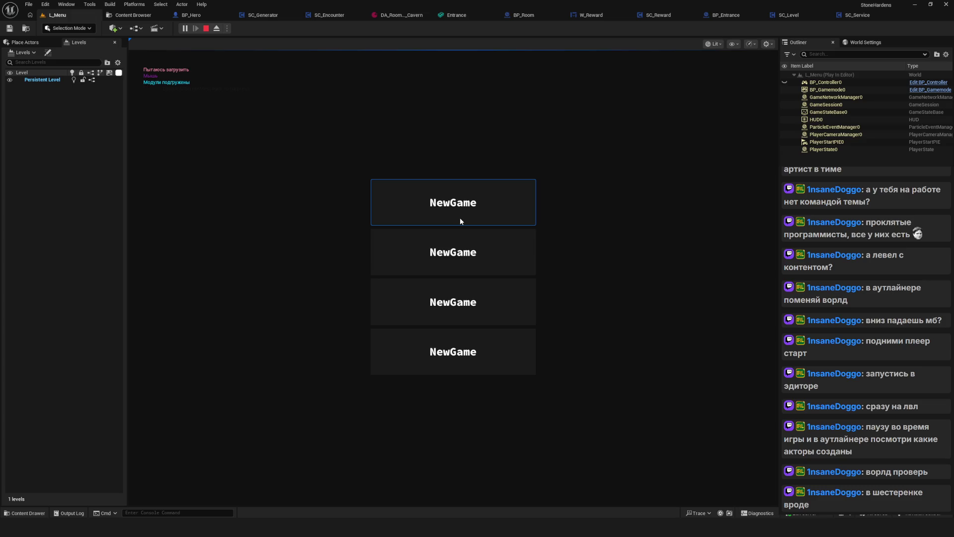
pyautogui.click(460, 218)
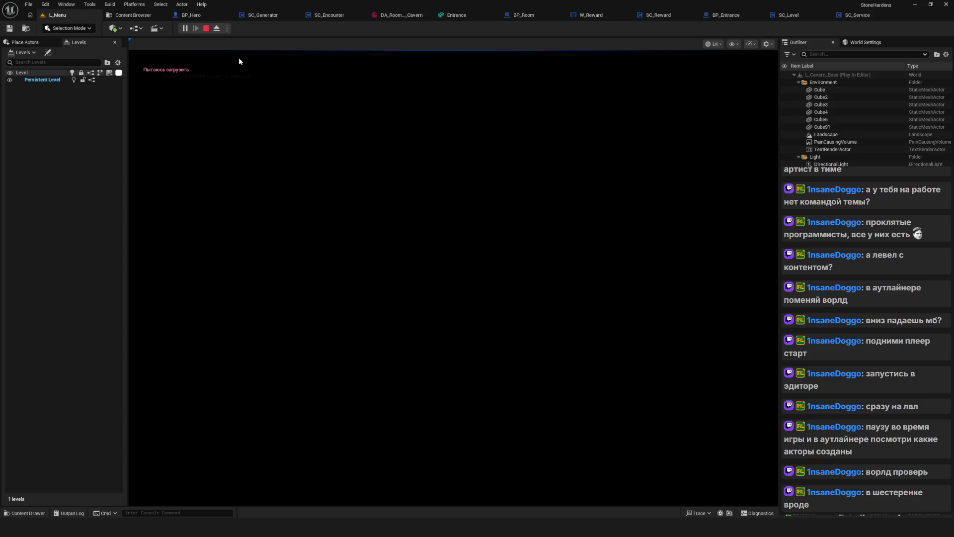
# Stop the play session, start playing again, and bring up the Content Browser
pyautogui.click(208, 30)
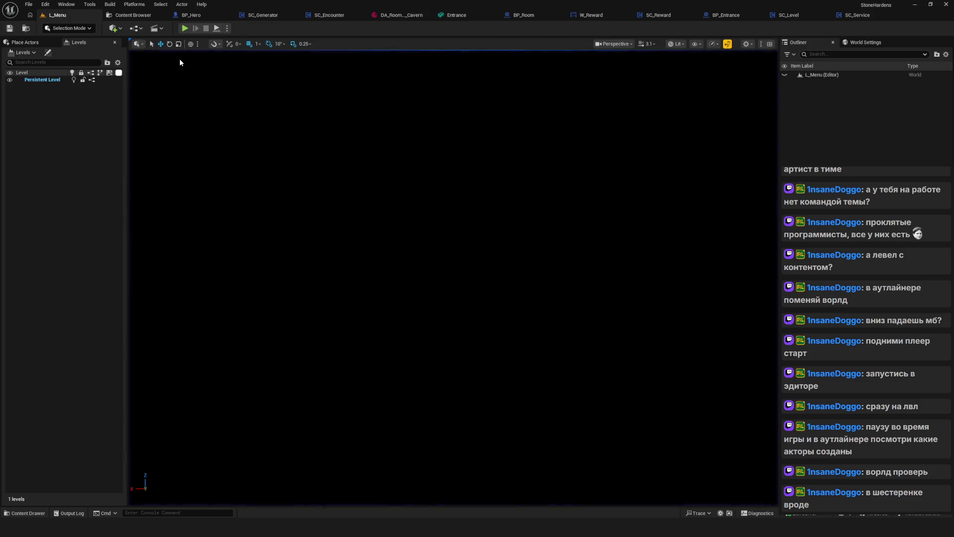
pyautogui.click(185, 28)
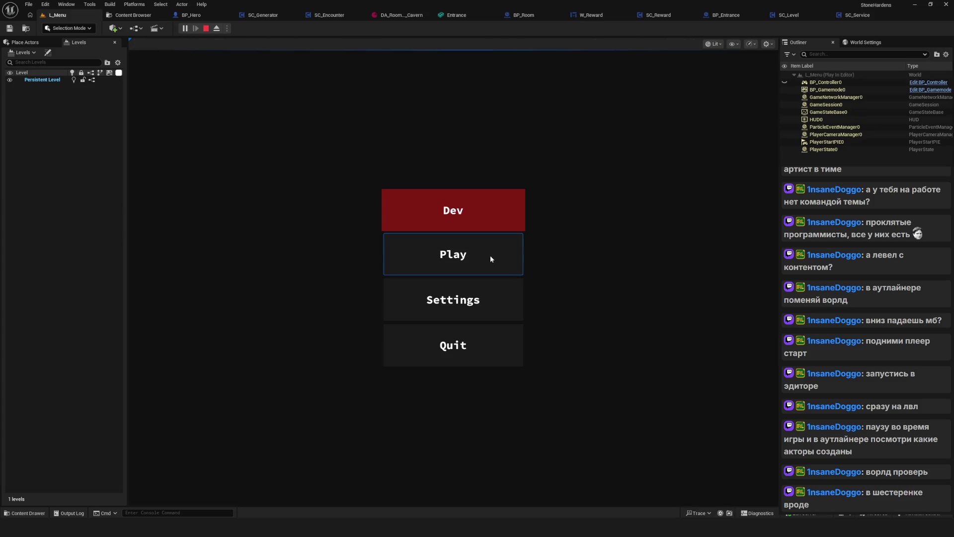
pyautogui.click(137, 16)
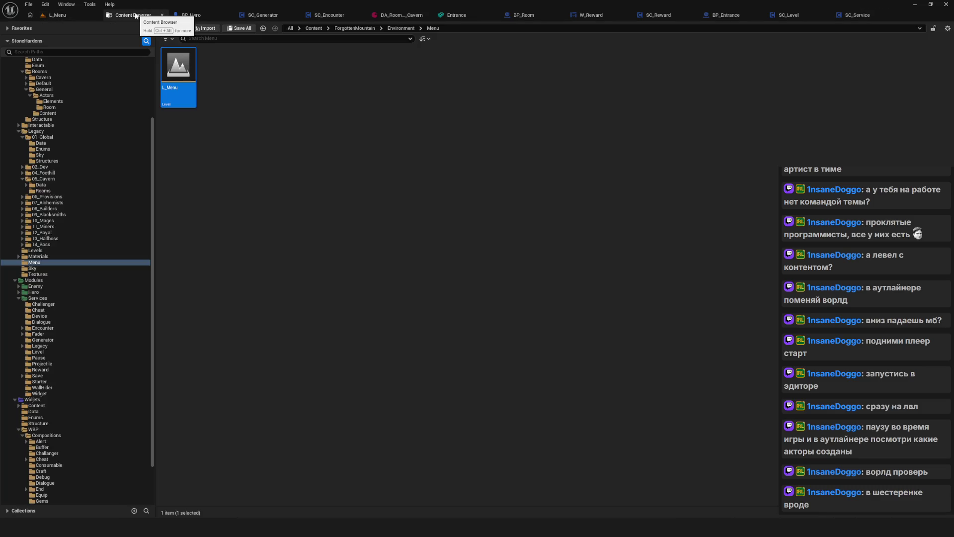
# Open SC_Level from the Services/Level folder and stop the running simulation
pyautogui.scroll(5, 87, 224)
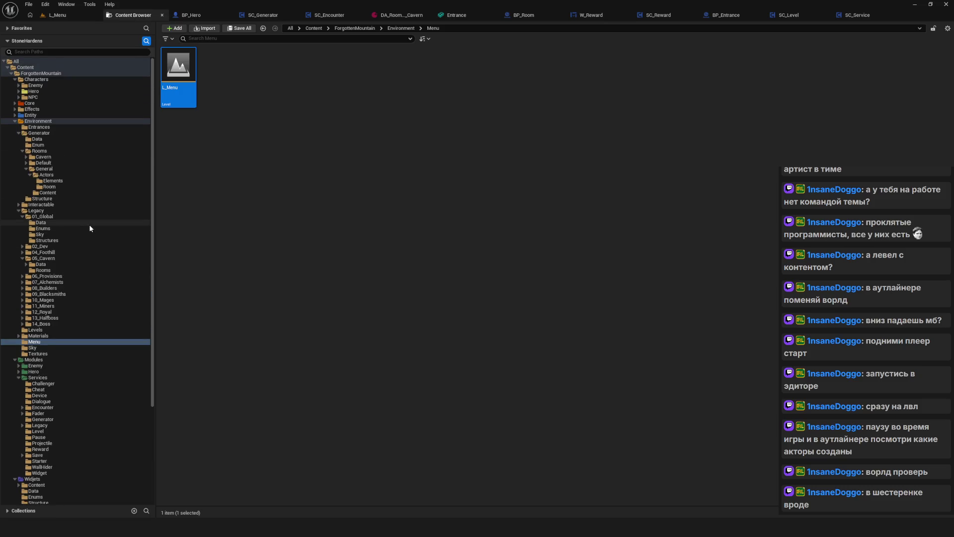
pyautogui.scroll(-7, 89, 225)
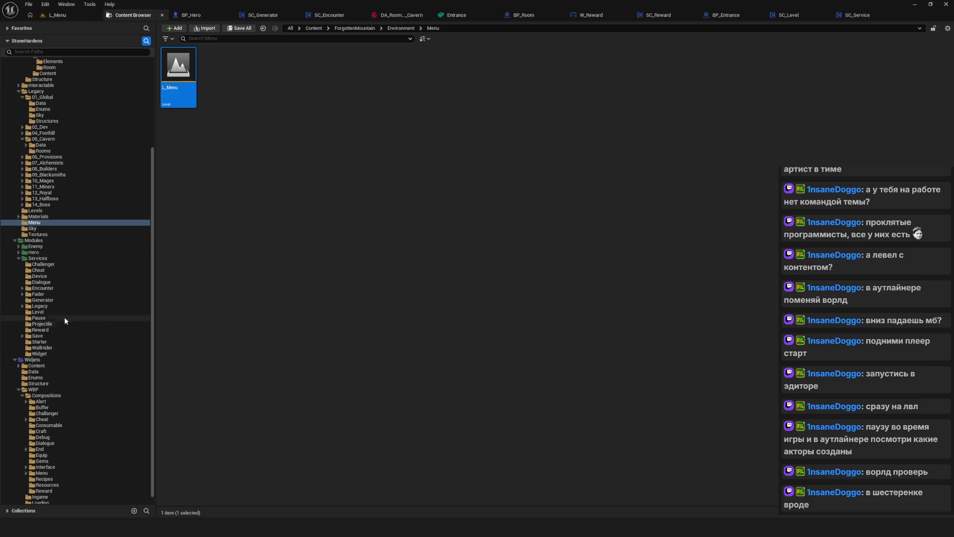
pyautogui.click(38, 312)
pyautogui.doubleClick(223, 86)
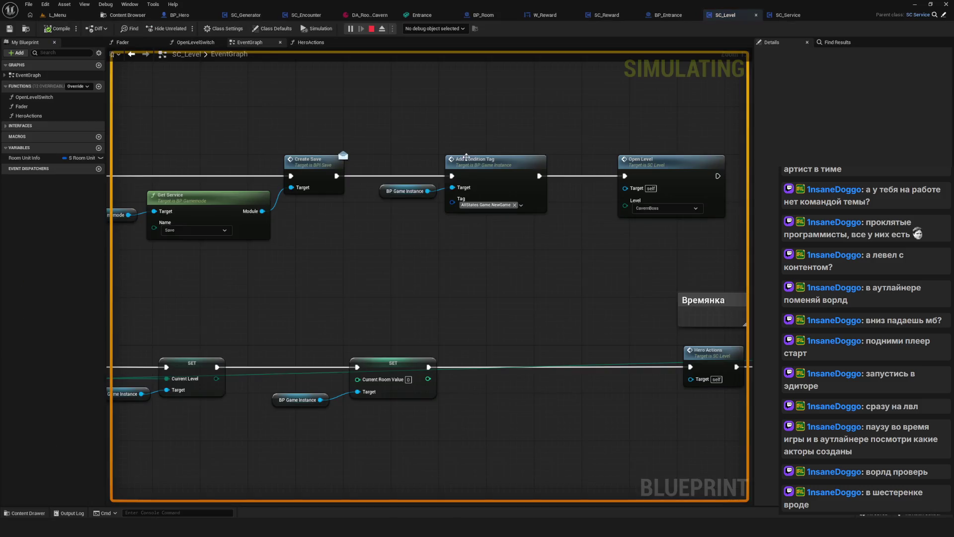
pyautogui.click(372, 28)
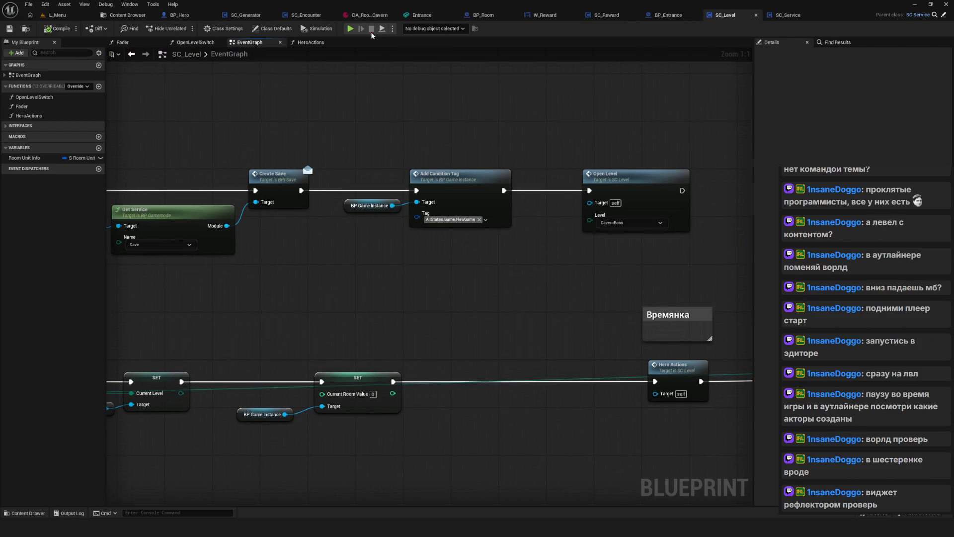
pyautogui.moveTo(392, 87); pyautogui.dragTo(425, 120)
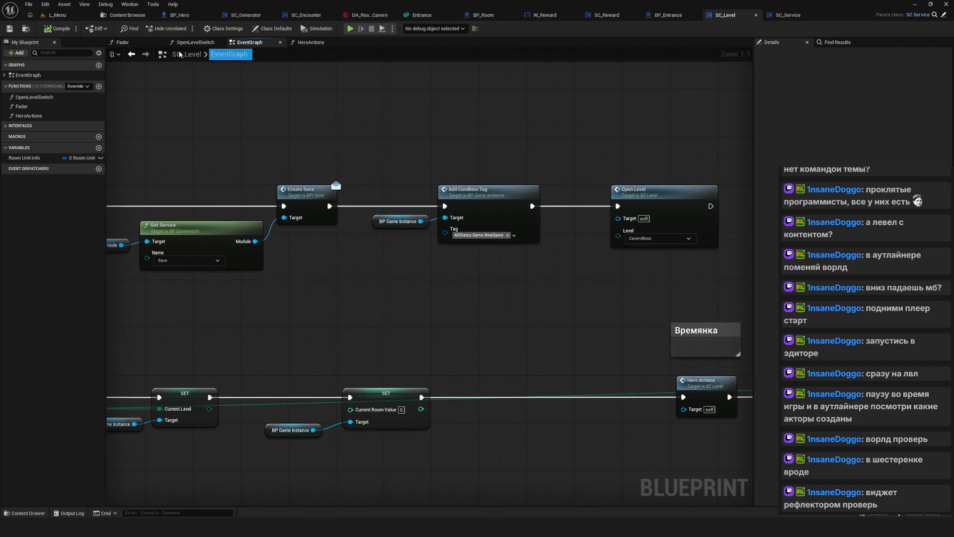
# Look through SC_Service, BP_Entrance, SC_Reward and SC_Generator, ending on SC_Encounter's CallToEndRoom graph
pyautogui.click(794, 17)
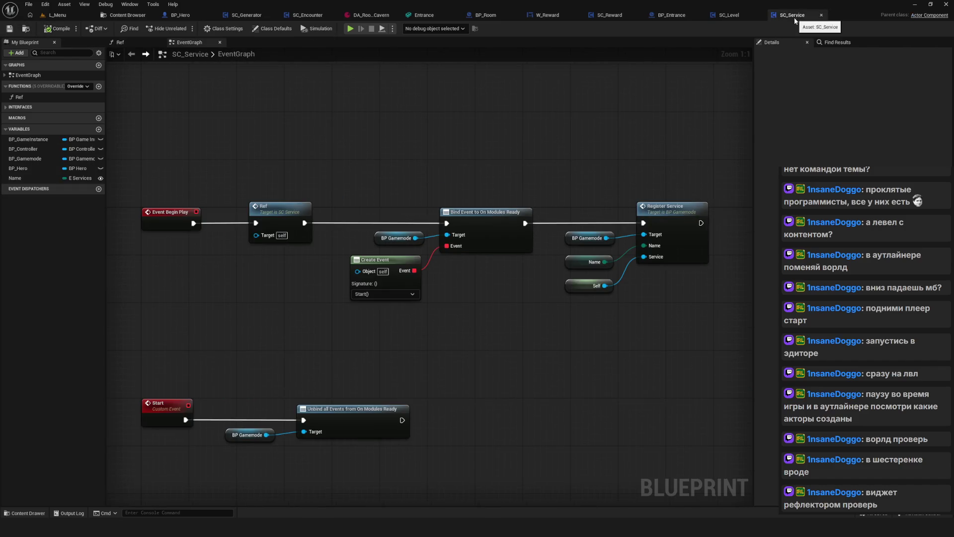
pyautogui.click(680, 16)
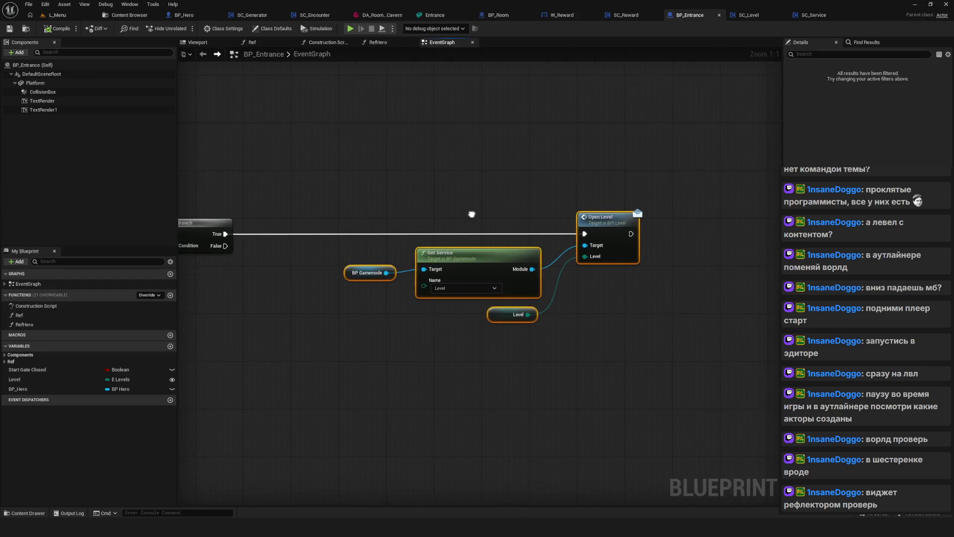
pyautogui.scroll(-6, 477, 248)
pyautogui.scroll(5, 477, 249)
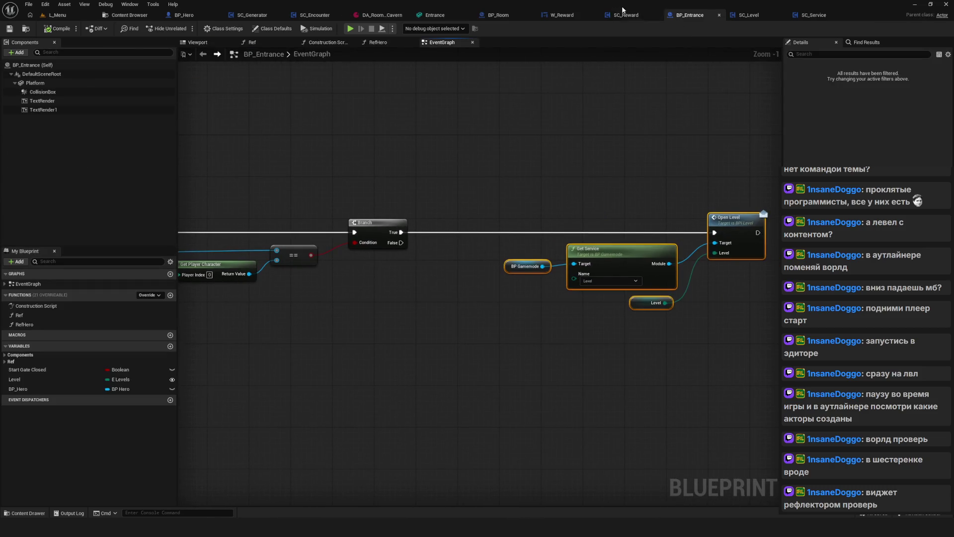
pyautogui.click(626, 15)
pyautogui.scroll(-7, 395, 161)
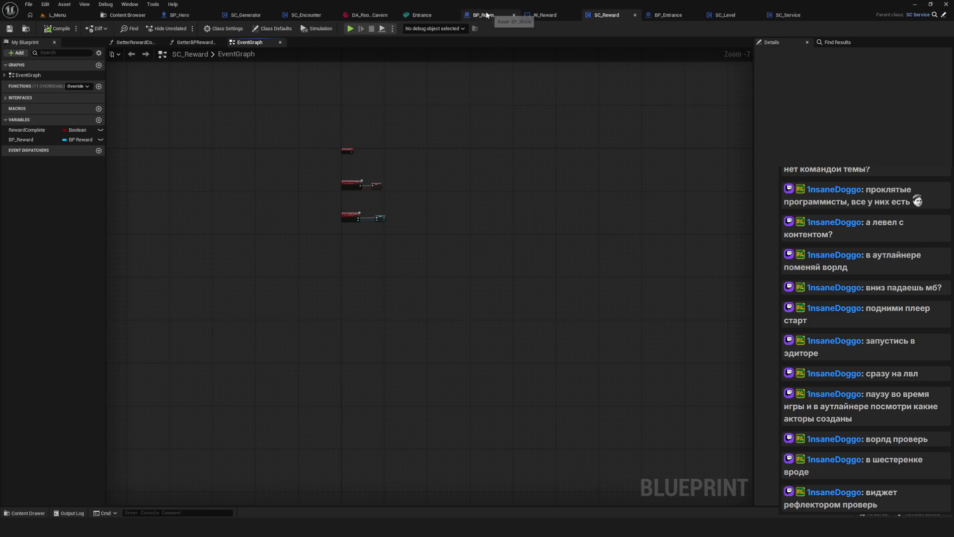
pyautogui.click(224, 16)
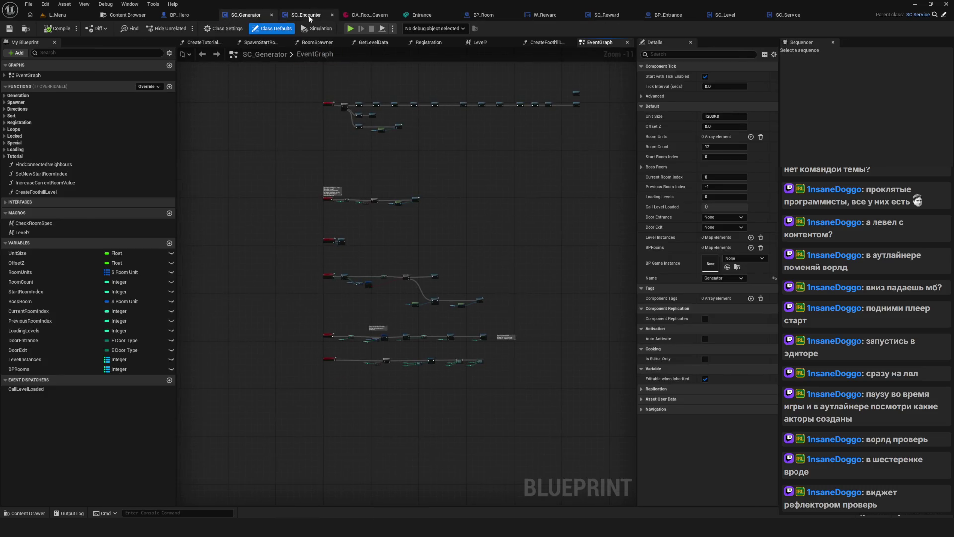
pyautogui.click(305, 15)
pyautogui.moveTo(416, 101); pyautogui.dragTo(492, 130)
pyautogui.click(153, 5)
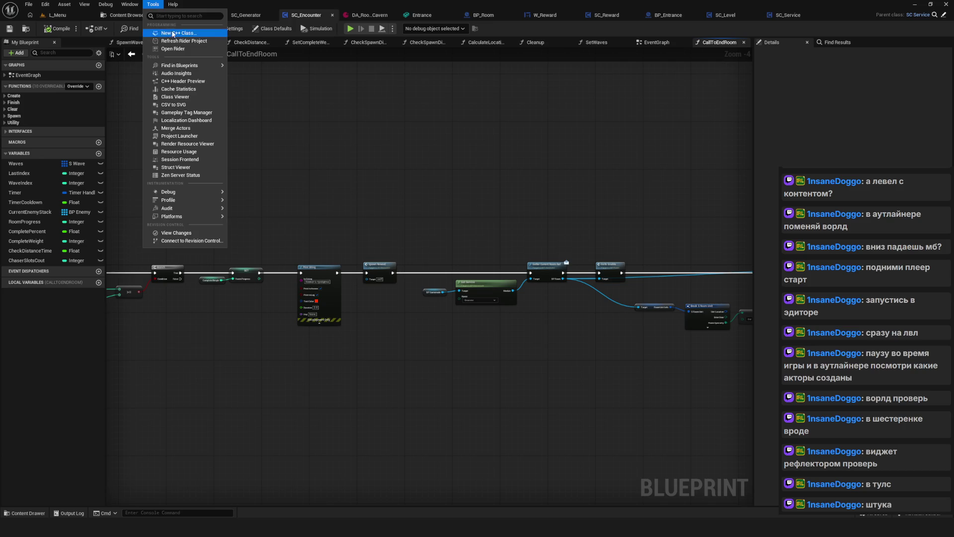
# Search the tools list for 'REF', open the Widget Reflector, and move it left
pyautogui.write('куа')
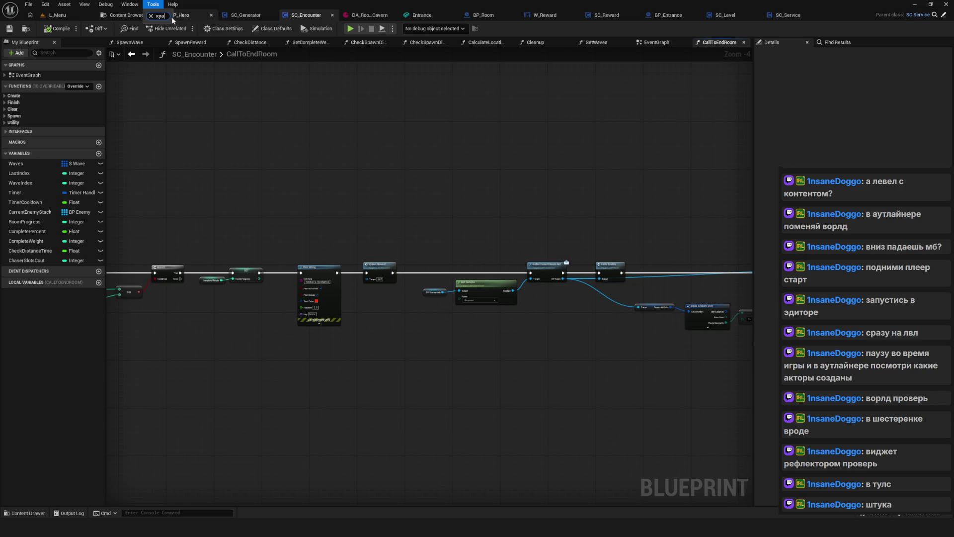
pyautogui.hotkey('ctrl', 'a')
pyautogui.write('REF')
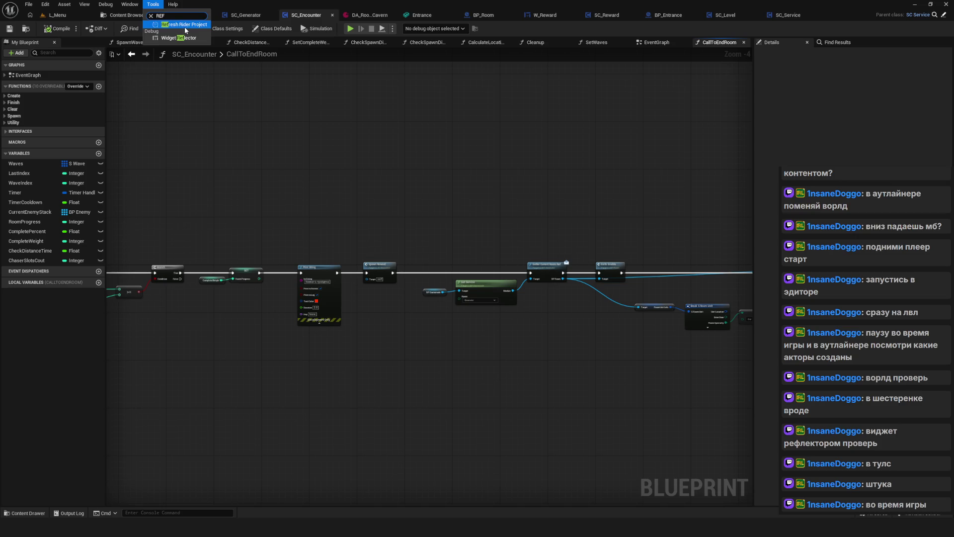
pyautogui.click(179, 38)
pyautogui.moveTo(469, 175); pyautogui.dragTo(337, 179)
pyautogui.click(75, 15)
# Start a PIE session, click through the game menu, and begin picking hit-testable widgets
pyautogui.click(185, 29)
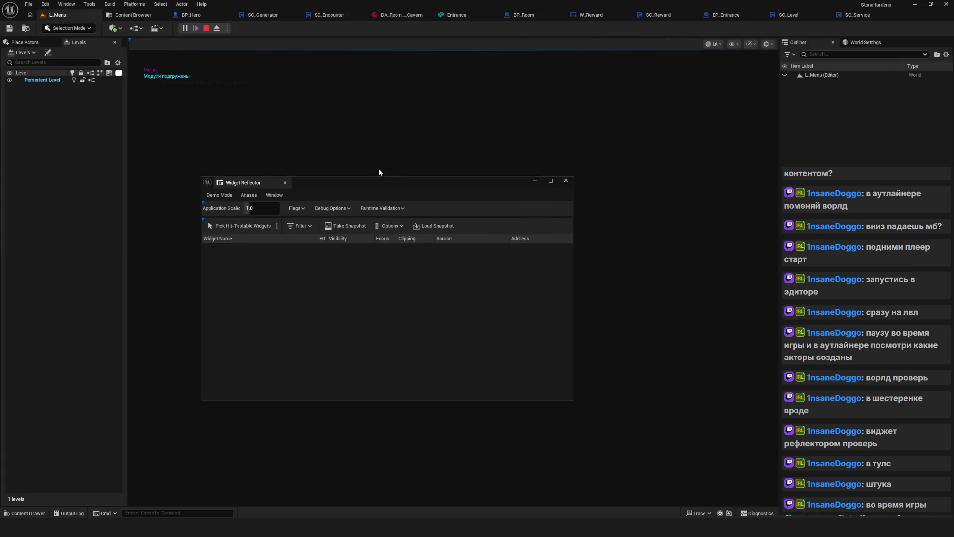
pyautogui.click(465, 241)
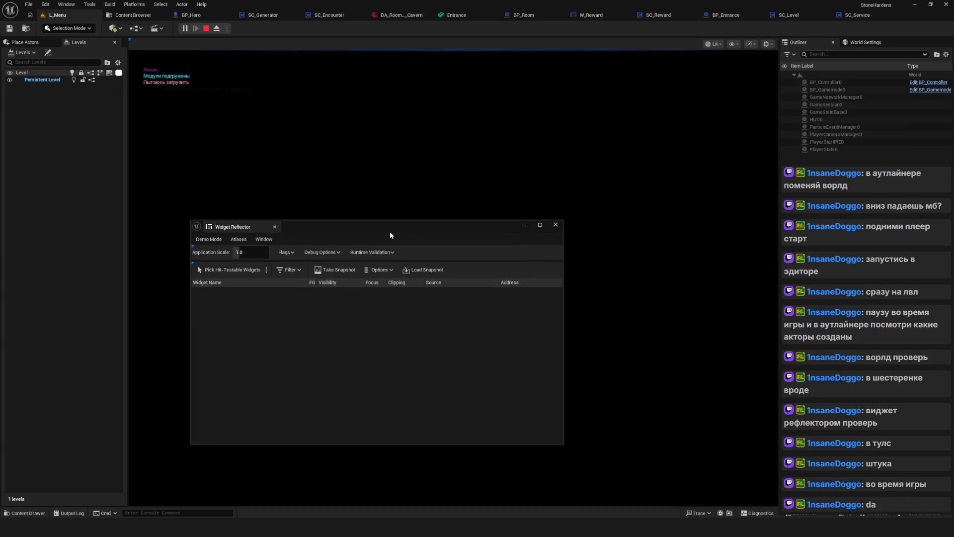
pyautogui.moveTo(390, 227); pyautogui.dragTo(527, 199)
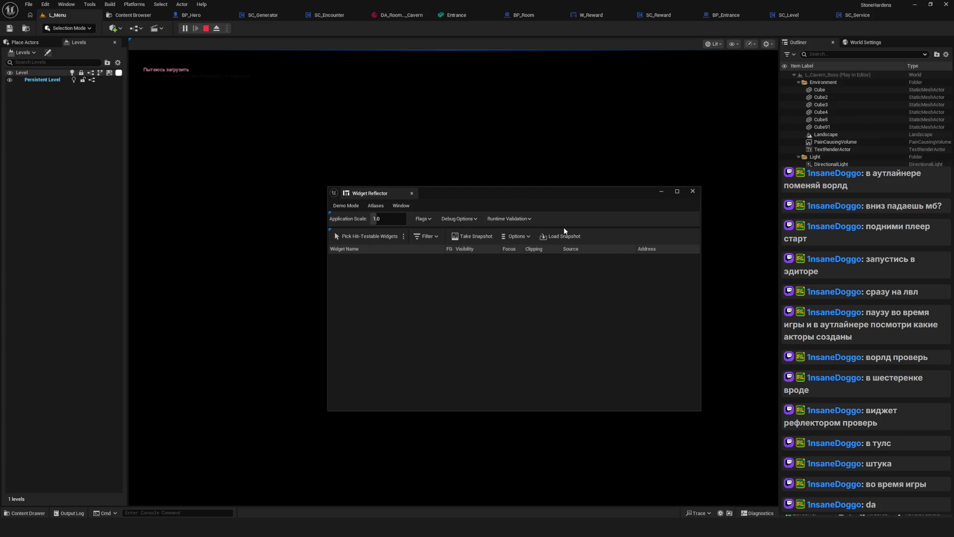
pyautogui.click(529, 218)
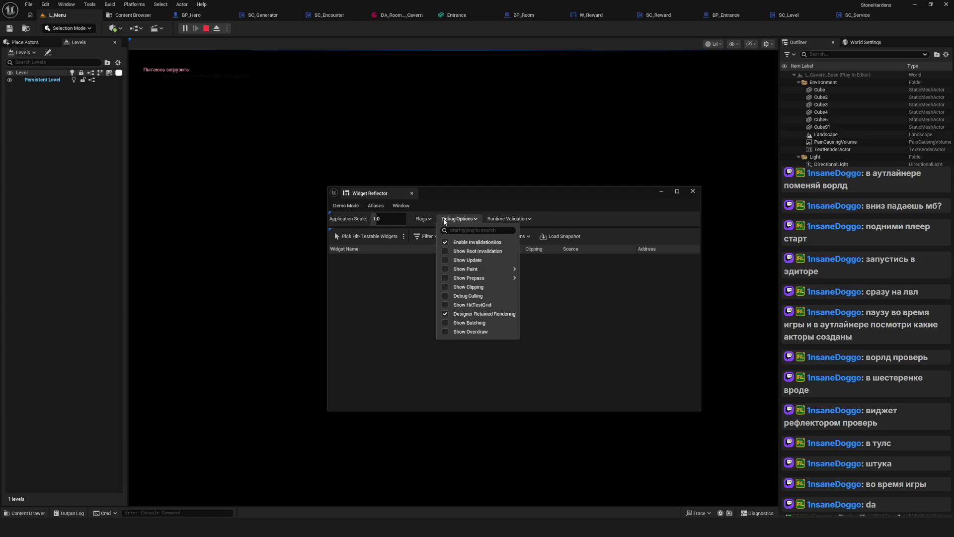
pyautogui.click(456, 190)
pyautogui.moveTo(427, 192)
pyautogui.mouseDown()
pyautogui.moveTo(365, 196)
pyautogui.moveTo(619, 183)
pyautogui.moveTo(461, 187)
pyautogui.mouseUp()
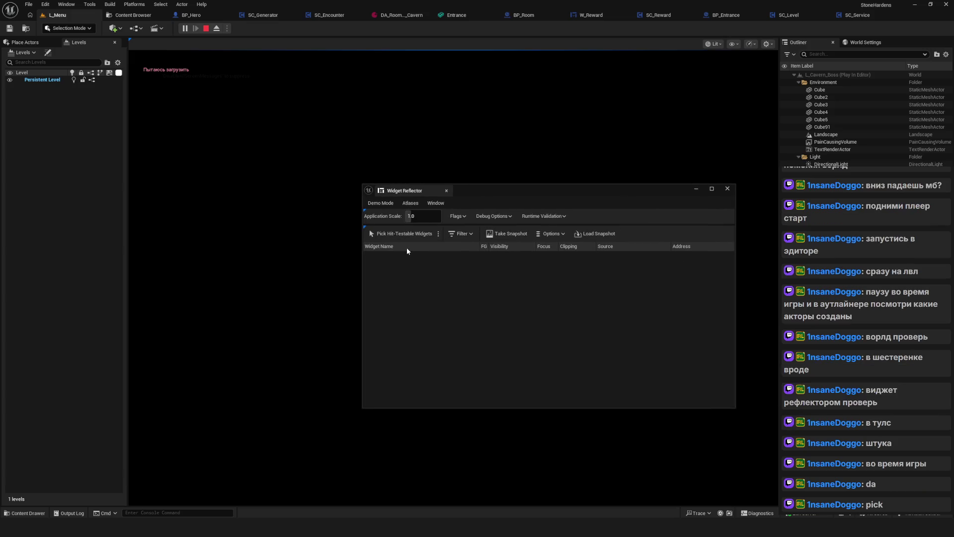
pyautogui.click(401, 233)
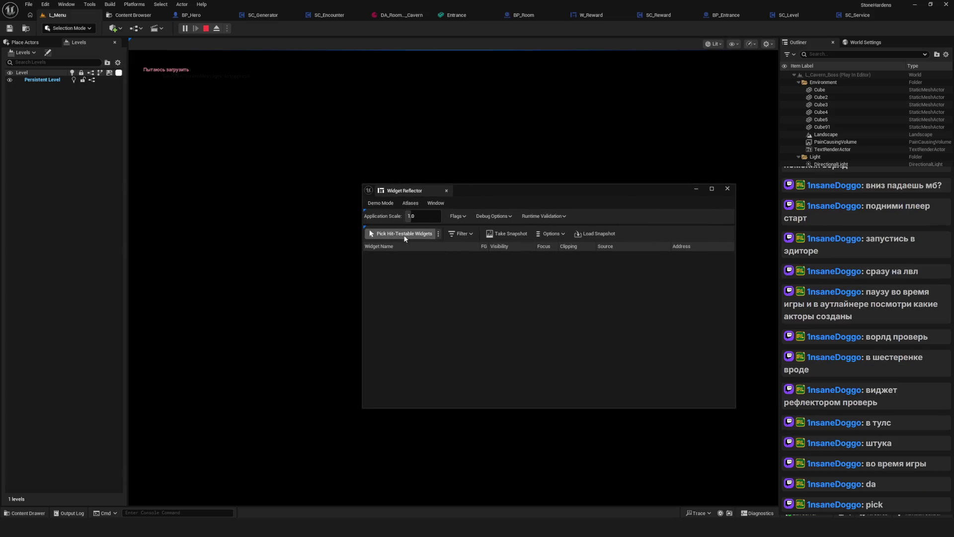
pyautogui.click(261, 161)
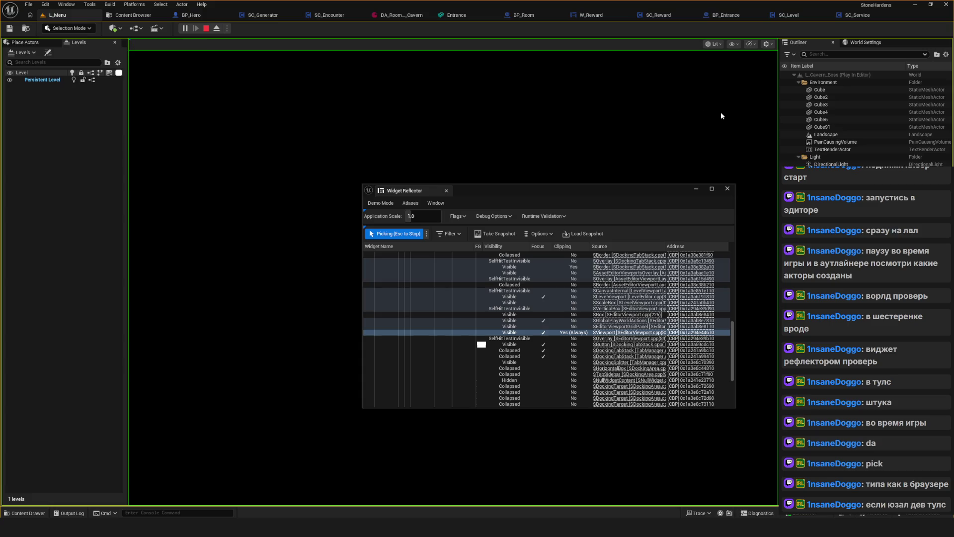
# Reposition and widen the Widget Reflector, pick the game viewport's widgets, then close it
pyautogui.moveTo(601, 190); pyautogui.dragTo(471, 178)
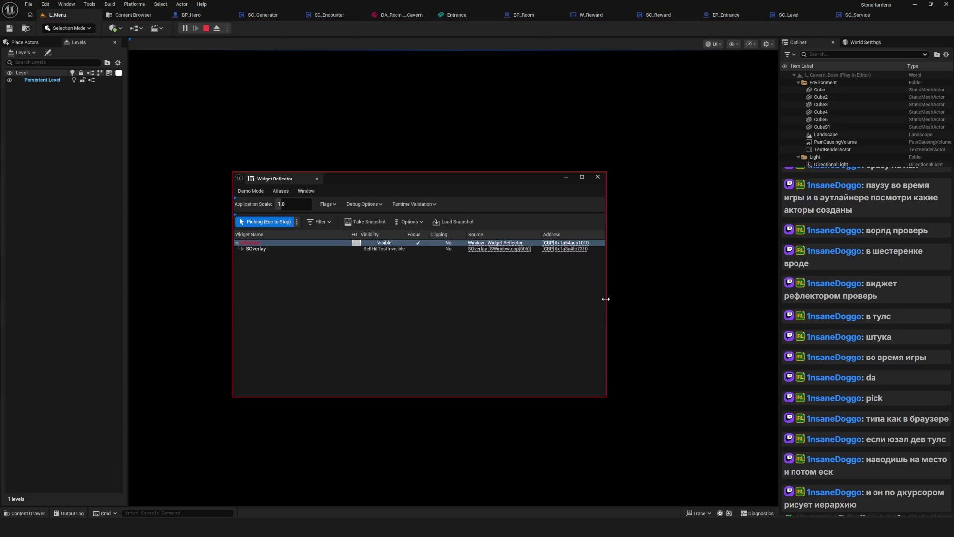
pyautogui.moveTo(606, 298); pyautogui.dragTo(733, 308)
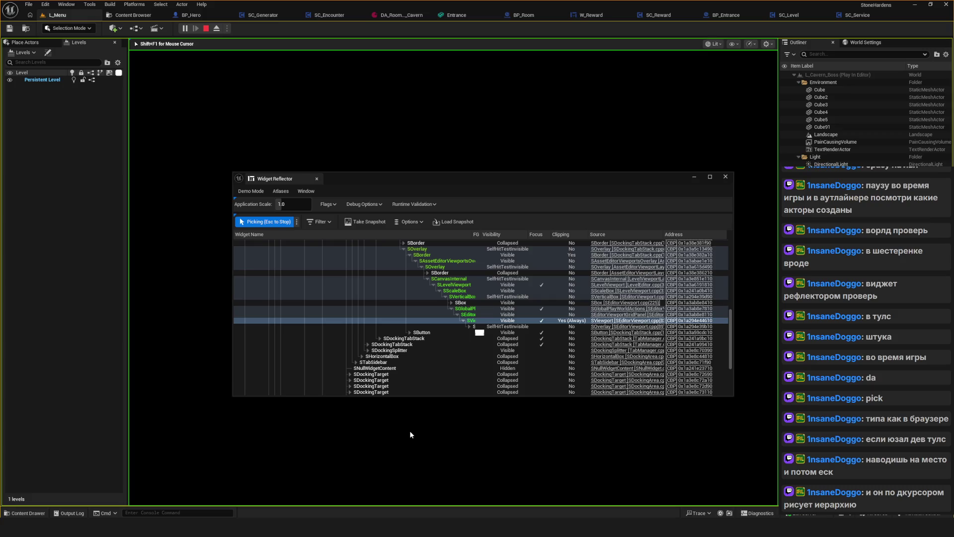
pyautogui.scroll(5, 436, 359)
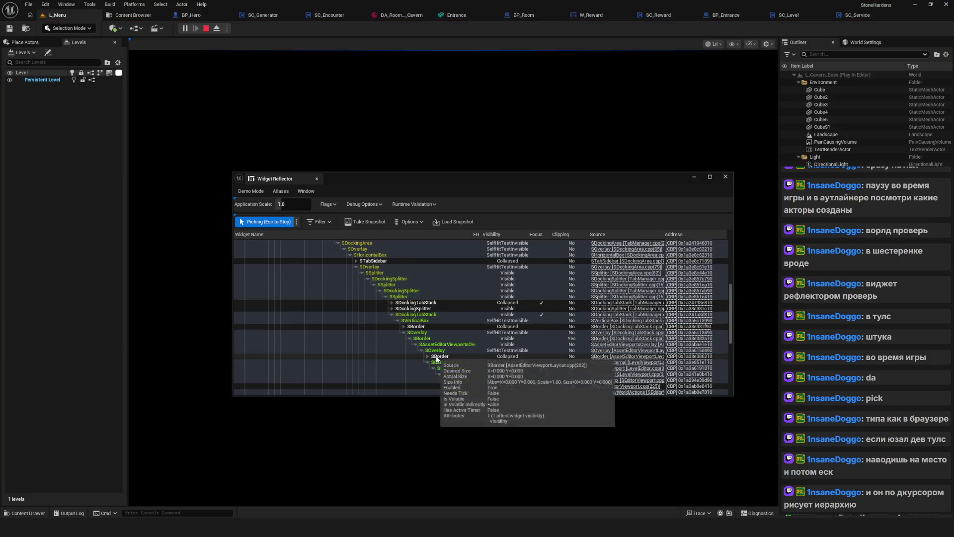
pyautogui.scroll(7, 359, 338)
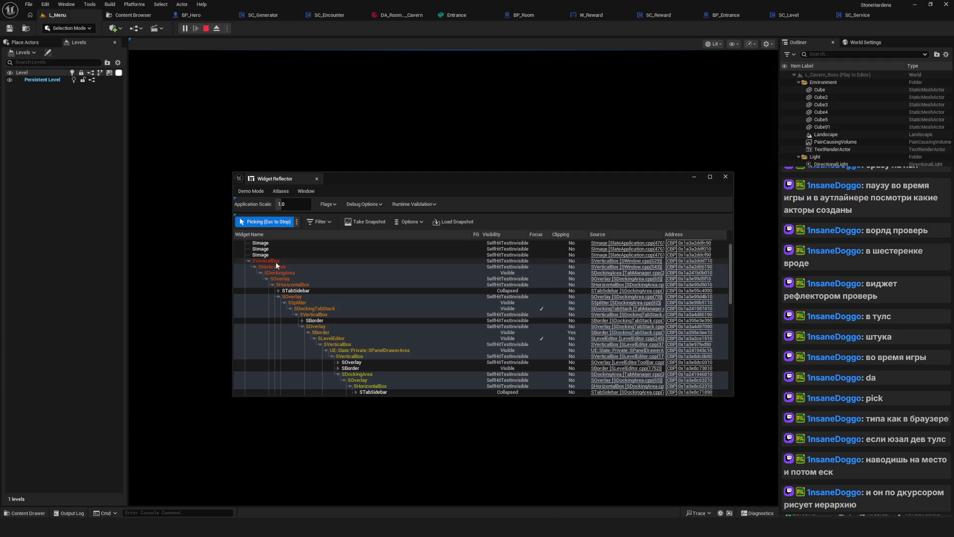
pyautogui.moveTo(180, 259)
pyautogui.click(167, 284)
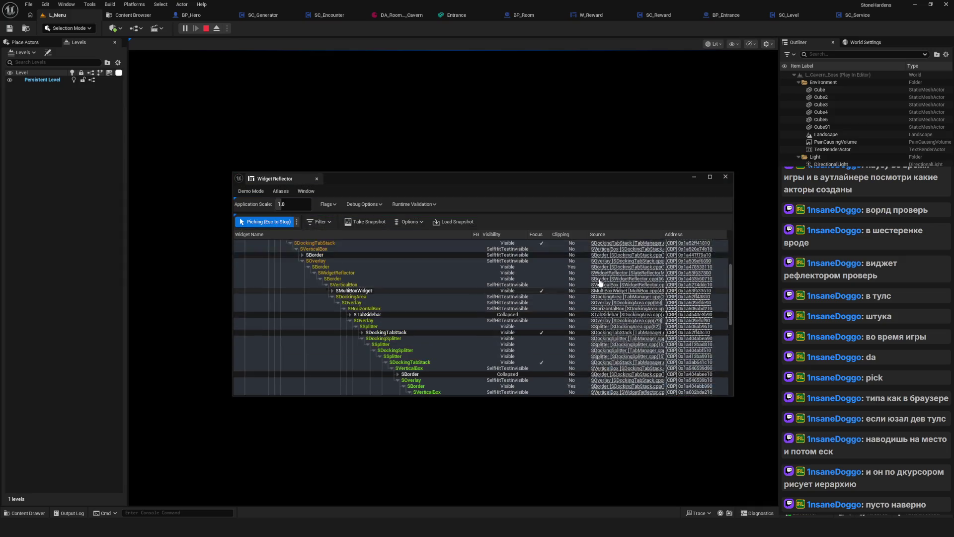
pyautogui.click(725, 177)
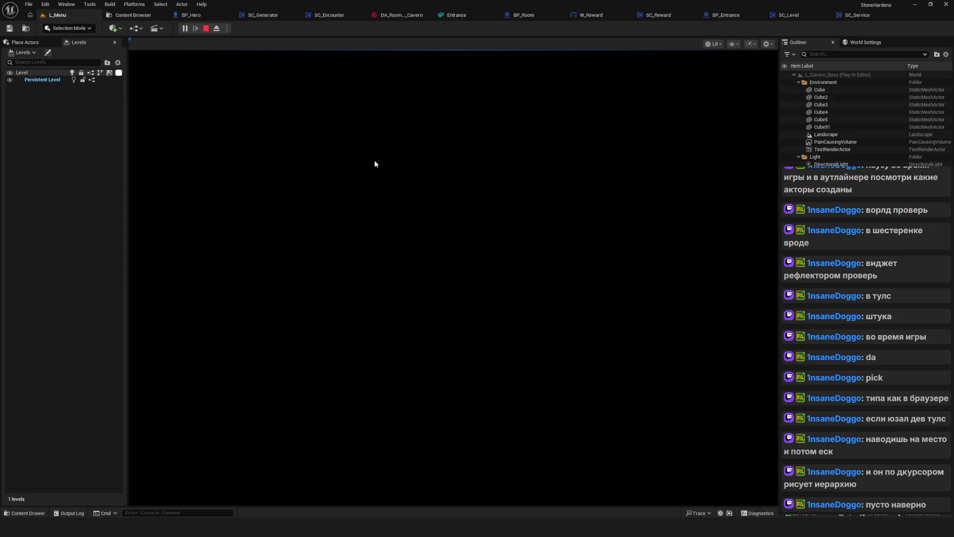
# Stop PIE, set SC_Level's Open Level node to Foothill, and save the blueprint
pyautogui.click(205, 29)
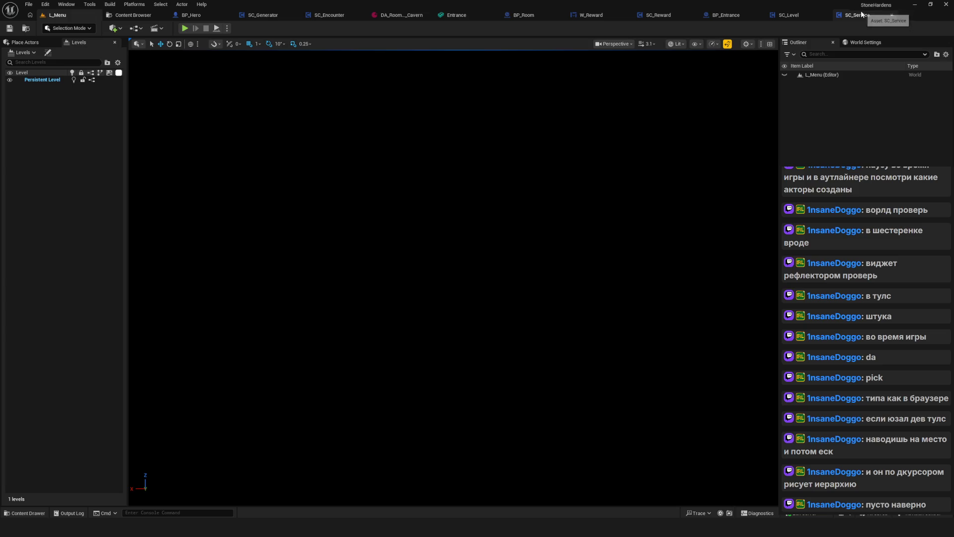
pyautogui.click(790, 15)
pyautogui.moveTo(540, 209); pyautogui.dragTo(443, 220)
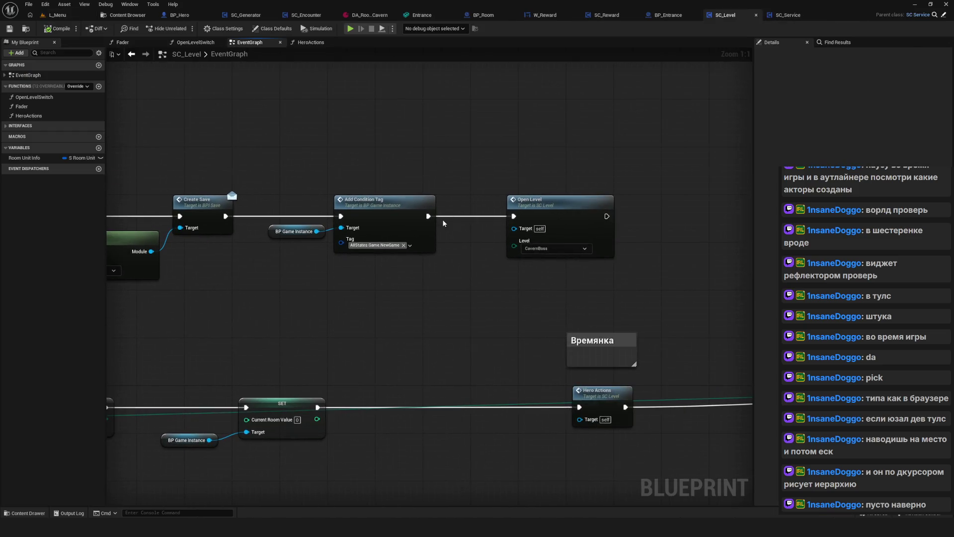
pyautogui.click(552, 248)
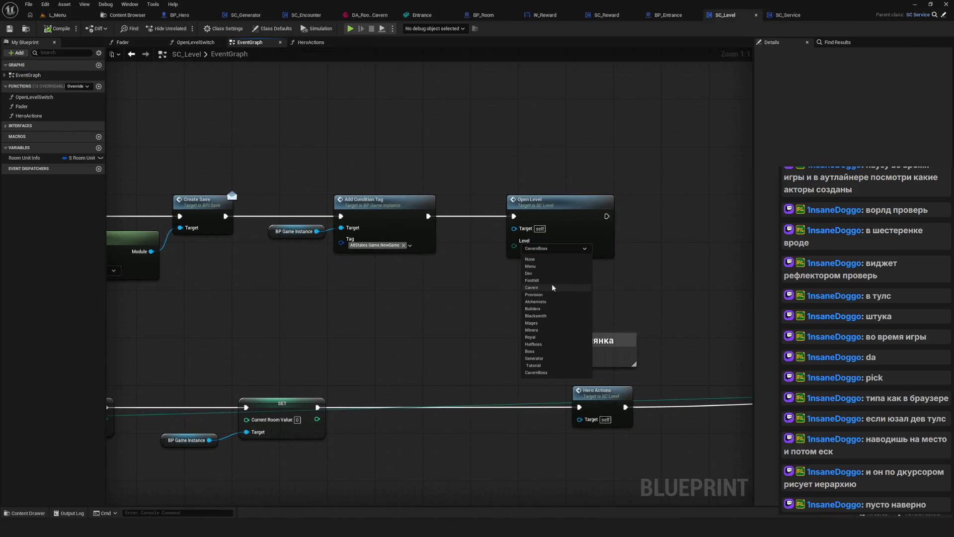
pyautogui.click(537, 281)
pyautogui.moveTo(320, 273); pyautogui.dragTo(223, 269)
pyautogui.click(9, 28)
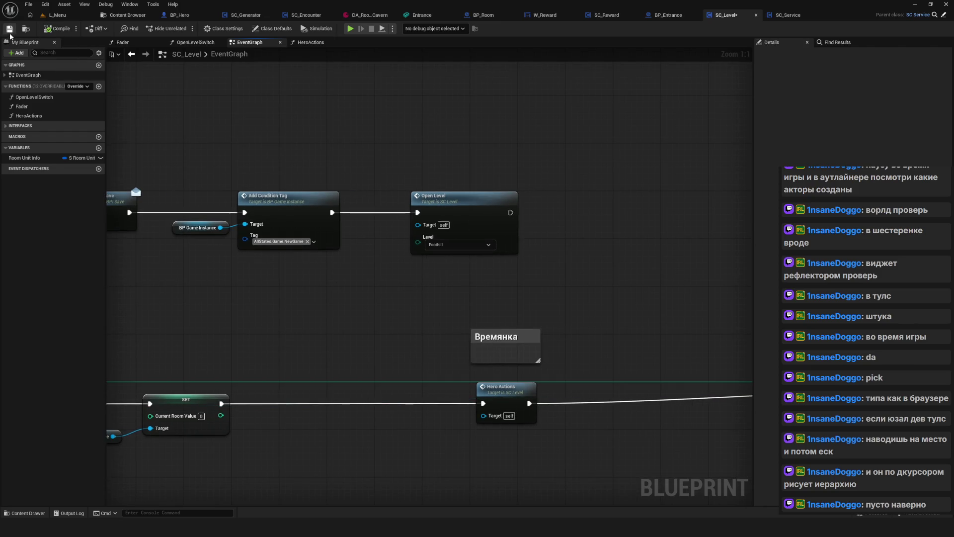
# Simulate with Alt+P, start a new game from a save slot, then exit with Escape
pyautogui.hotkey('alt', 'p')
pyautogui.click(502, 243)
pyautogui.click(502, 219)
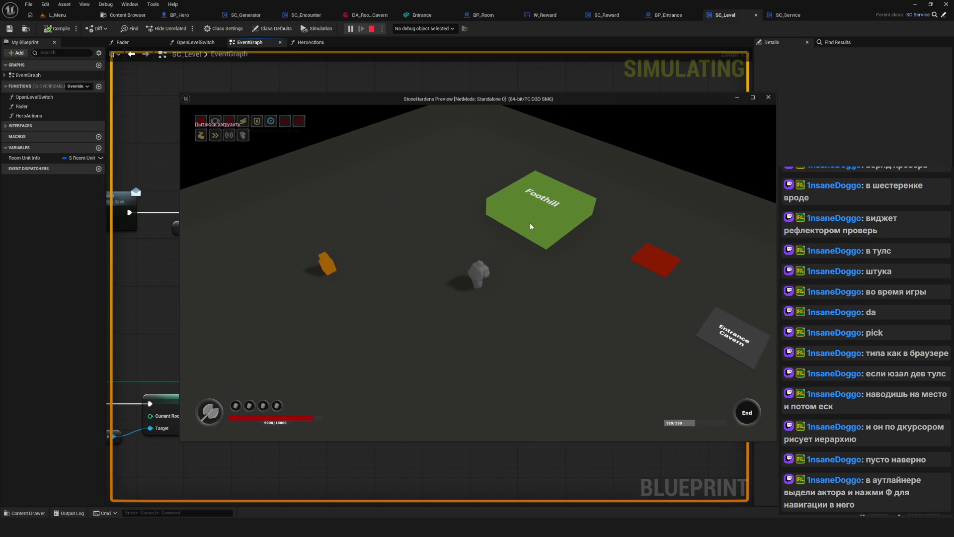
pyautogui.press('Escape')
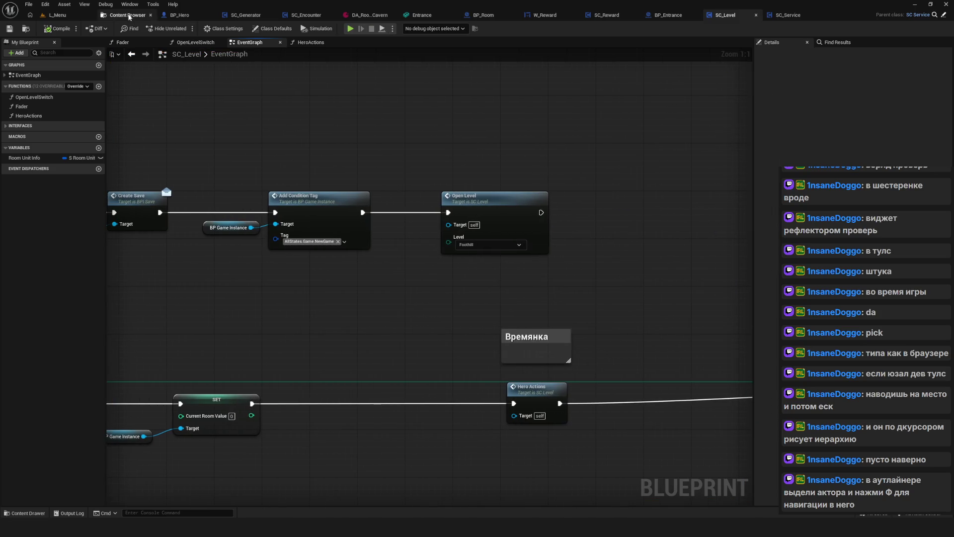
# Return to the SC_Level blueprint and open its OpenLevelSwitch function graph
pyautogui.hotkey('ctrl', 'b')
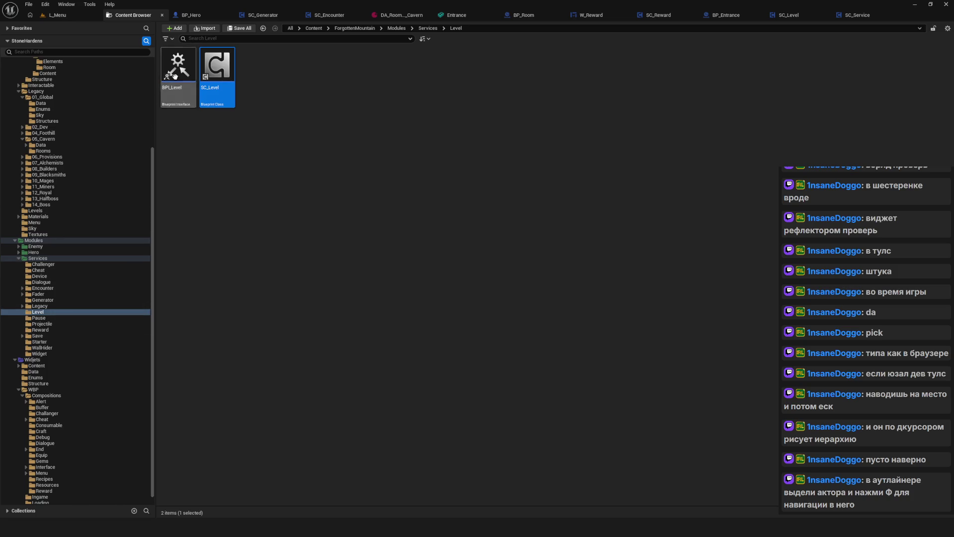
pyautogui.scroll(5, 90, 222)
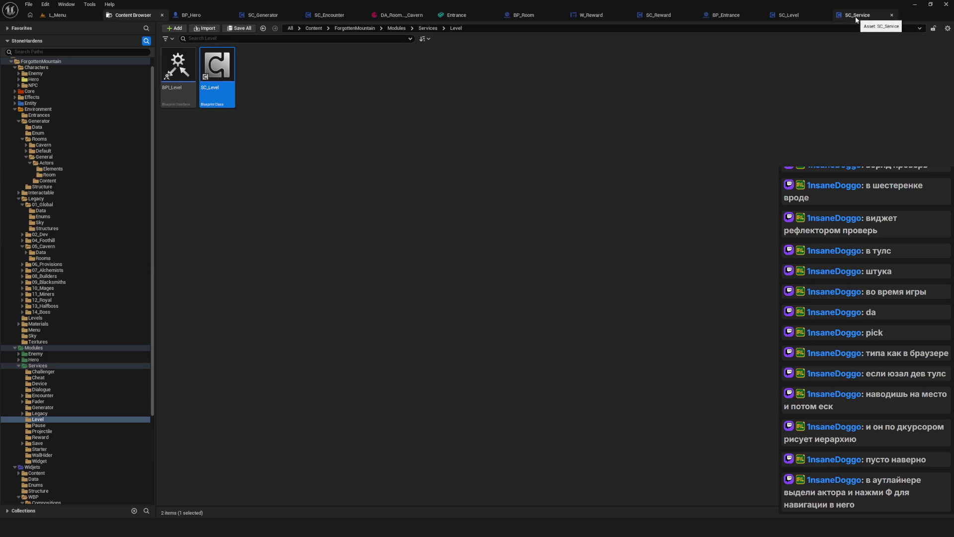
pyautogui.click(789, 15)
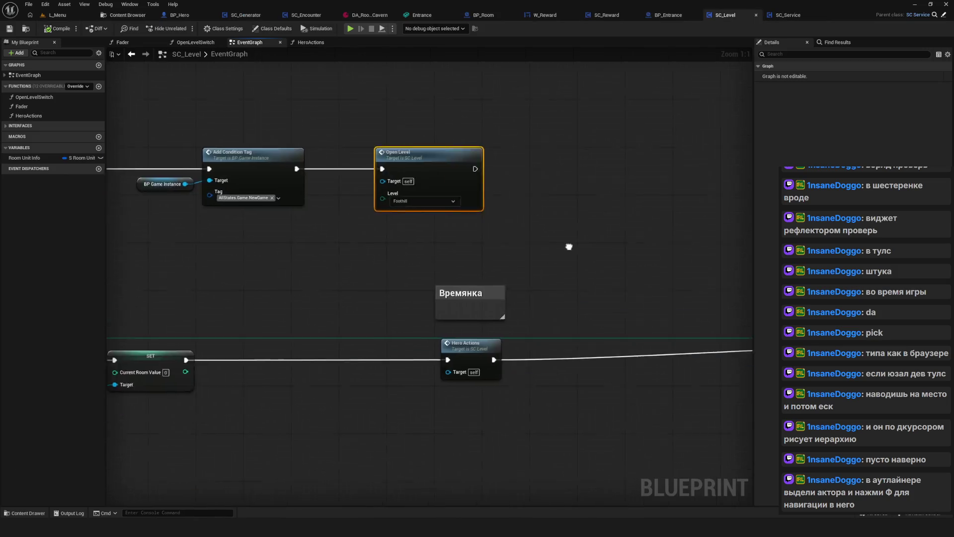
pyautogui.doubleClick(383, 235)
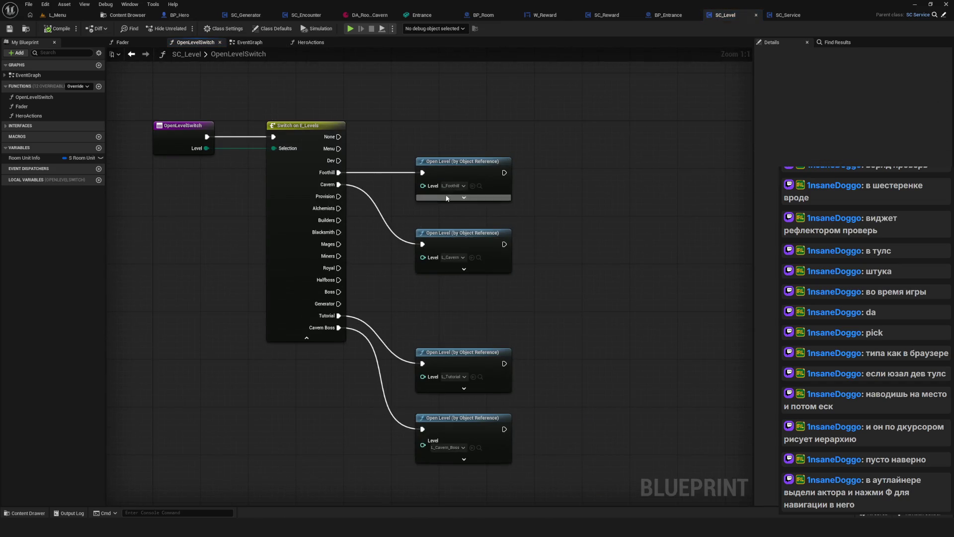
# Set the Cavern Boss Open Level node's map to L_Cavern_Boss via search 'OSS' and tidy its position
pyautogui.click(449, 447)
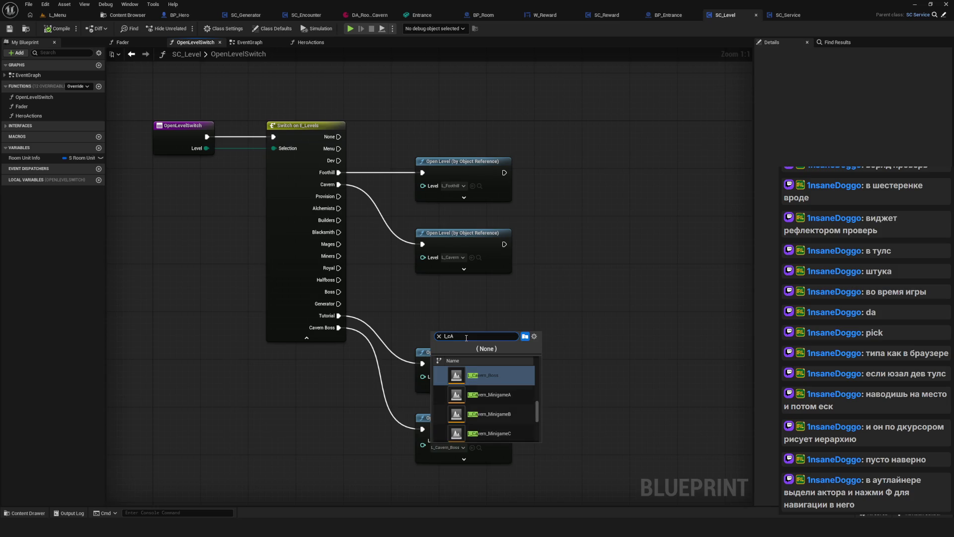
pyautogui.write('L_CAVERN_')
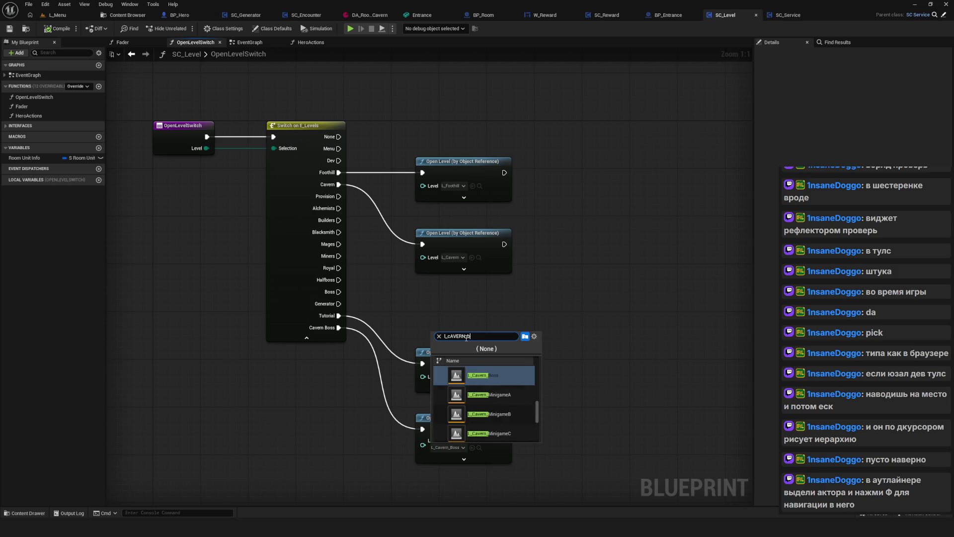
pyautogui.write('OSS')
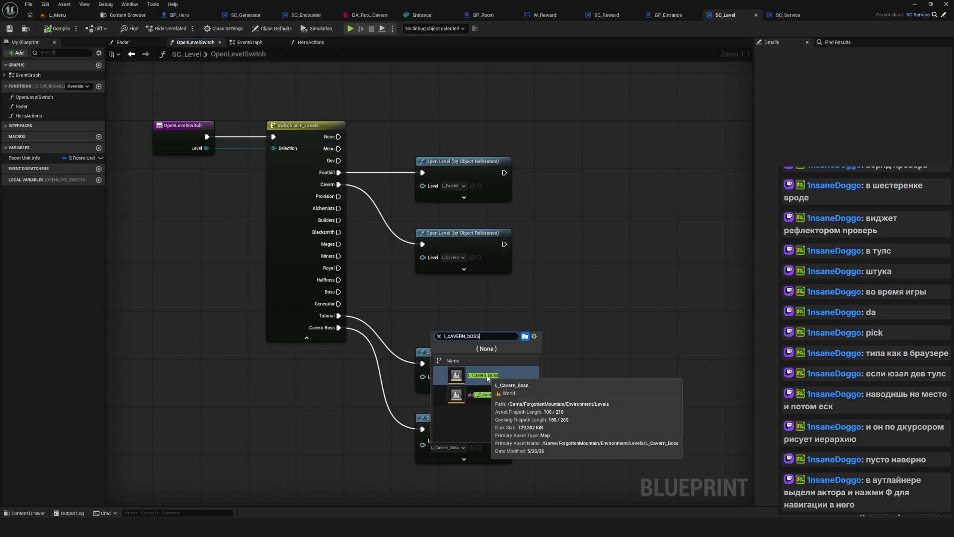
pyautogui.click(462, 376)
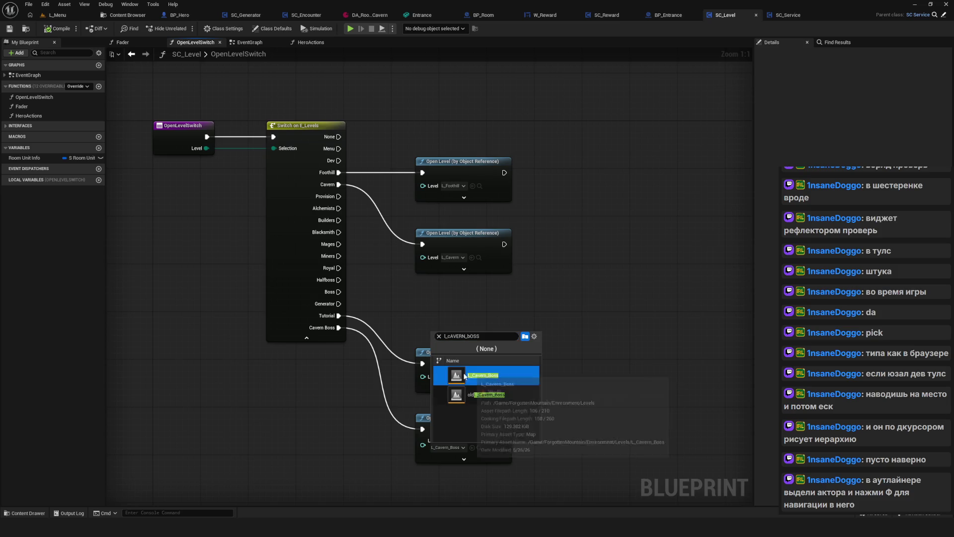
pyautogui.click(694, 385)
pyautogui.moveTo(485, 418); pyautogui.dragTo(424, 418)
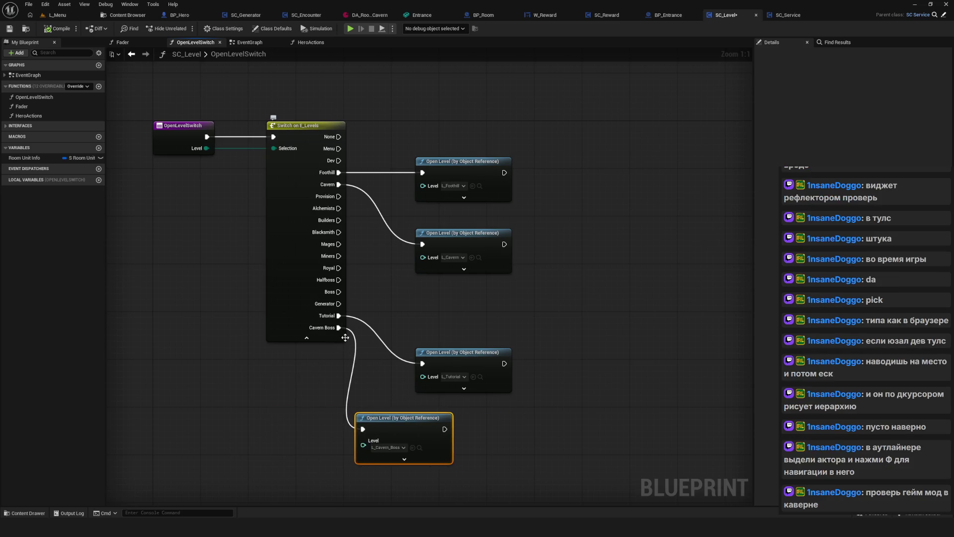
pyautogui.moveTo(534, 434); pyautogui.dragTo(579, 413)
pyautogui.scroll(-2, 494, 344)
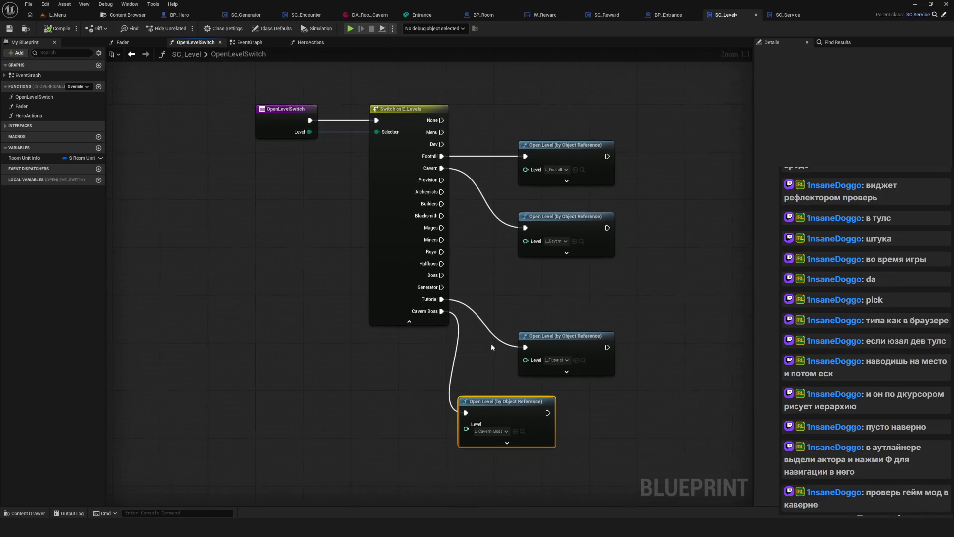
pyautogui.scroll(2, 406, 372)
pyautogui.moveTo(354, 359); pyautogui.dragTo(360, 364)
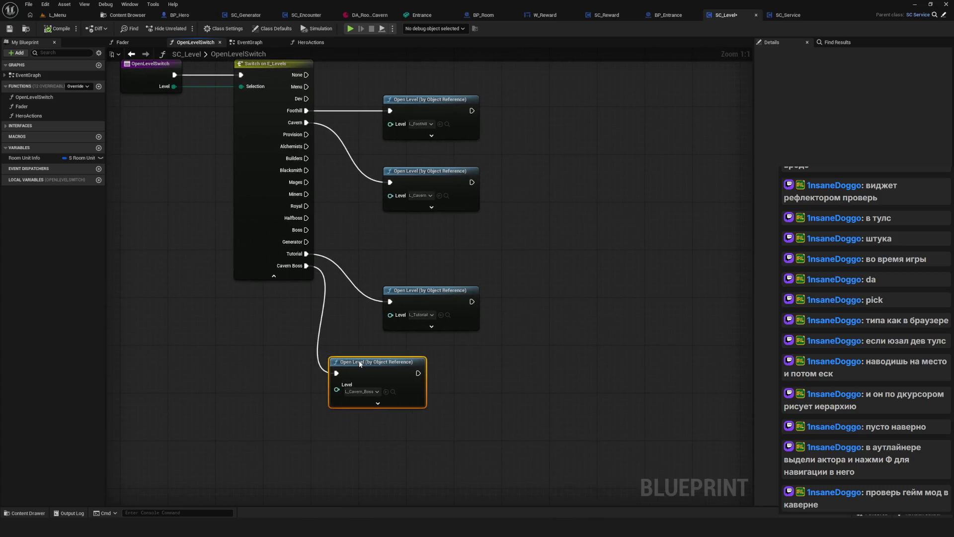
pyautogui.click(124, 15)
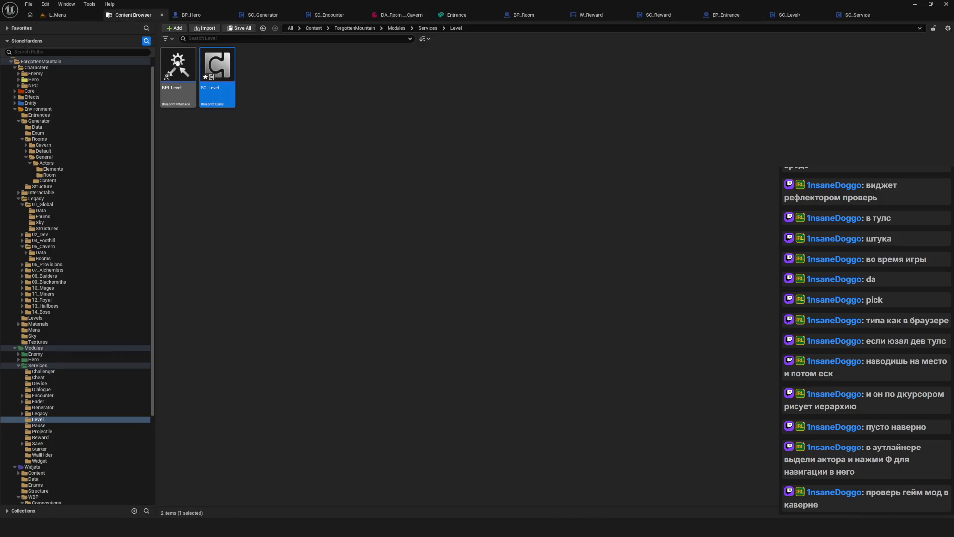
# Browse the 04_Foothill and cavern room folders, then list the main Levels assets
pyautogui.scroll(-2, 68, 311)
pyautogui.scroll(3, 90, 306)
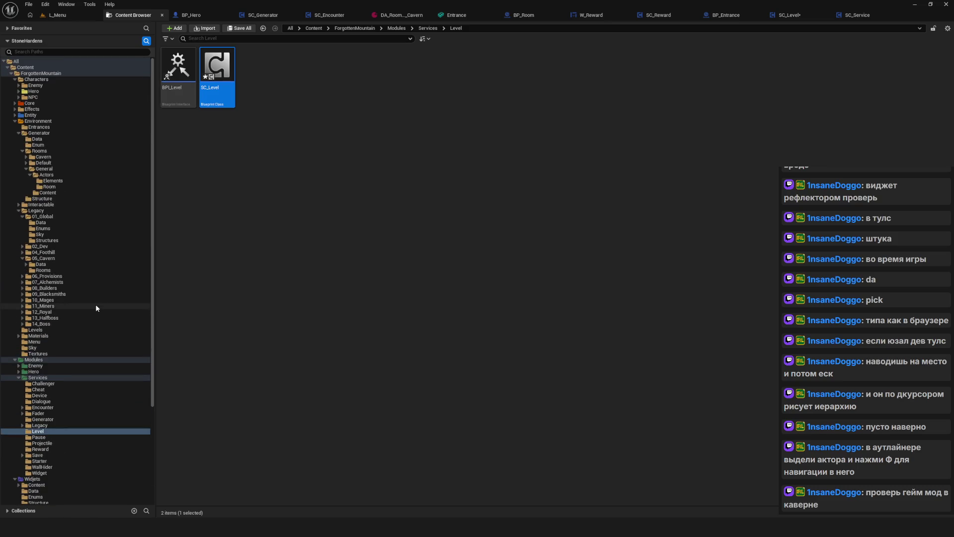
pyautogui.click(44, 251)
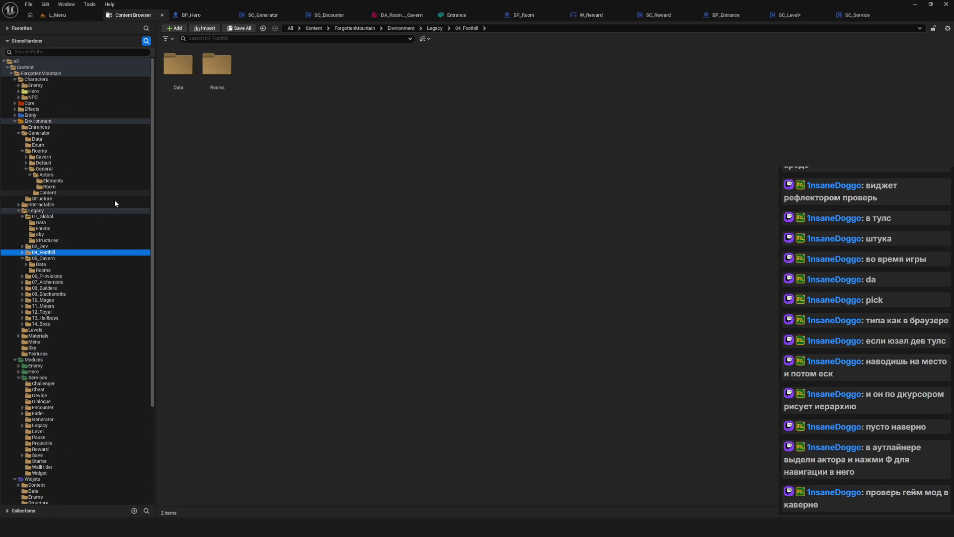
pyautogui.click(43, 270)
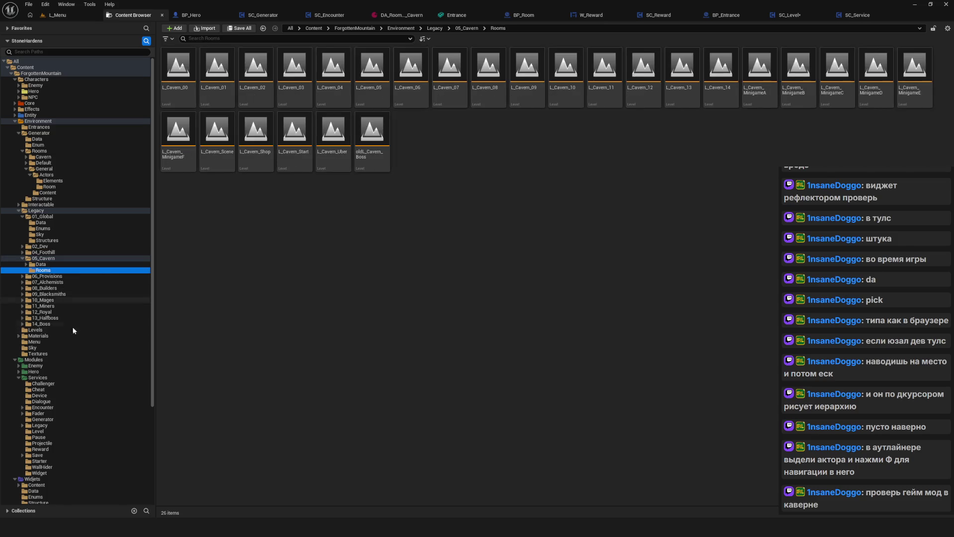
pyautogui.scroll(-5, 78, 318)
pyautogui.click(35, 235)
pyautogui.click(288, 206)
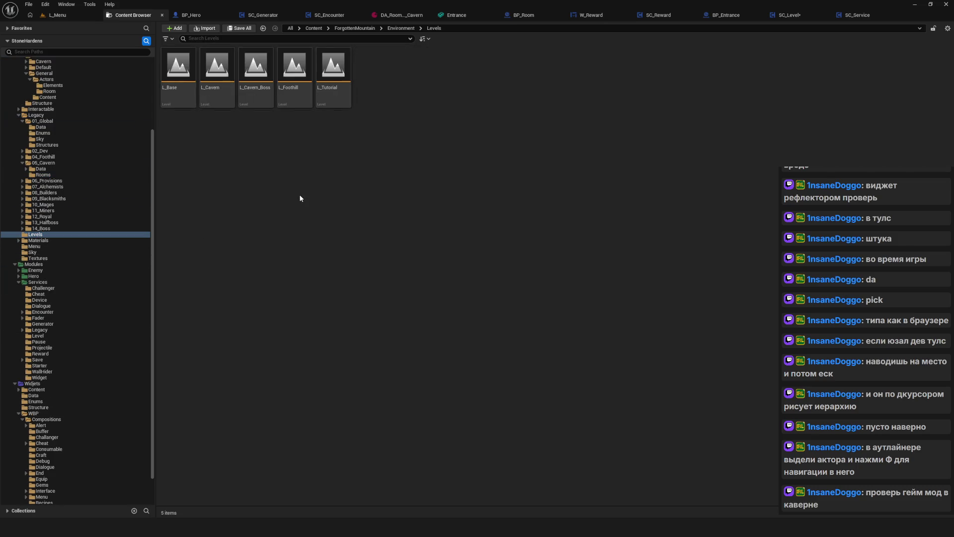
# Open L_Cavern_Boss without saving, fly over it, and inspect its World Settings
pyautogui.rightClick(298, 86)
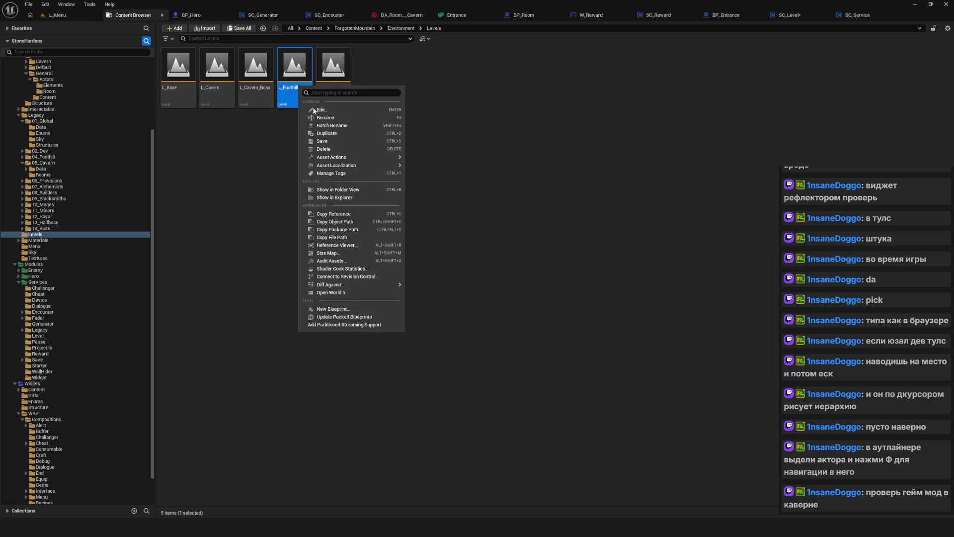
pyautogui.click(329, 110)
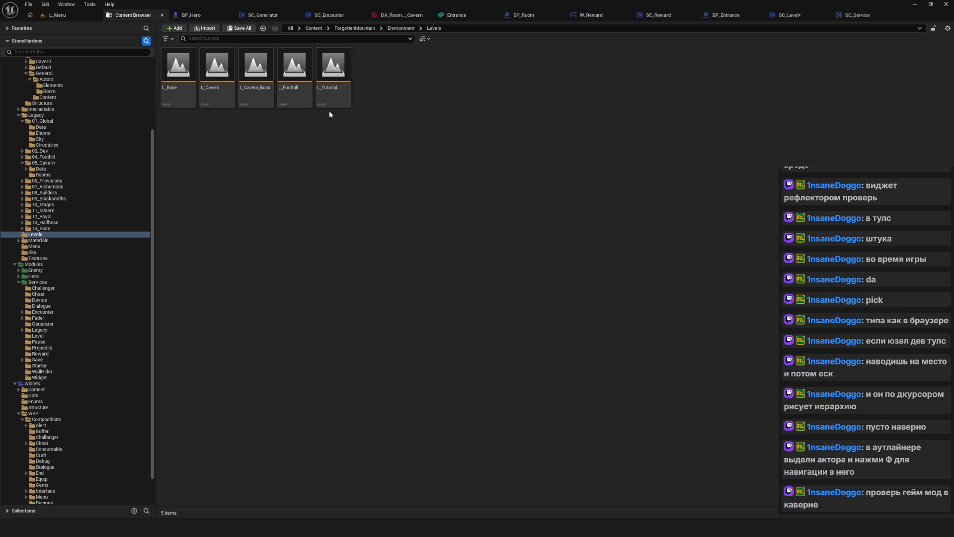
pyautogui.doubleClick(264, 95)
pyautogui.click(498, 347)
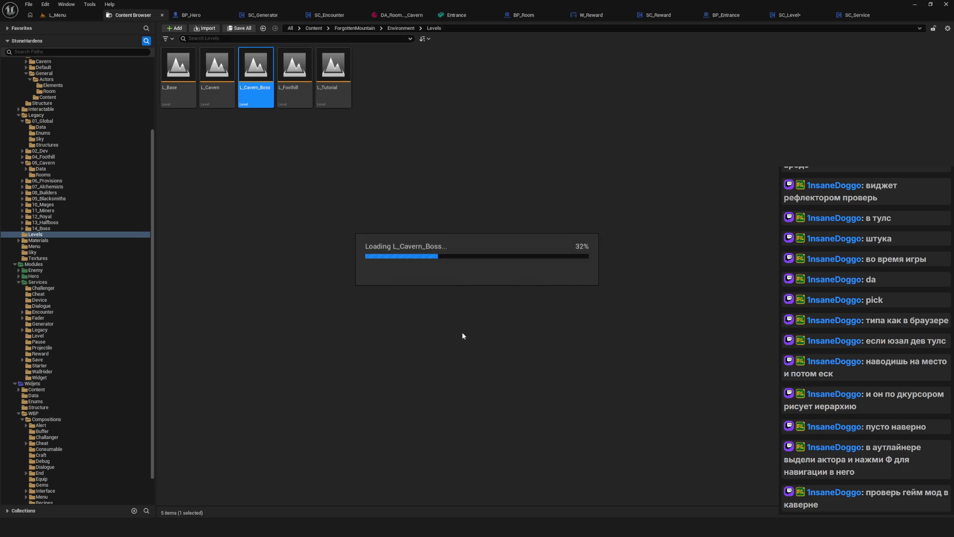
pyautogui.click(77, 18)
pyautogui.moveTo(498, 232); pyautogui.dragTo(547, 278)
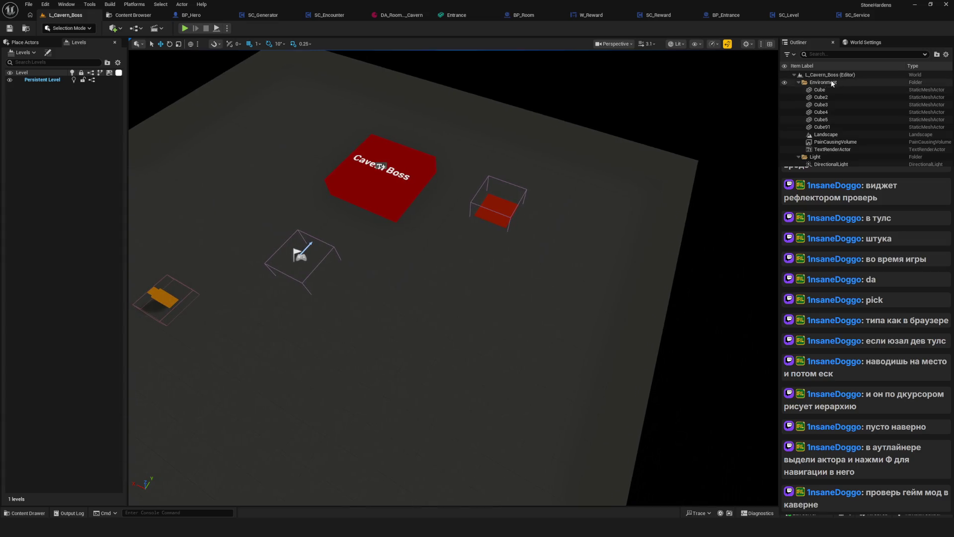
pyautogui.click(865, 42)
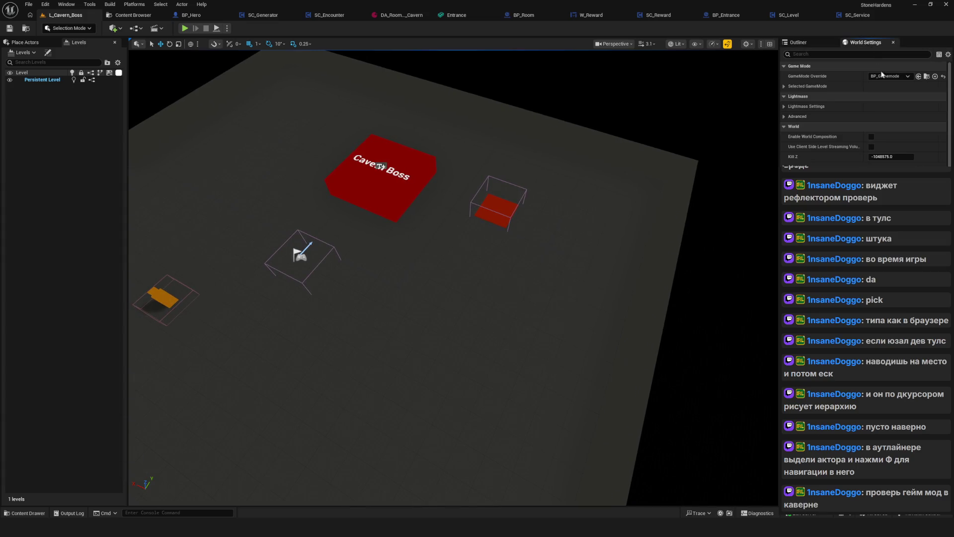
pyautogui.moveTo(470, 191)
pyautogui.mouseDown()
pyautogui.moveTo(298, 124)
pyautogui.moveTo(318, 149)
pyautogui.moveTo(308, 179)
pyautogui.moveTo(332, 120)
pyautogui.mouseUp()
pyautogui.moveTo(463, 171)
pyautogui.mouseDown()
pyautogui.moveTo(462, 198)
pyautogui.moveTo(463, 171)
pyautogui.mouseUp()
# Load L_Foothill, then move the Cavern Boss node in SC_Level's OpenLevelSwitch graph
pyautogui.click(133, 15)
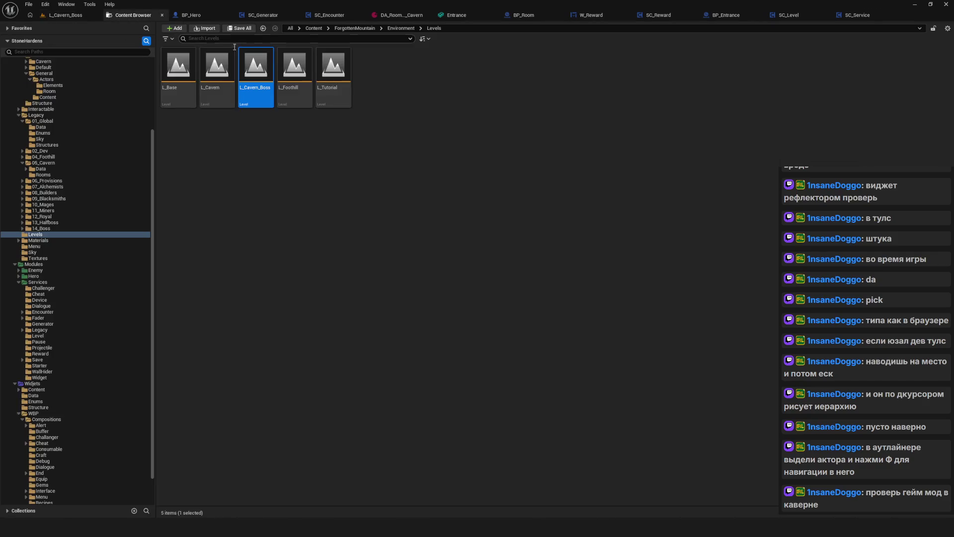
pyautogui.doubleClick(294, 69)
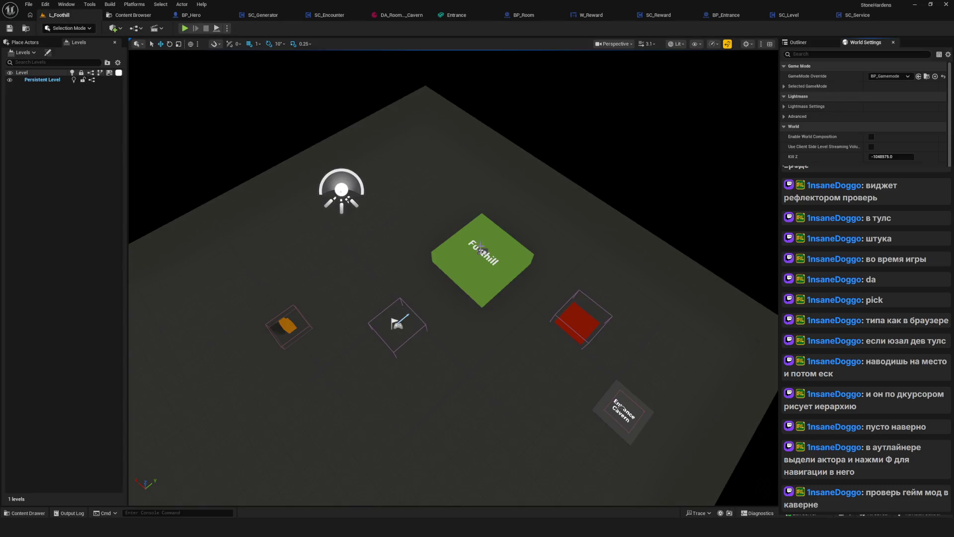
pyautogui.moveTo(453, 278)
pyautogui.mouseDown()
pyautogui.moveTo(453, 258)
pyautogui.moveTo(467, 276)
pyautogui.mouseUp()
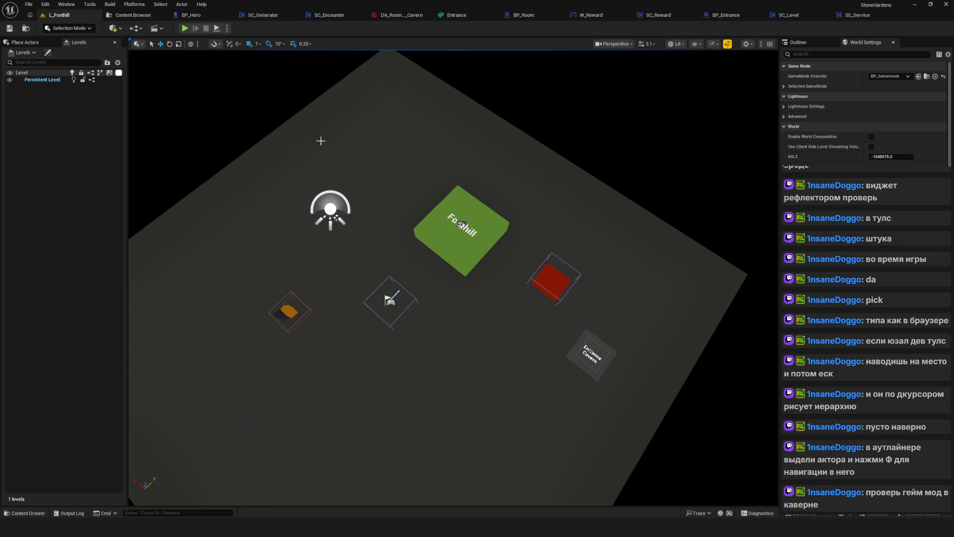
pyautogui.click(122, 17)
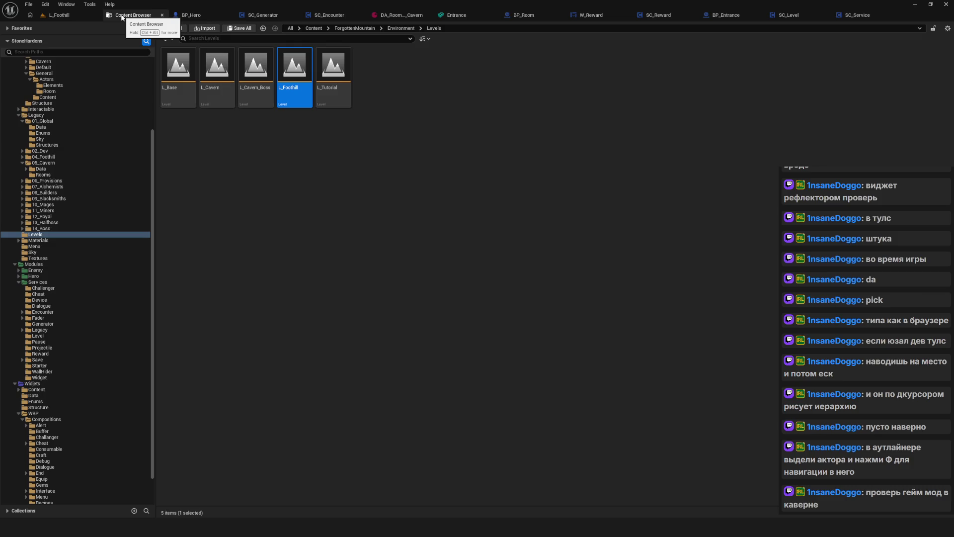
pyautogui.click(789, 15)
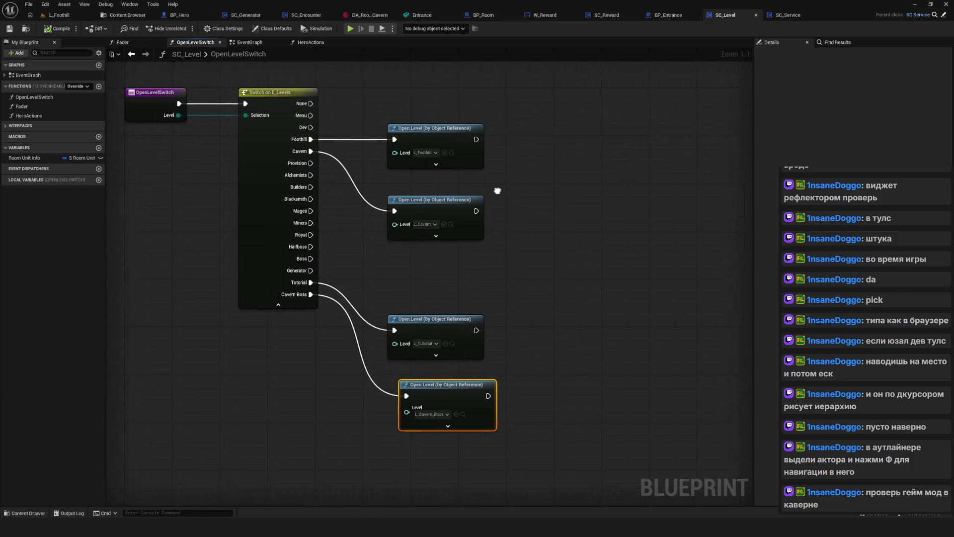
pyautogui.moveTo(467, 325)
pyautogui.mouseDown()
pyautogui.moveTo(428, 329)
pyautogui.moveTo(459, 317)
pyautogui.mouseUp()
pyautogui.moveTo(455, 254); pyautogui.dragTo(455, 230)
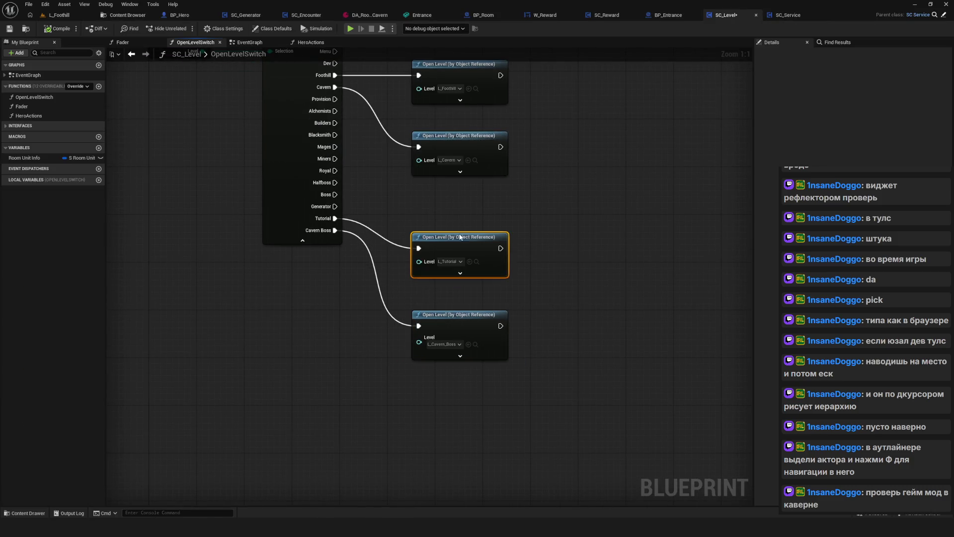
# Drag the Cavern Boss and Foothill Open Level nodes right, then go back to EventGraph
pyautogui.moveTo(455, 324); pyautogui.dragTo(694, 308)
pyautogui.moveTo(316, 113); pyautogui.dragTo(561, 114)
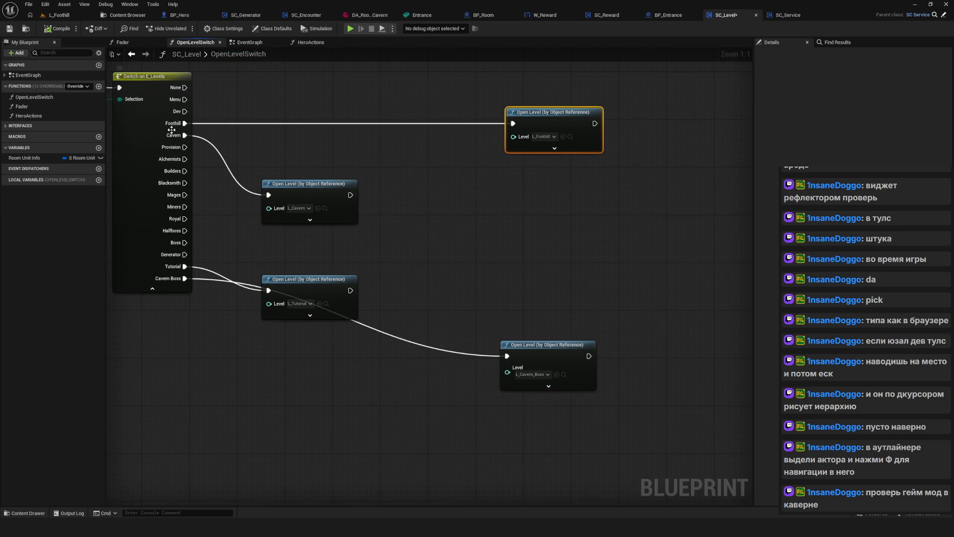
pyautogui.moveTo(199, 80); pyautogui.dragTo(279, 87)
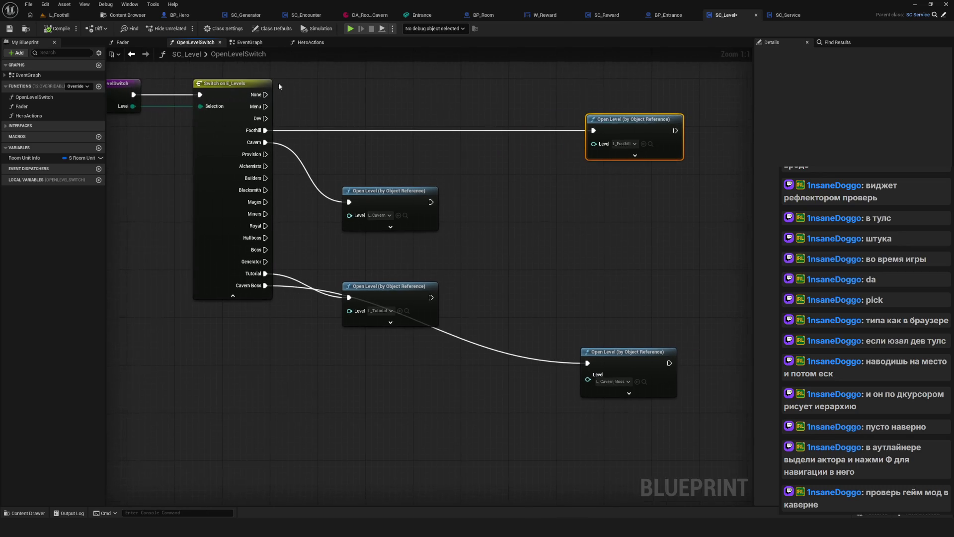
pyautogui.click(130, 54)
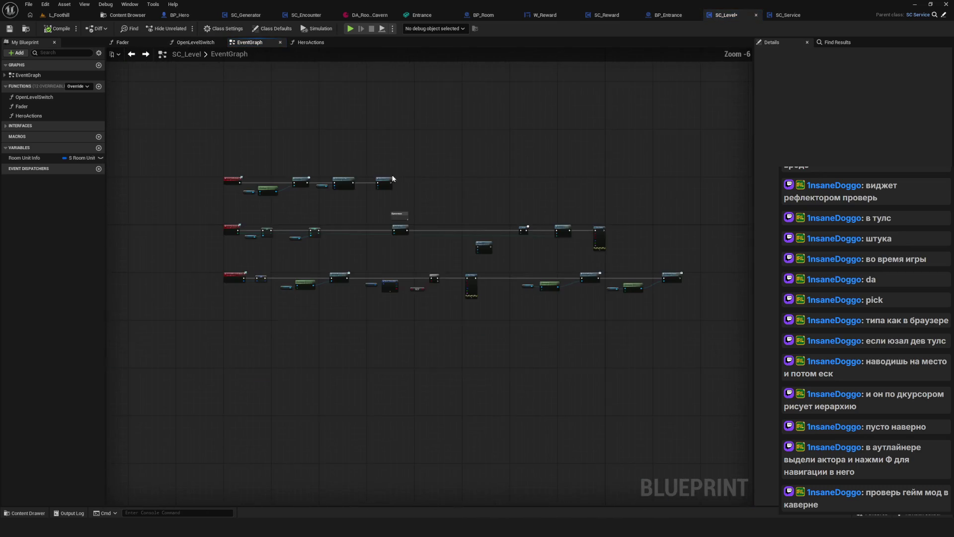
pyautogui.click(425, 237)
# Play-test a new game with Open Level still on Foothill, then stop with Escape
pyautogui.press('Escape')
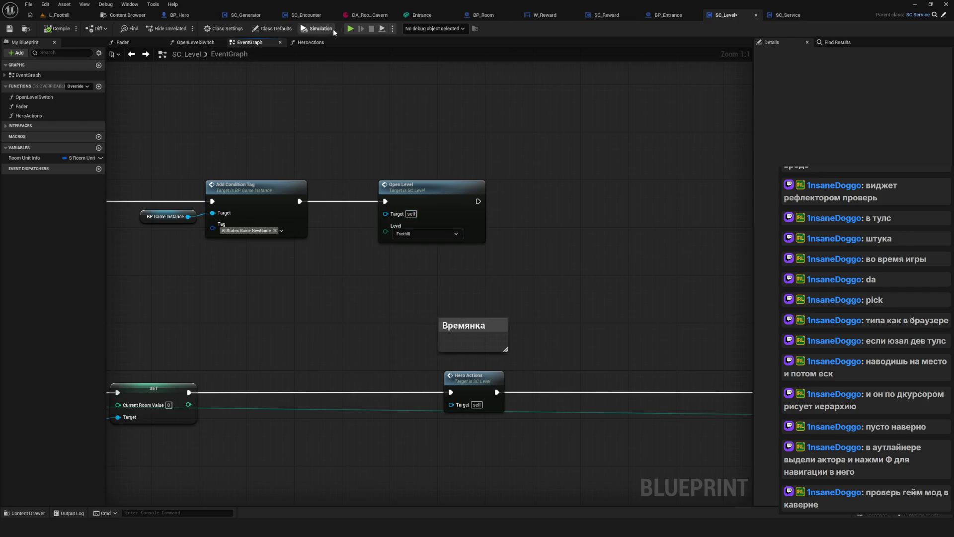
pyautogui.click(350, 29)
pyautogui.click(488, 222)
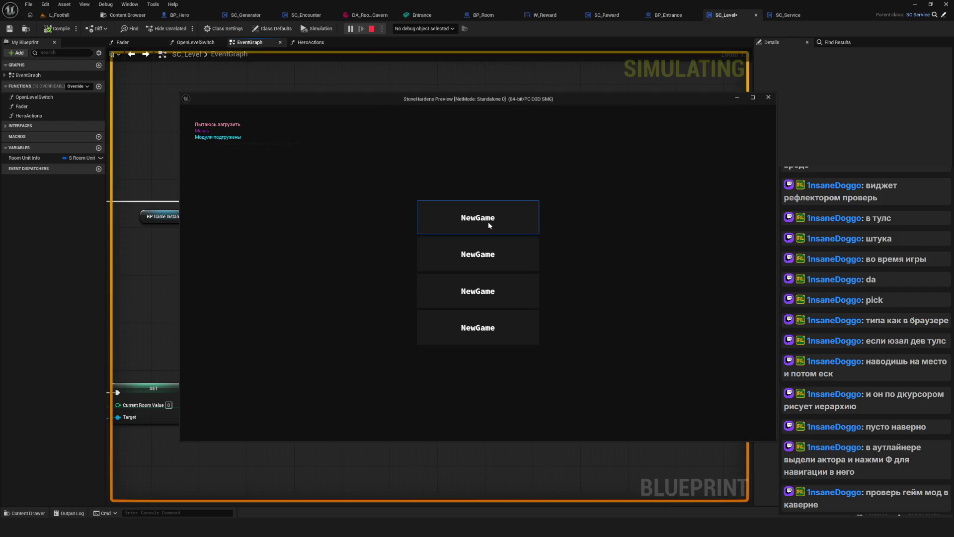
pyautogui.click(488, 222)
pyautogui.press('Escape')
# Set Open Level to CavernBoss, compile, run another new-game play test, and stop it
pyautogui.click(425, 234)
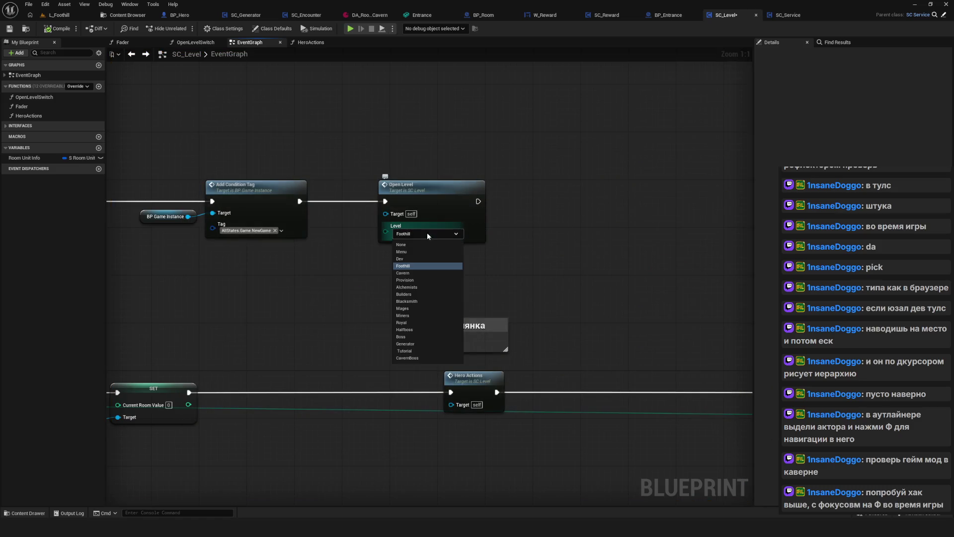
pyautogui.click(417, 358)
pyautogui.click(57, 28)
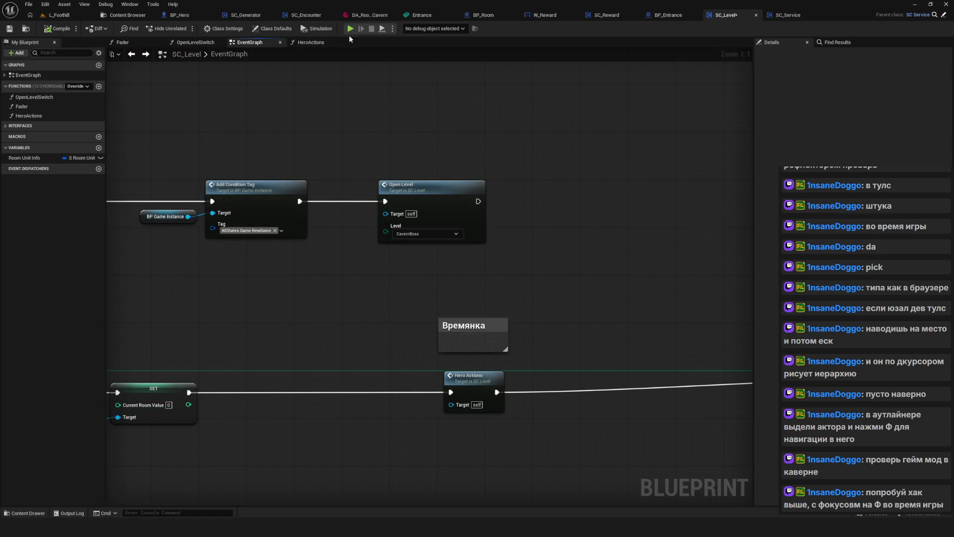
pyautogui.click(350, 28)
pyautogui.press('Return')
pyautogui.press('Return')
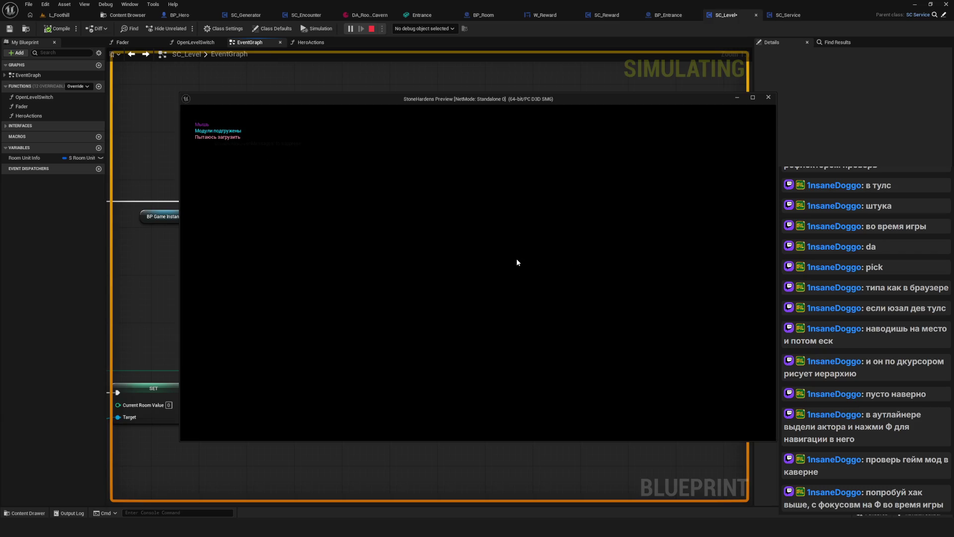
pyautogui.press('Escape')
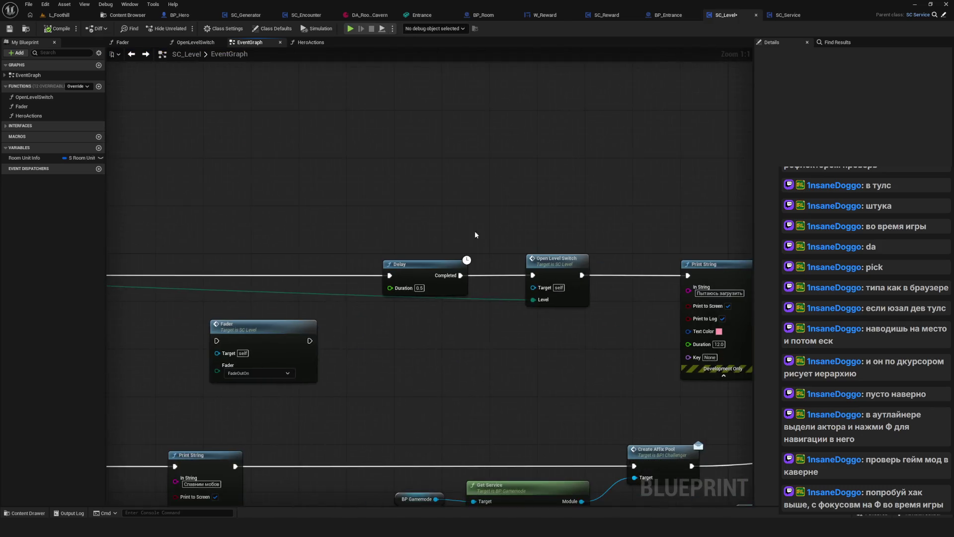
# In OpenLevelSwitch, expand the Cavern Boss and Foothill Open Level nodes to show Absolute and Options pins
pyautogui.moveTo(498, 186); pyautogui.dragTo(653, 384)
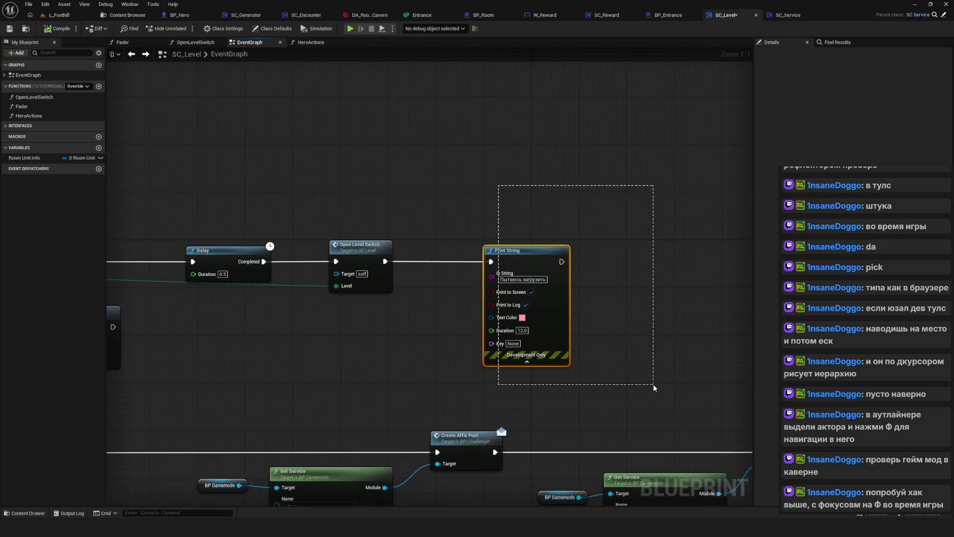
pyautogui.doubleClick(431, 259)
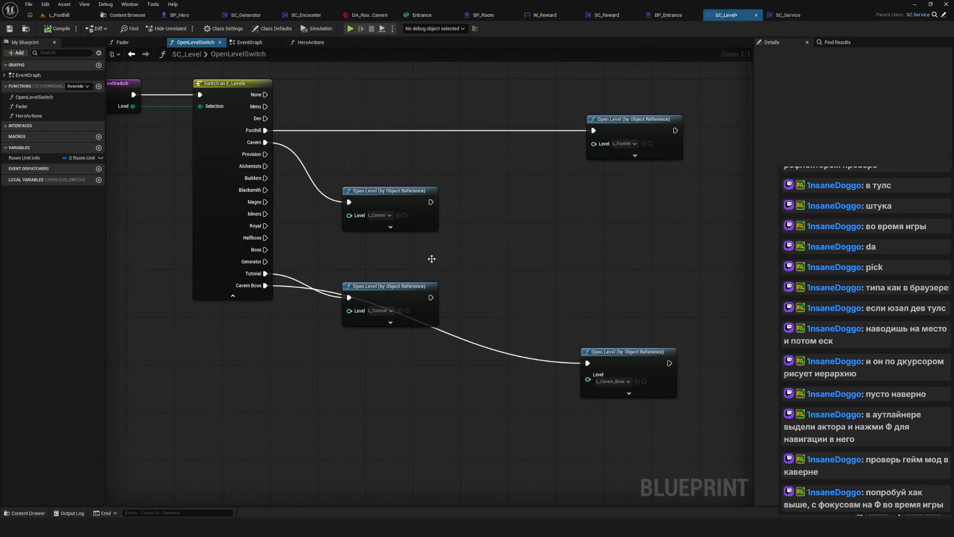
pyautogui.click(560, 355)
pyautogui.moveTo(511, 286)
pyautogui.mouseDown()
pyautogui.moveTo(605, 380)
pyautogui.moveTo(629, 389)
pyautogui.mouseUp()
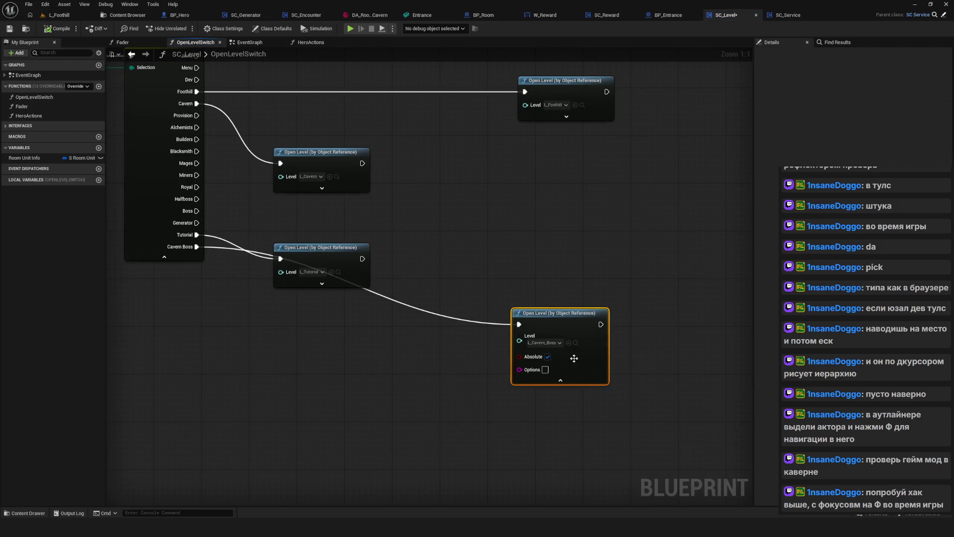
pyautogui.moveTo(624, 356); pyautogui.dragTo(559, 422)
pyautogui.click(512, 178)
pyautogui.scroll(-2, 572, 202)
pyautogui.moveTo(515, 269)
pyautogui.mouseDown()
pyautogui.moveTo(490, 295)
pyautogui.moveTo(399, 285)
pyautogui.moveTo(405, 293)
pyautogui.moveTo(428, 283)
pyautogui.moveTo(431, 269)
pyautogui.moveTo(597, 375)
pyautogui.mouseUp()
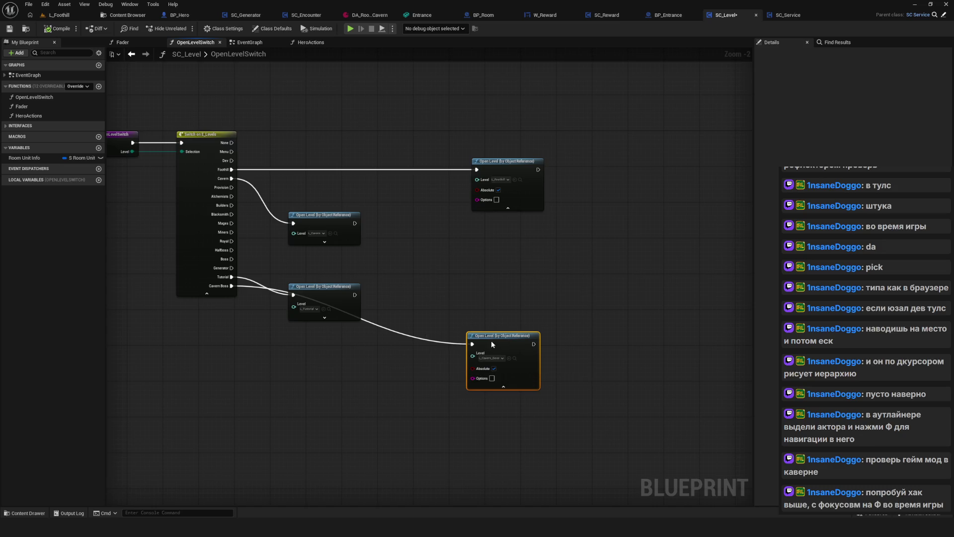
pyautogui.moveTo(491, 341); pyautogui.dragTo(500, 346)
pyautogui.click(60, 15)
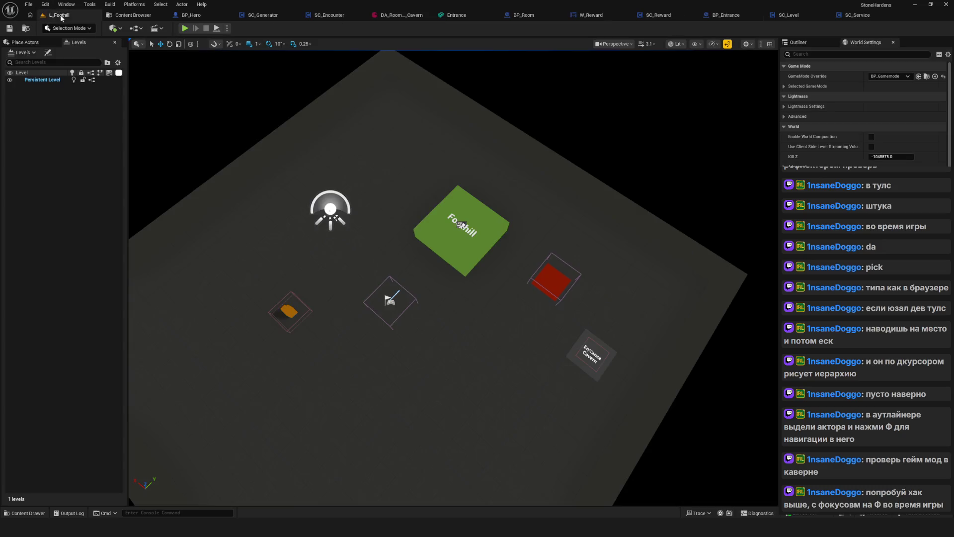
# Start a Play-in-Editor session and begin a new game to load the Cavern Boss level
pyautogui.moveTo(441, 174)
pyautogui.mouseDown()
pyautogui.moveTo(440, 248)
pyautogui.moveTo(476, 286)
pyautogui.mouseUp()
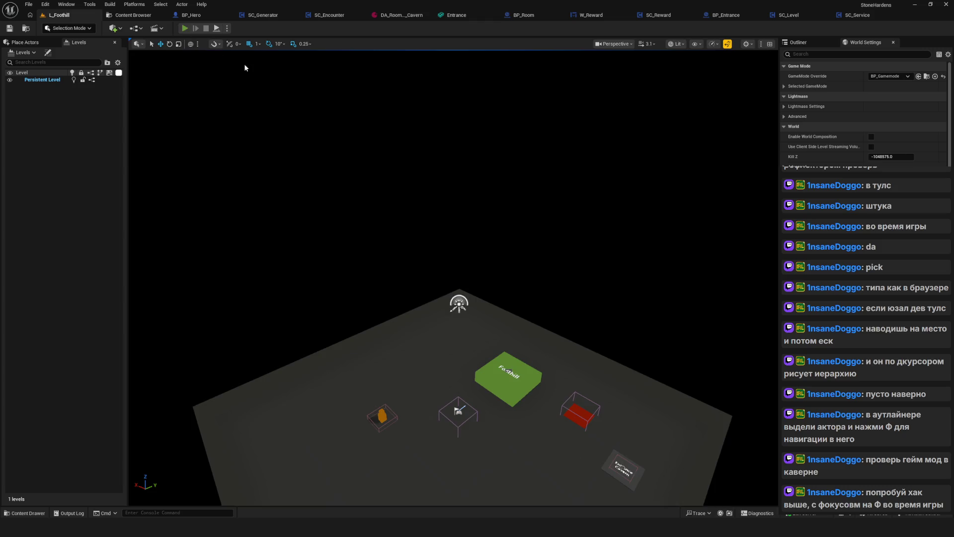
pyautogui.click(184, 28)
pyautogui.click(466, 208)
pyautogui.click(466, 208)
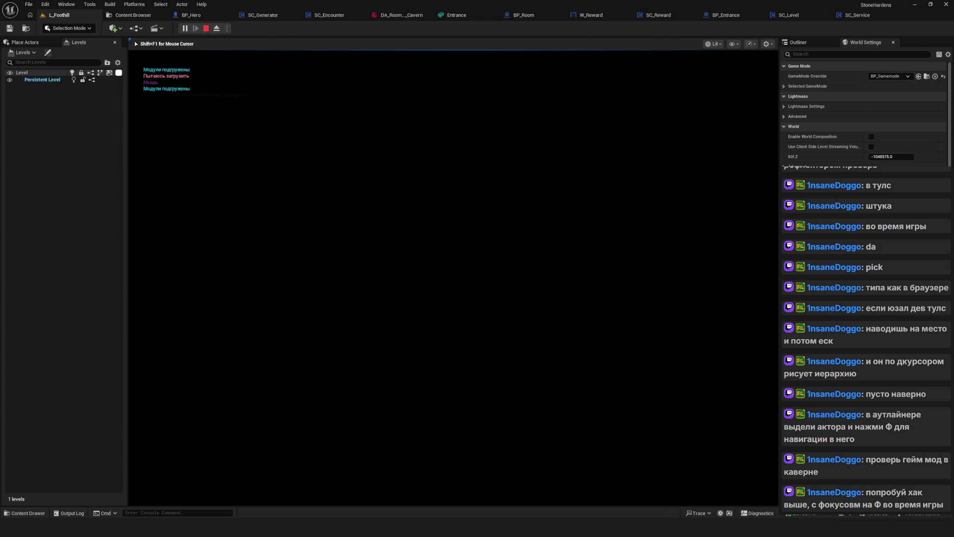
pyautogui.hotkey('shift', 'F1')
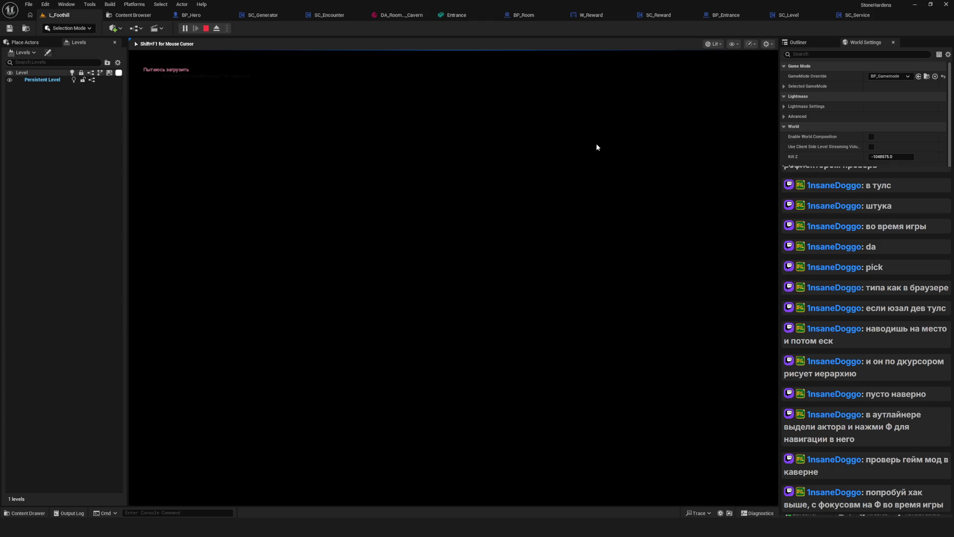
# Sort the running level's Outliner actors by Item Label, then show the Levels folder
pyautogui.click(801, 44)
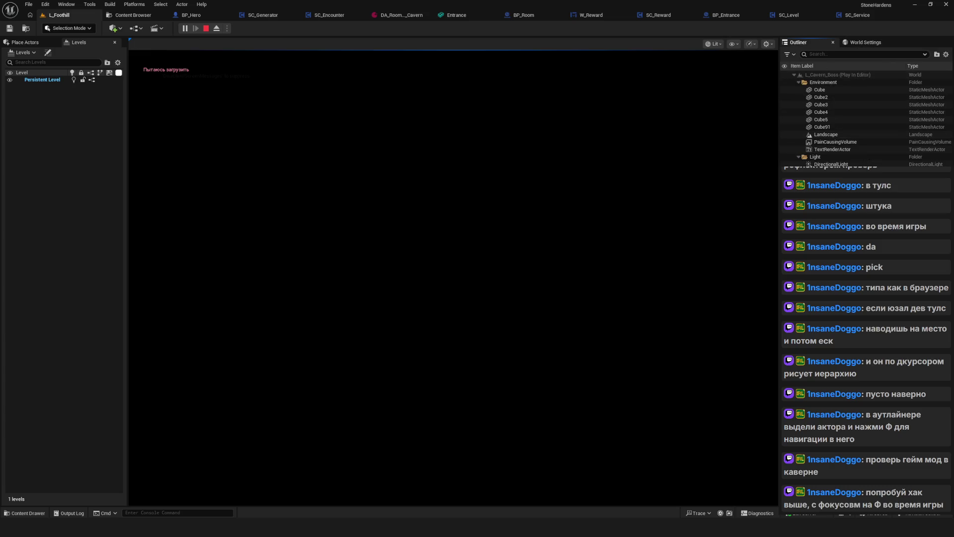
pyautogui.click(825, 68)
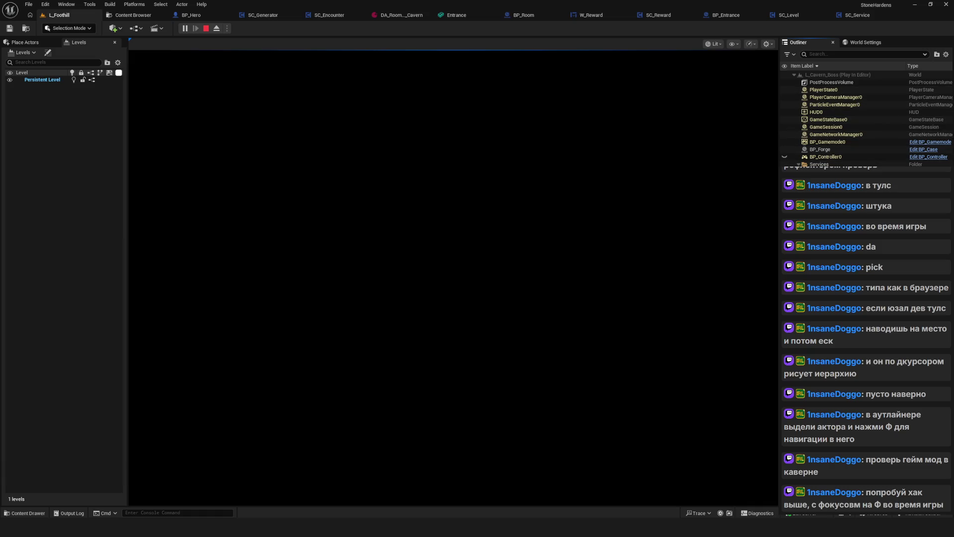
pyautogui.click(129, 15)
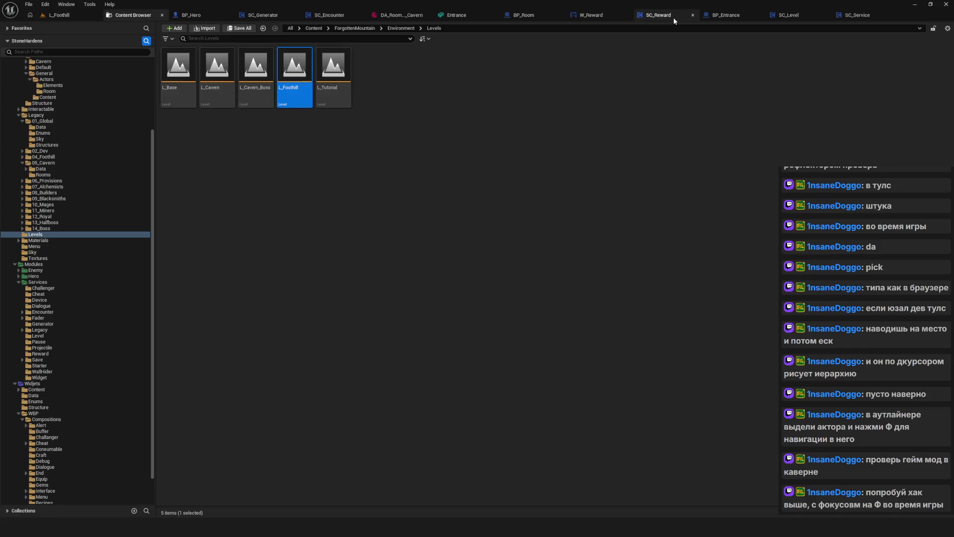
# Set the Open Level node in SC_Level's EventGraph to load Foothill instead of CavernBoss
pyautogui.click(804, 16)
pyautogui.click(372, 29)
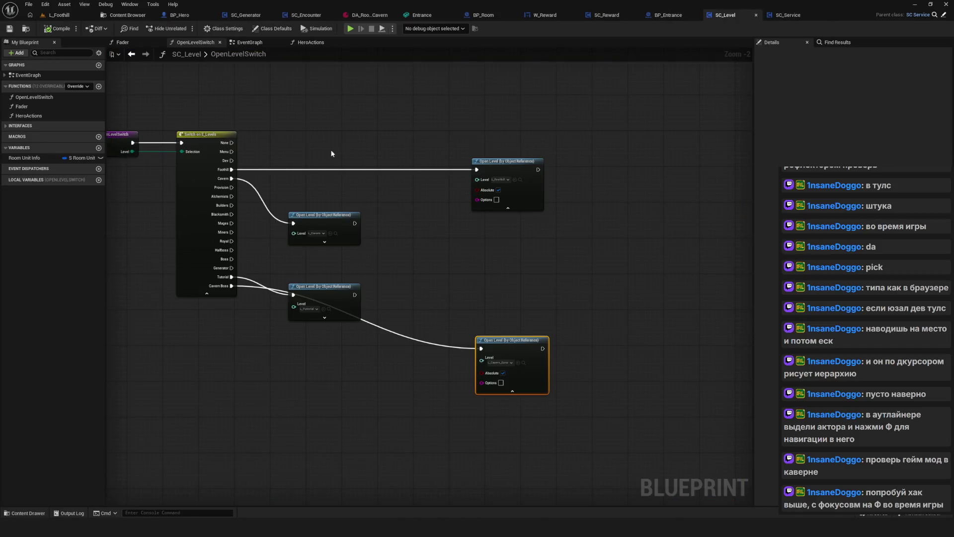
pyautogui.click(252, 43)
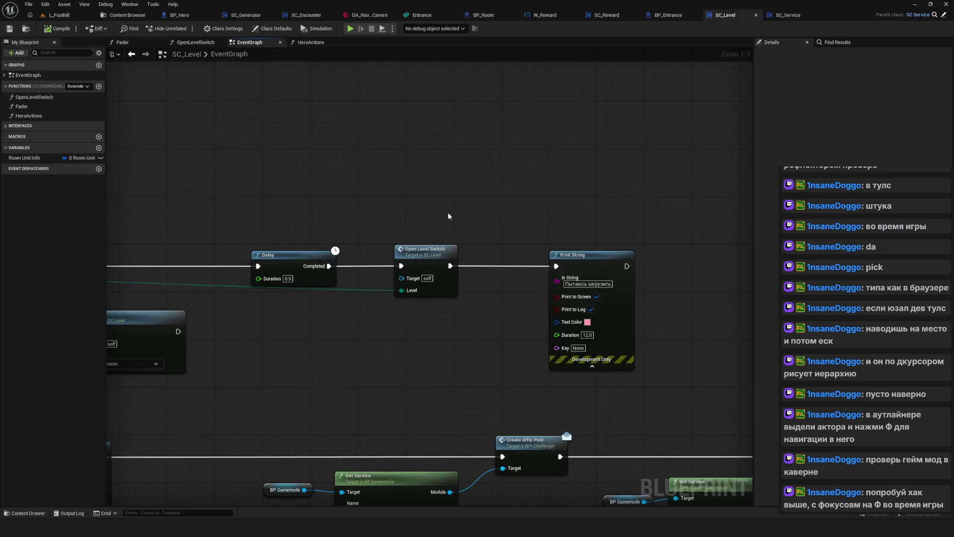
pyautogui.scroll(-5, 282, 240)
pyautogui.scroll(5, 535, 243)
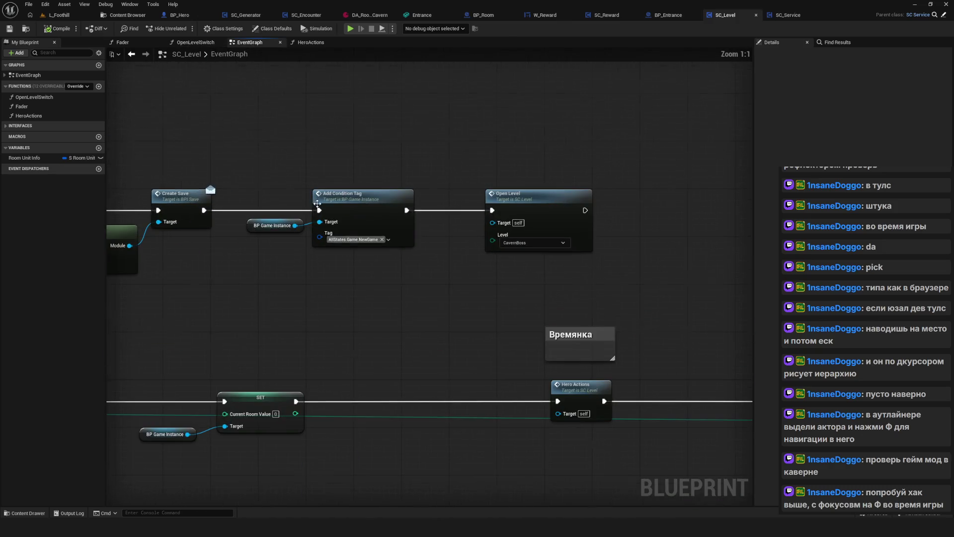
pyautogui.click(534, 242)
pyautogui.click(512, 275)
# Test the change with a new standalone game, then start a play session from L_Foothill
pyautogui.click(350, 28)
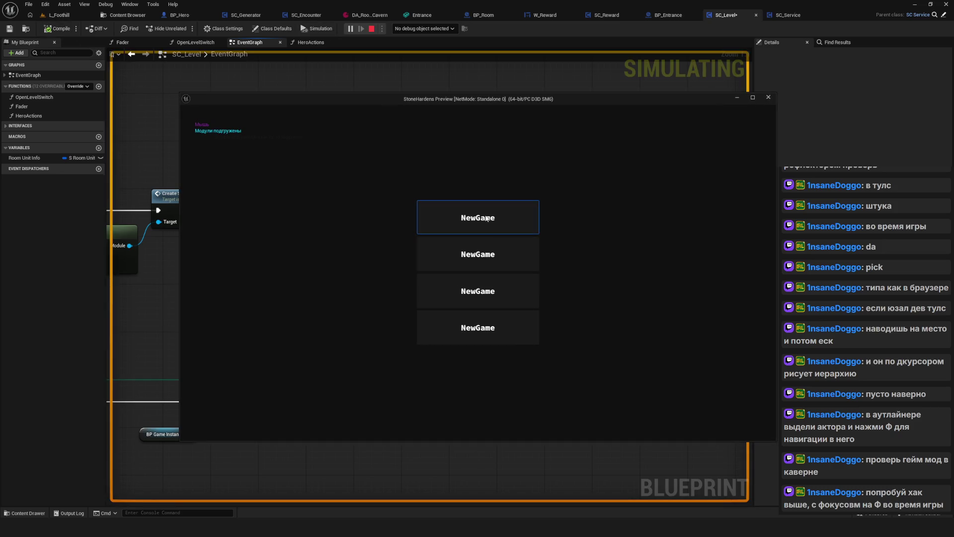
pyautogui.click(484, 220)
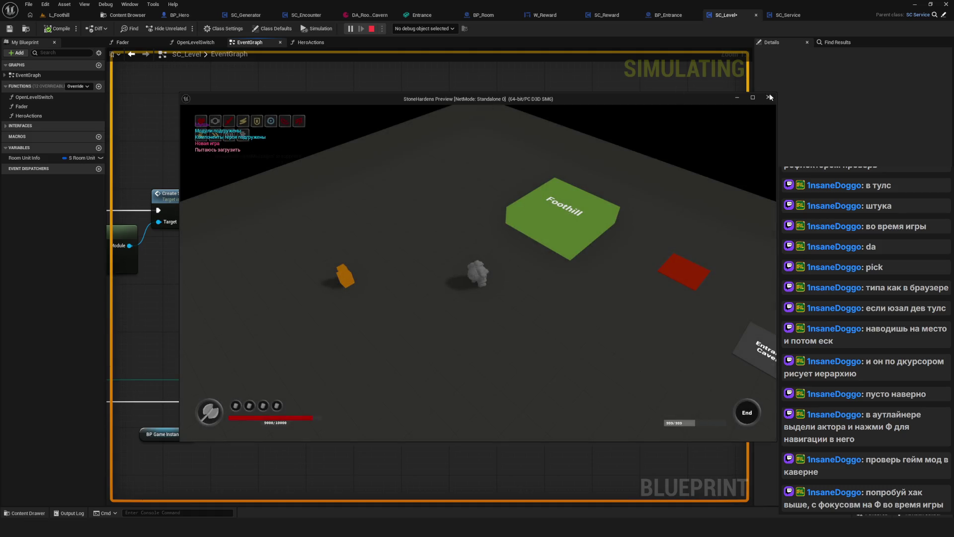
pyautogui.click(768, 97)
pyautogui.click(59, 15)
pyautogui.click(184, 29)
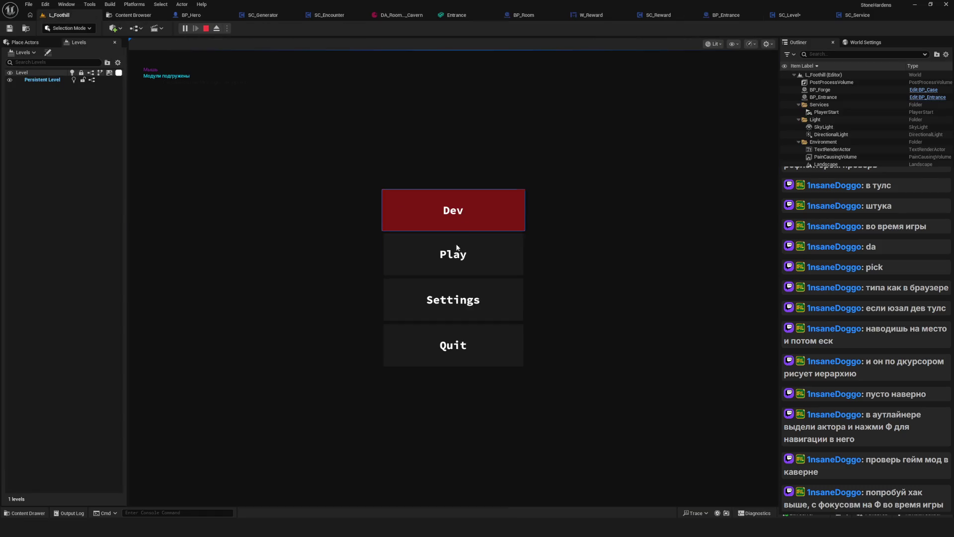
# Start a new game into Foothill, inspect the BP_Hero0 actor, and stop the session
pyautogui.click(458, 242)
pyautogui.click(450, 216)
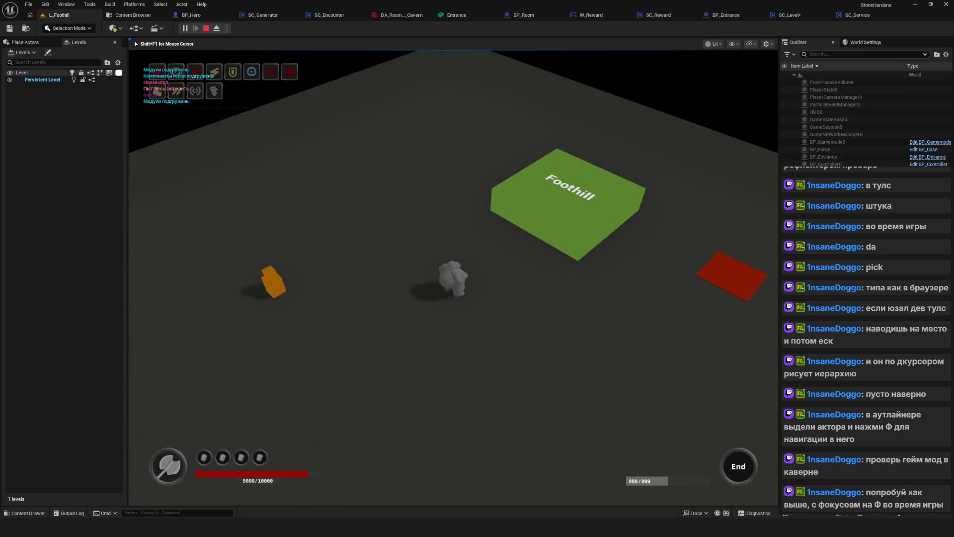
pyautogui.hotkey('shift', 'F1')
pyautogui.click(821, 142)
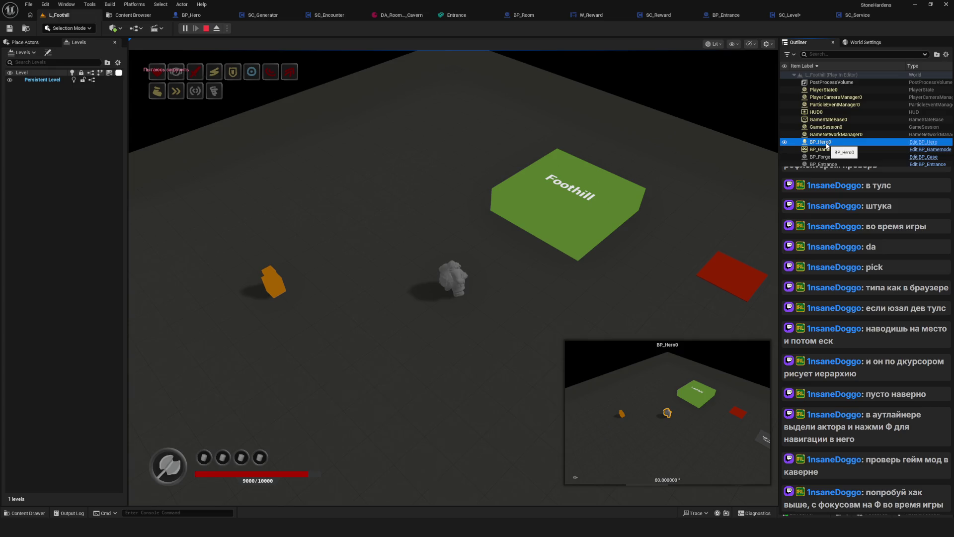
pyautogui.click(472, 248)
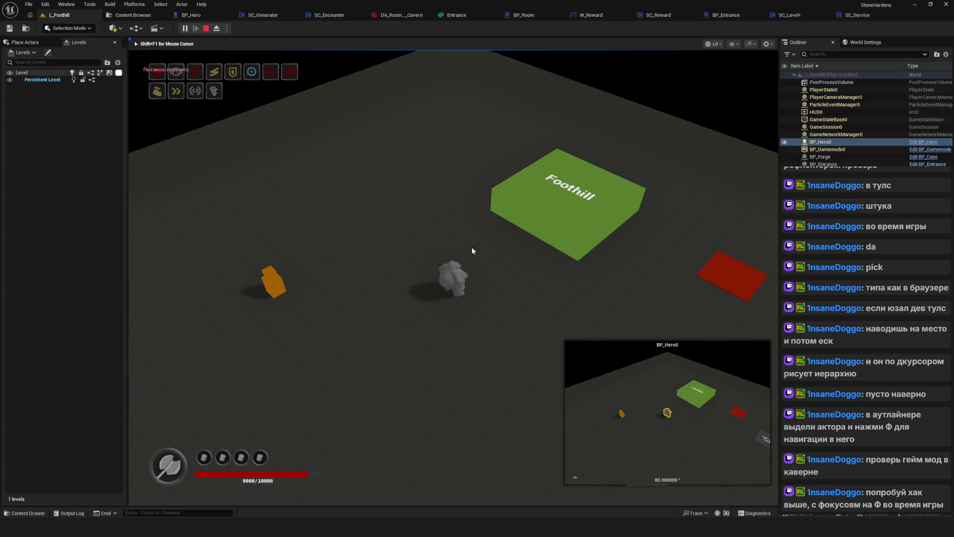
pyautogui.click(206, 29)
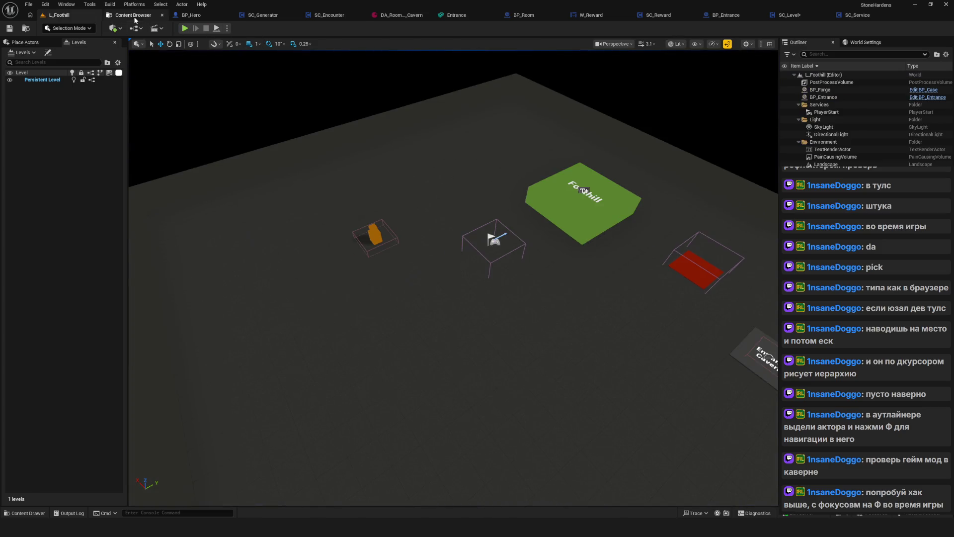
# Open the SC_Starter blueprint from the Starter services folder in the Content Browser
pyautogui.click(130, 14)
pyautogui.scroll(-2, 74, 210)
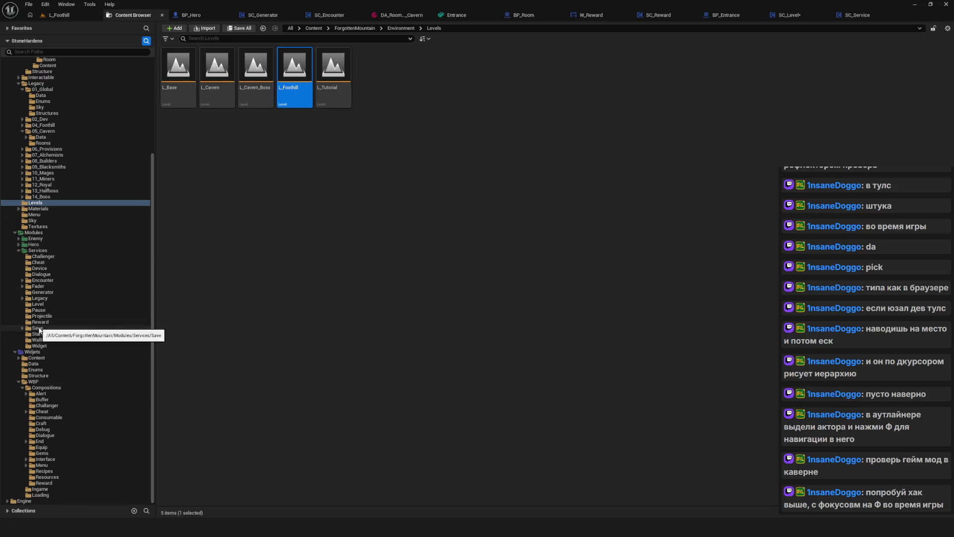
pyautogui.click(69, 334)
pyautogui.doubleClick(217, 67)
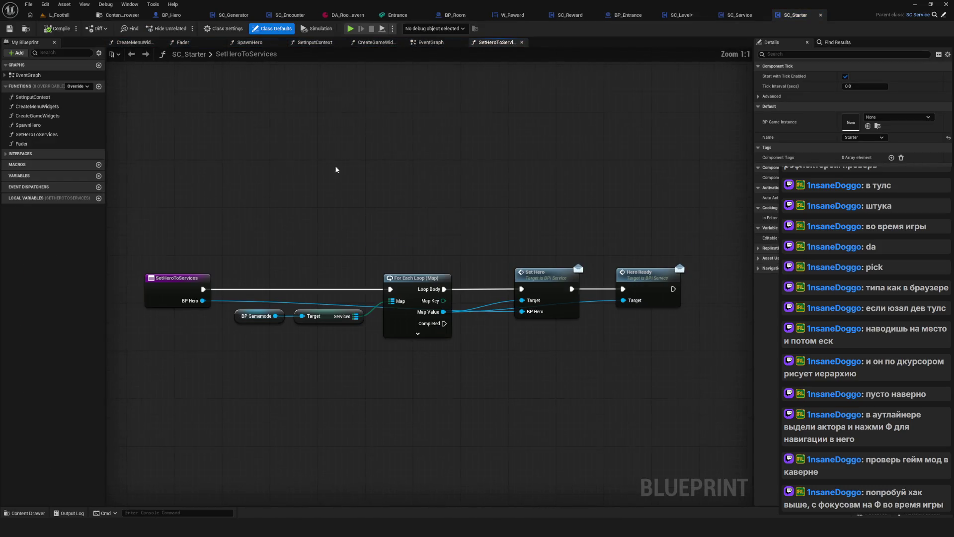
# Inspect the SpawnHero function graph from SC_Starter's EventGraph, then return to the EventGraph
pyautogui.click(431, 43)
pyautogui.scroll(-4, 379, 201)
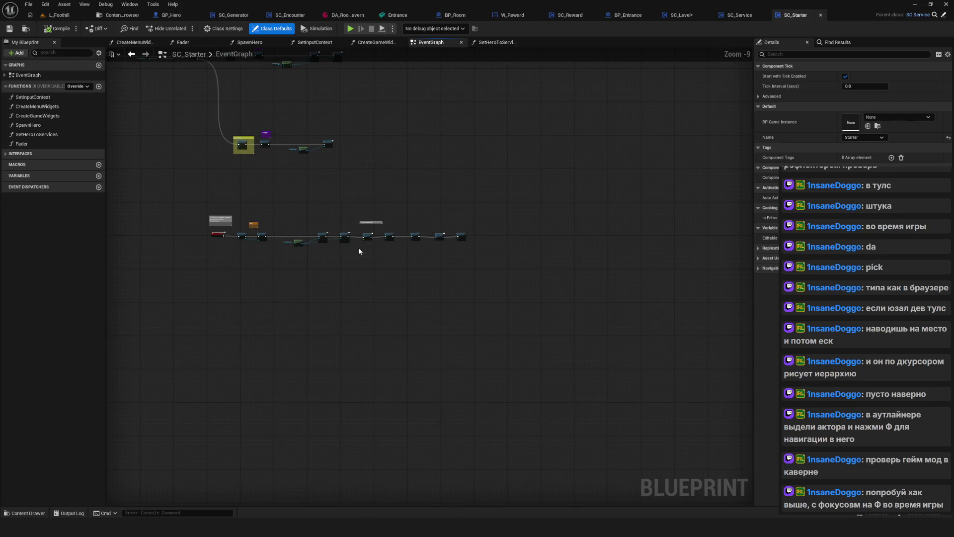
pyautogui.scroll(9, 392, 278)
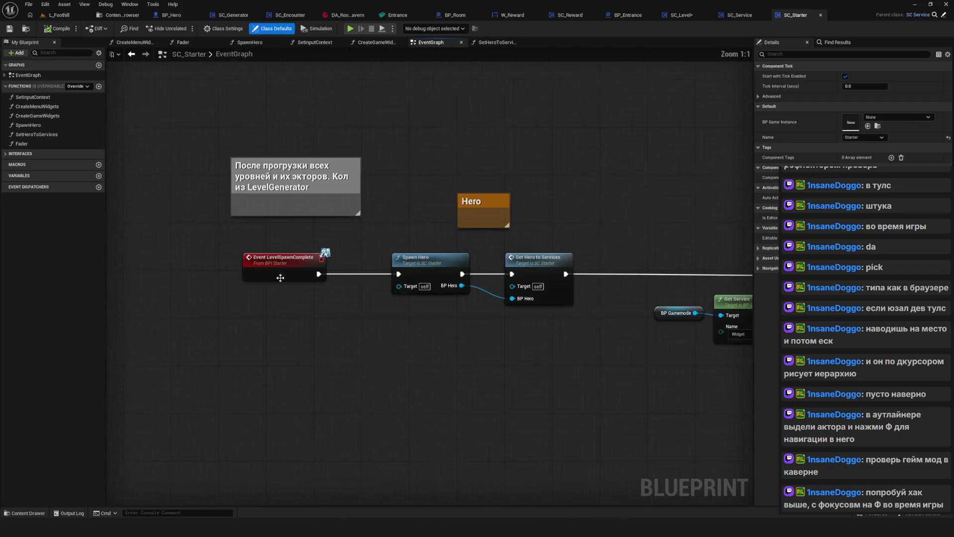
pyautogui.doubleClick(339, 227)
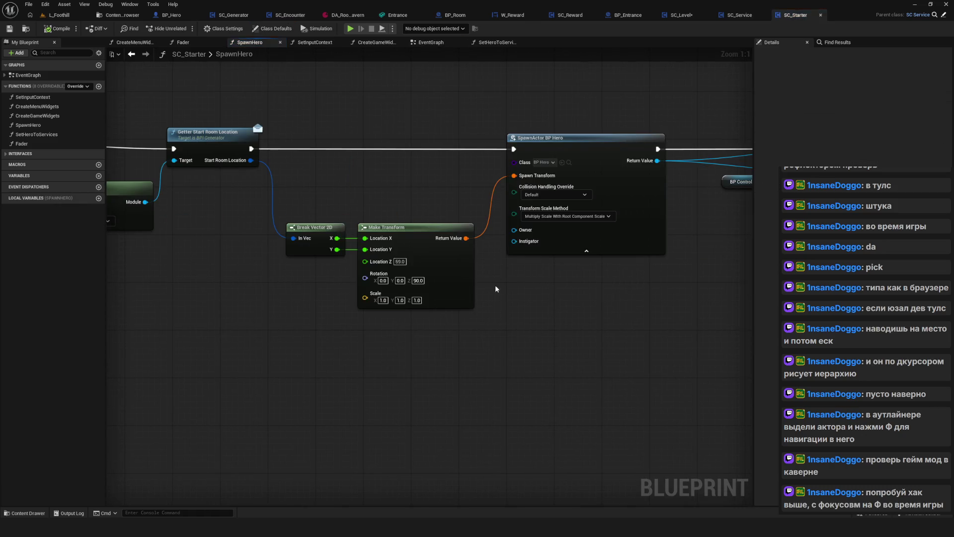
pyautogui.click(132, 55)
# Pan along the SC_Starter EventGraph toward the Start Generator node
pyautogui.scroll(-7, 384, 189)
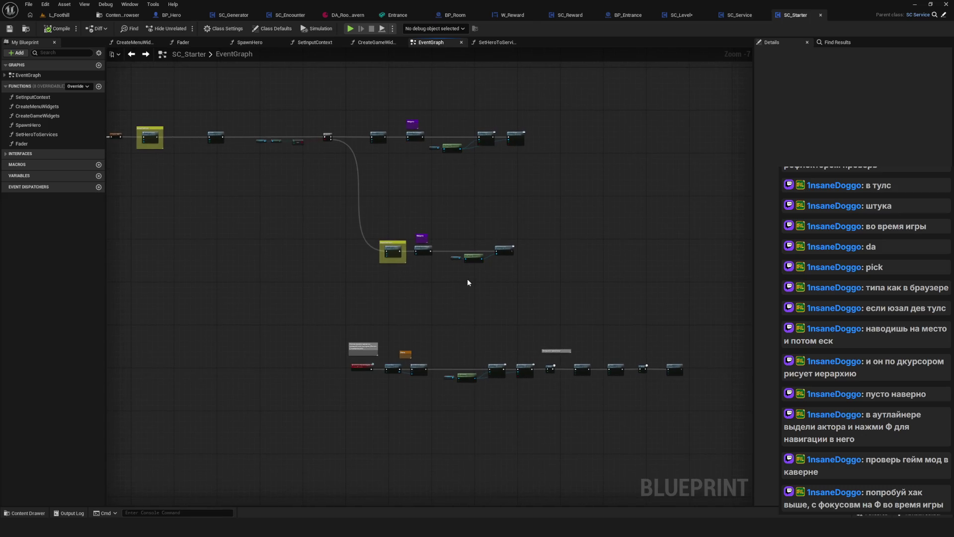
pyautogui.scroll(8, 472, 224)
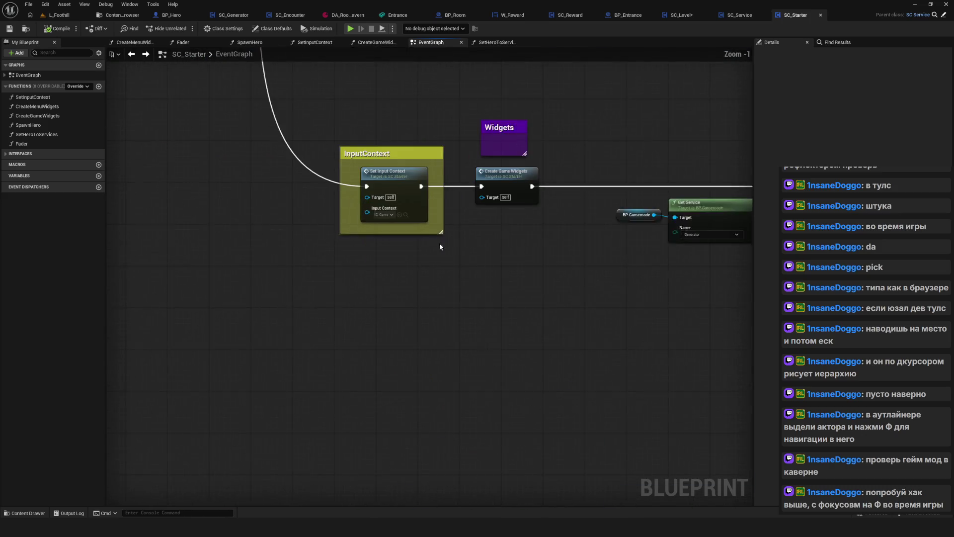
pyautogui.moveTo(533, 272); pyautogui.dragTo(368, 278)
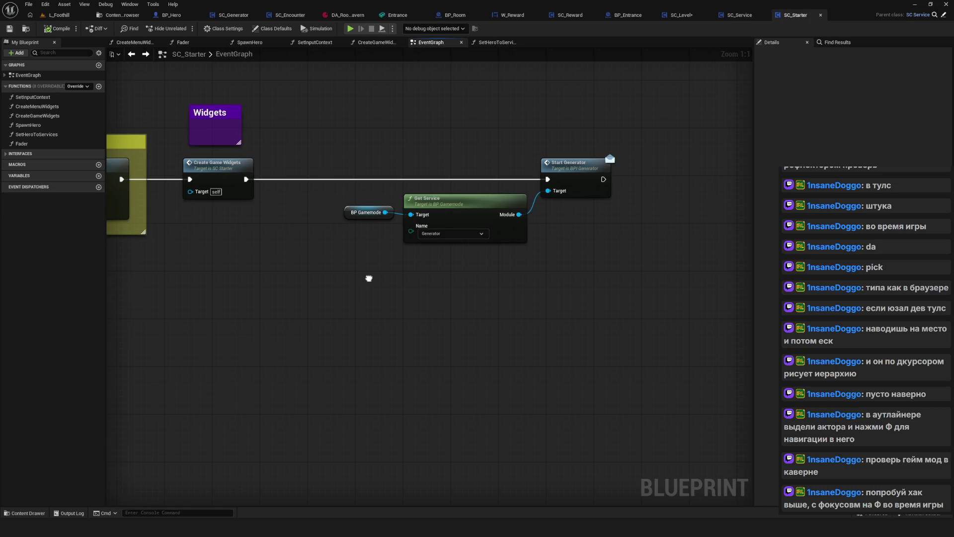
pyautogui.moveTo(369, 278)
pyautogui.mouseDown()
pyautogui.moveTo(375, 266)
pyautogui.moveTo(387, 512)
pyautogui.moveTo(420, 269)
pyautogui.mouseUp()
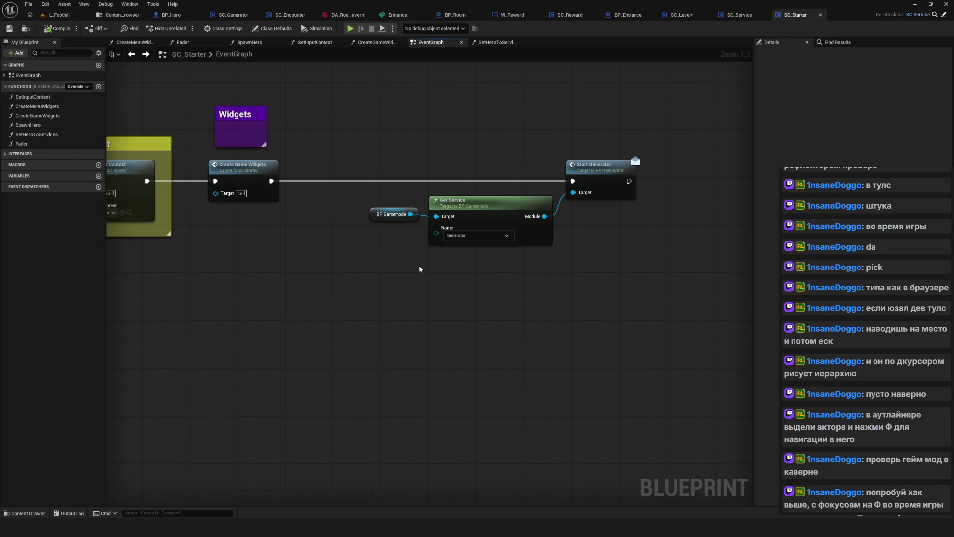
pyautogui.moveTo(508, 237); pyautogui.dragTo(463, 243)
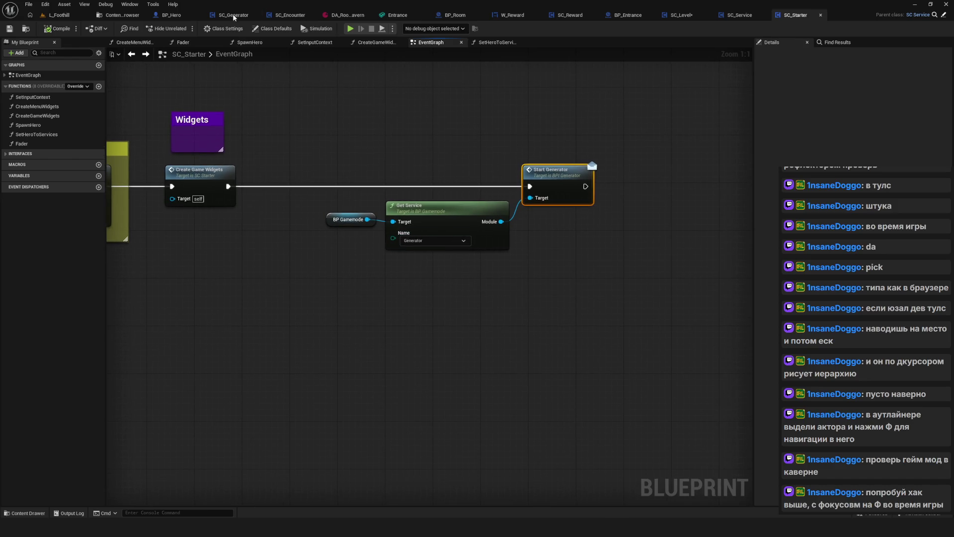
pyautogui.click(234, 15)
pyautogui.scroll(12, 334, 257)
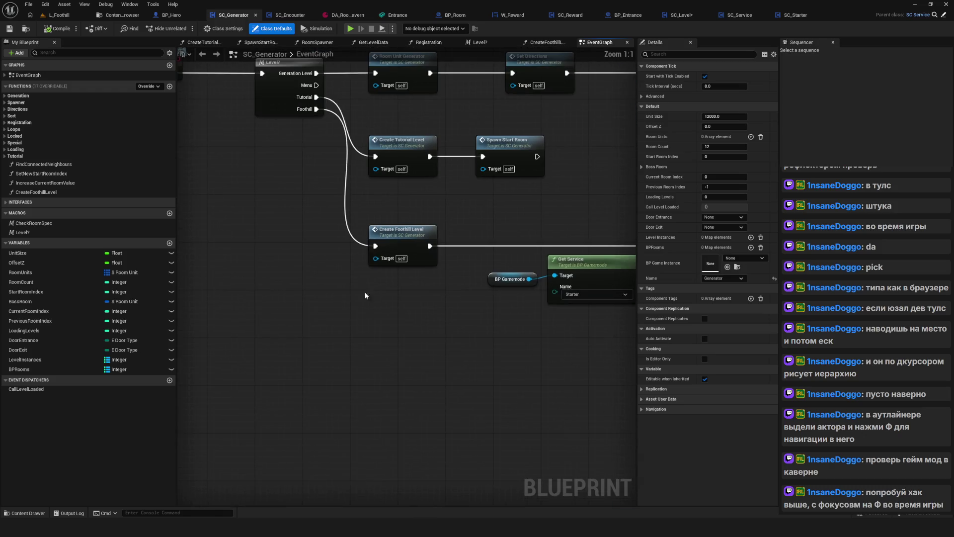
pyautogui.moveTo(287, 227); pyautogui.dragTo(265, 230)
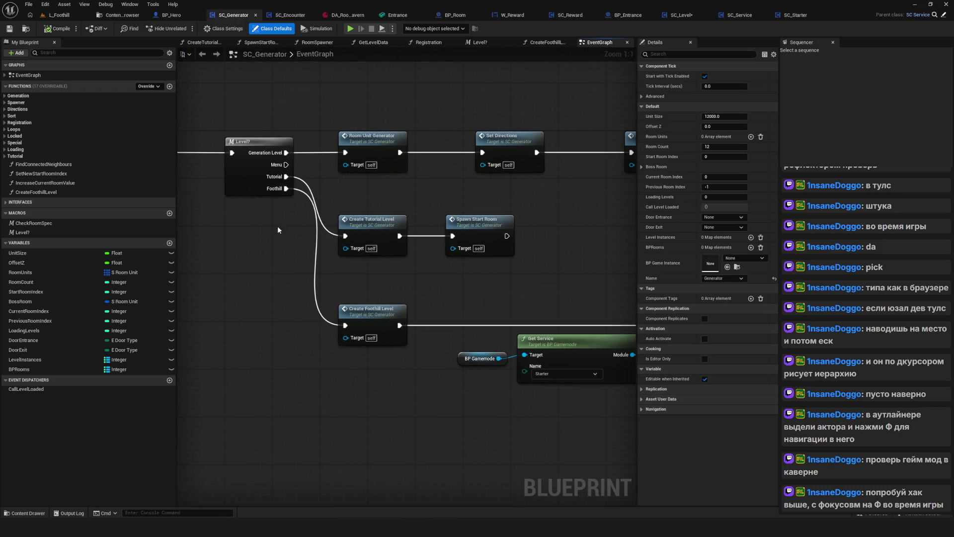
pyautogui.moveTo(311, 293)
pyautogui.mouseDown()
pyautogui.moveTo(201, 241)
pyautogui.moveTo(592, 364)
pyautogui.mouseUp()
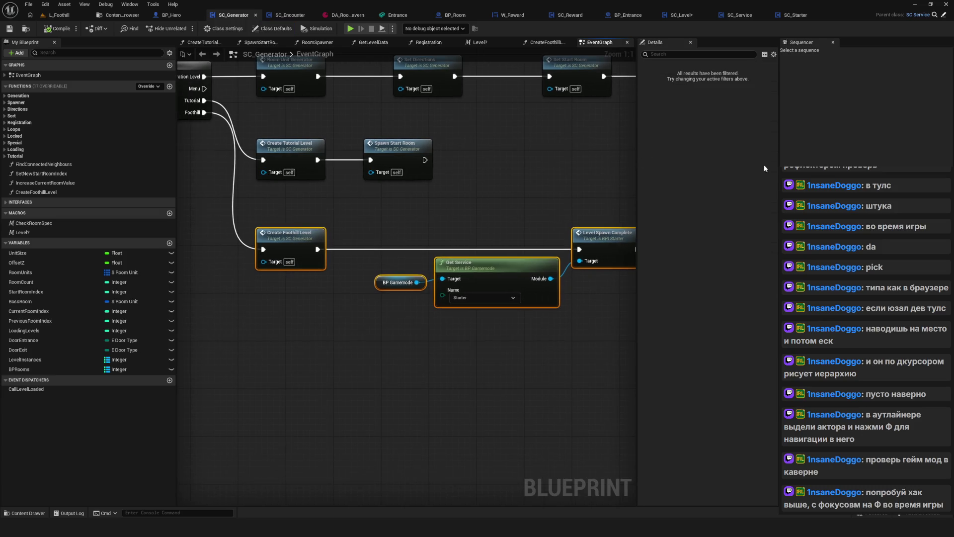
pyautogui.moveTo(779, 169); pyautogui.dragTo(893, 169)
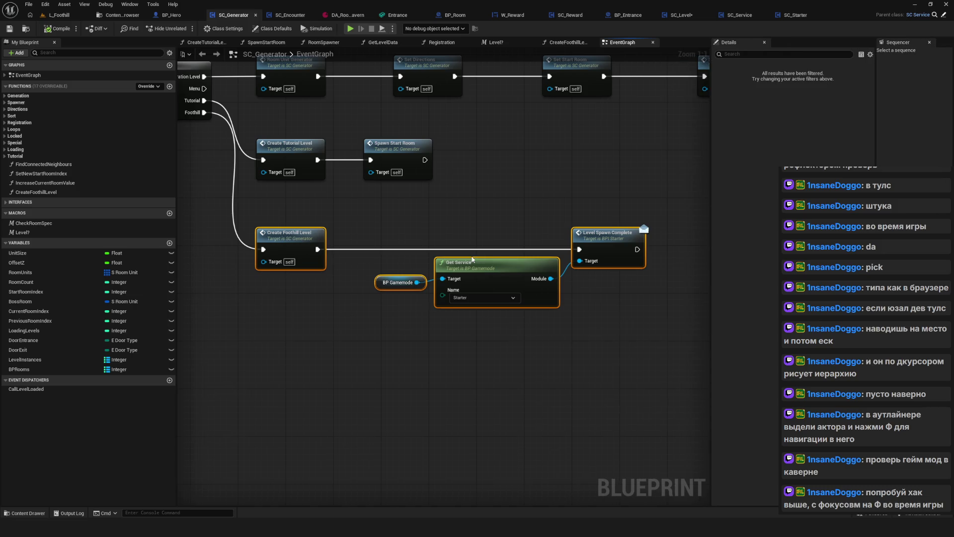
pyautogui.moveTo(268, 213); pyautogui.dragTo(318, 242)
pyautogui.moveTo(417, 272); pyautogui.dragTo(676, 322)
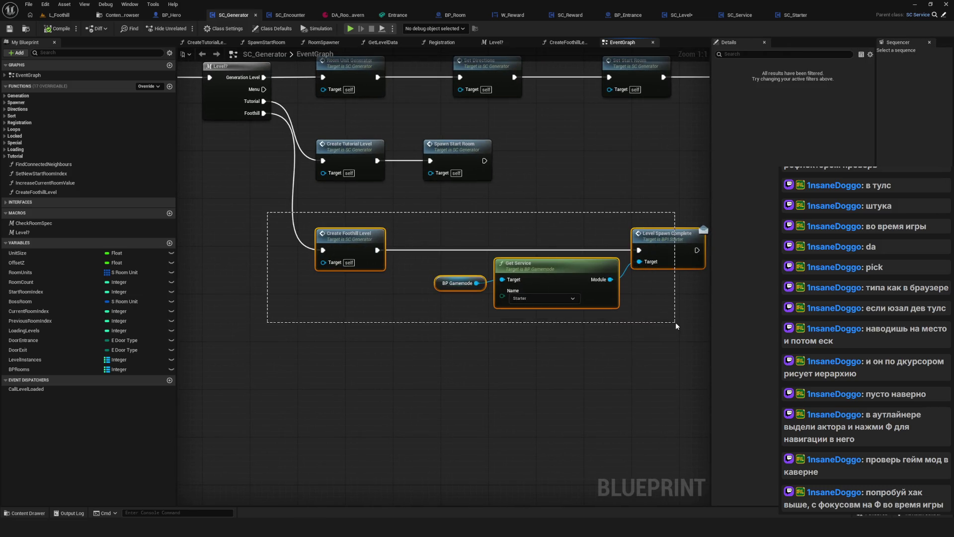
pyautogui.click(668, 321)
pyautogui.moveTo(305, 150); pyautogui.dragTo(301, 150)
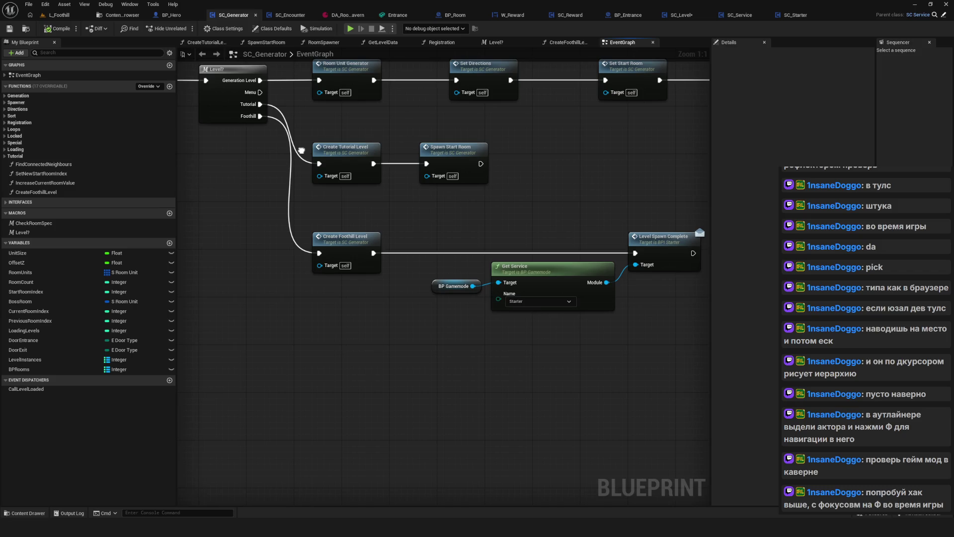
pyautogui.moveTo(422, 224); pyautogui.dragTo(676, 347)
pyautogui.moveTo(253, 171); pyautogui.dragTo(270, 199)
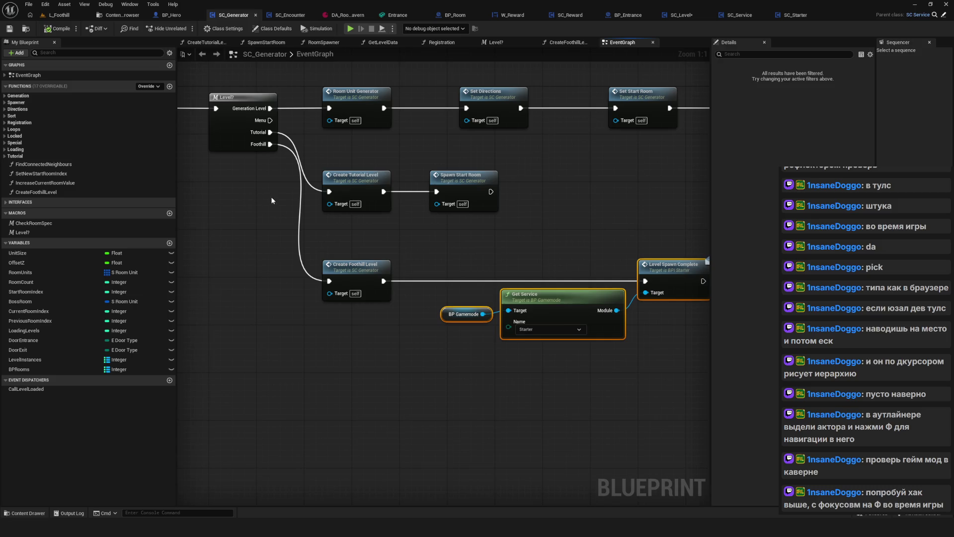
pyautogui.doubleClick(369, 271)
pyautogui.moveTo(425, 272); pyautogui.dragTo(390, 189)
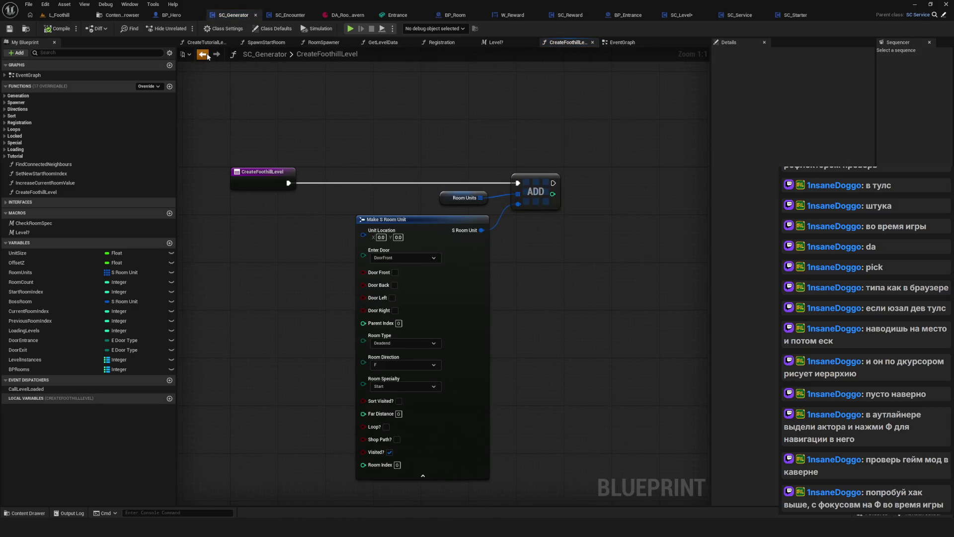
pyautogui.click(206, 55)
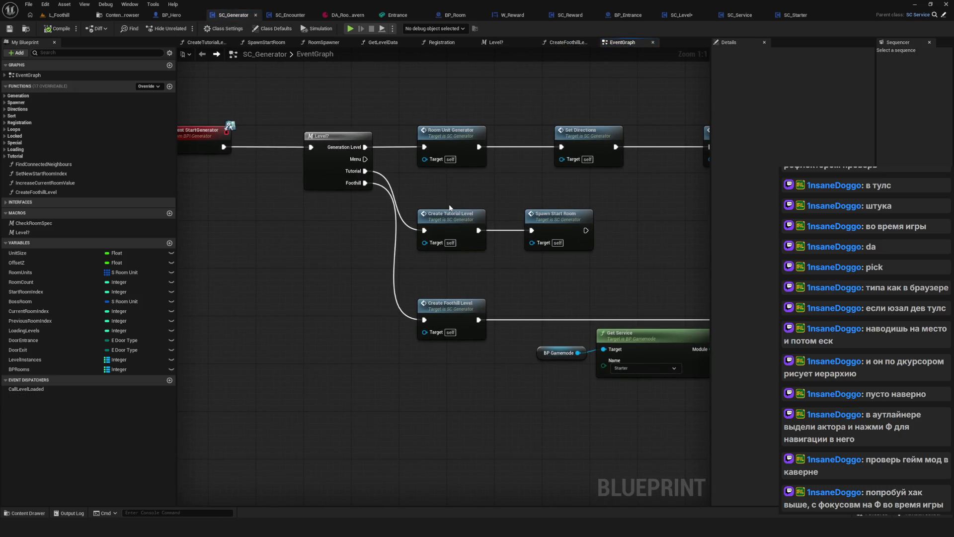
pyautogui.moveTo(613, 279); pyautogui.dragTo(493, 239)
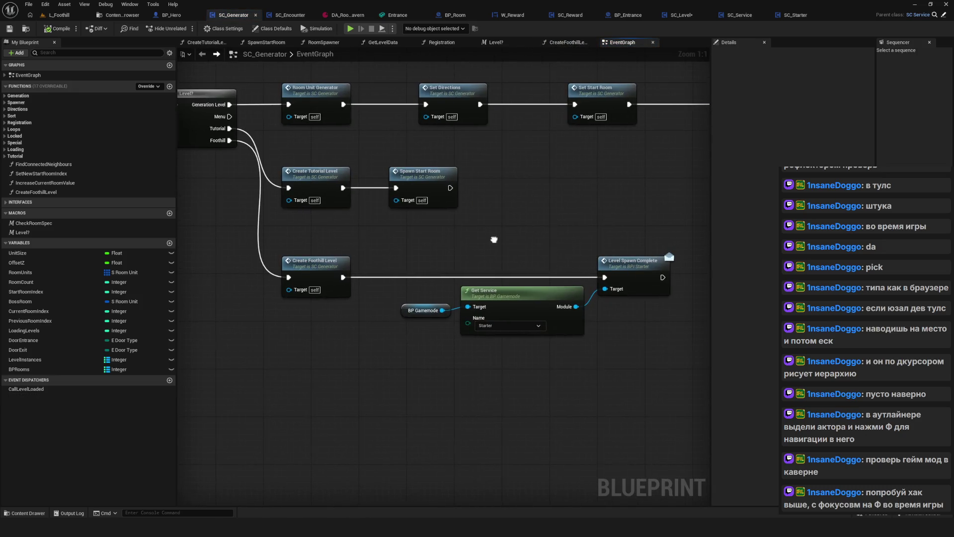
pyautogui.doubleClick(209, 99)
pyautogui.moveTo(392, 359)
pyautogui.mouseDown()
pyautogui.moveTo(403, 354)
pyautogui.moveTo(453, 206)
pyautogui.moveTo(481, 204)
pyautogui.mouseUp()
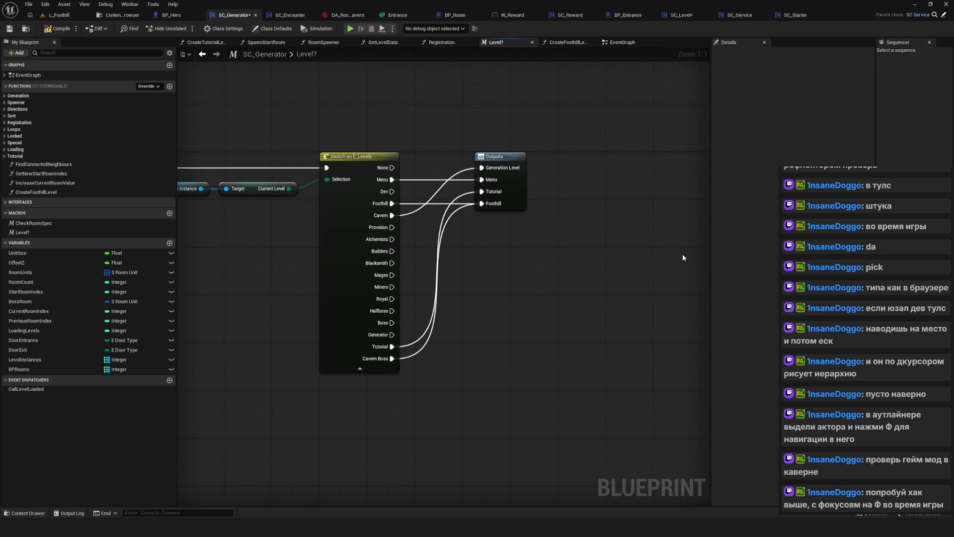
pyautogui.click(202, 54)
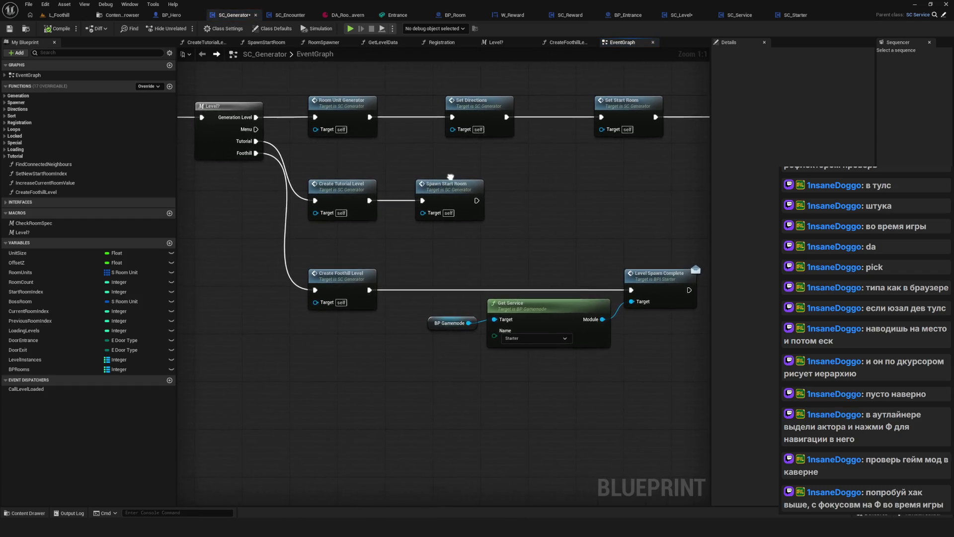
pyautogui.moveTo(330, 157); pyautogui.dragTo(507, 244)
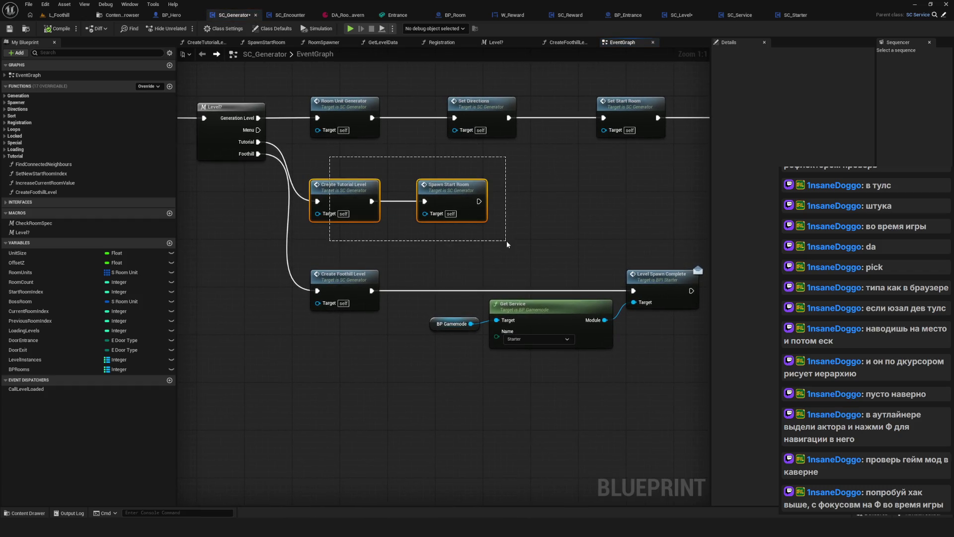
pyautogui.click(461, 190)
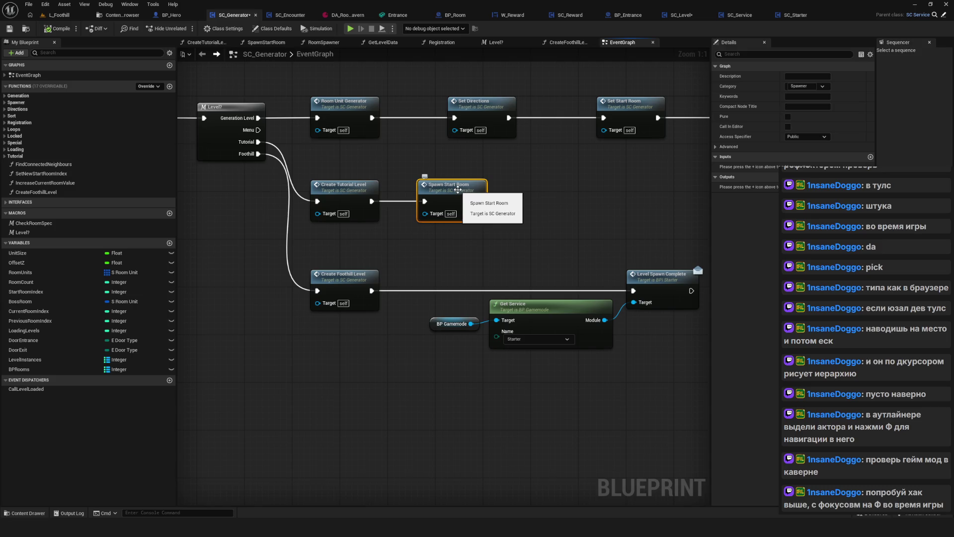
pyautogui.click(342, 189)
pyautogui.doubleClick(343, 190)
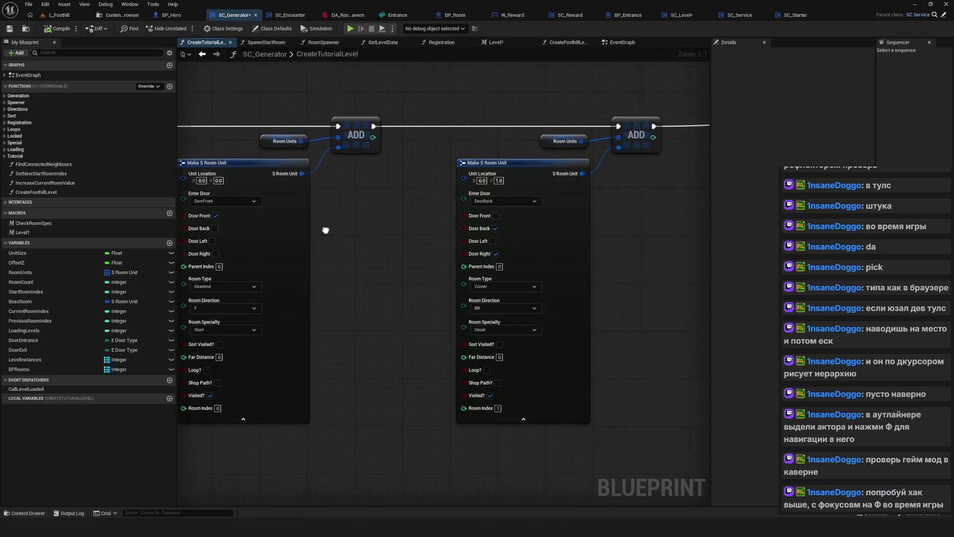
pyautogui.click(202, 53)
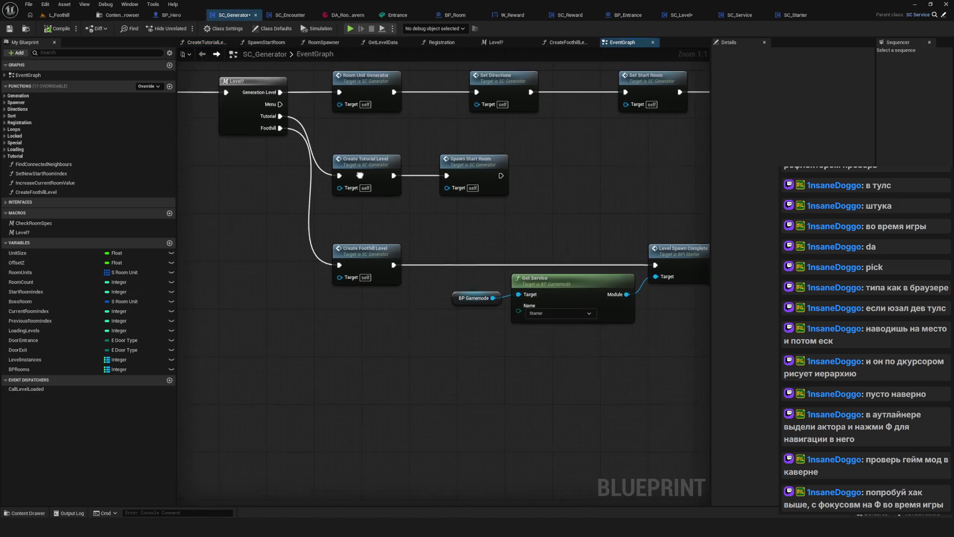
pyautogui.click(368, 253)
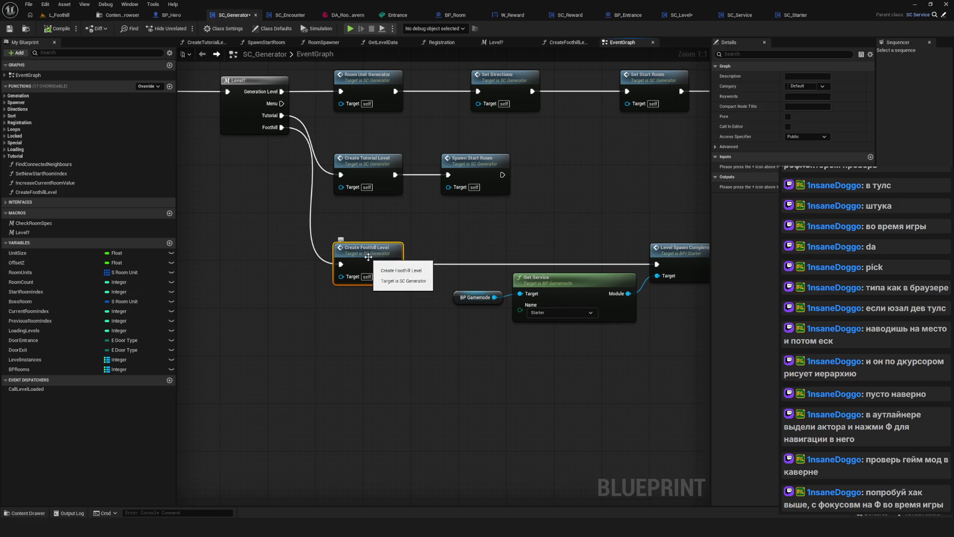
pyautogui.moveTo(373, 251); pyautogui.dragTo(383, 279)
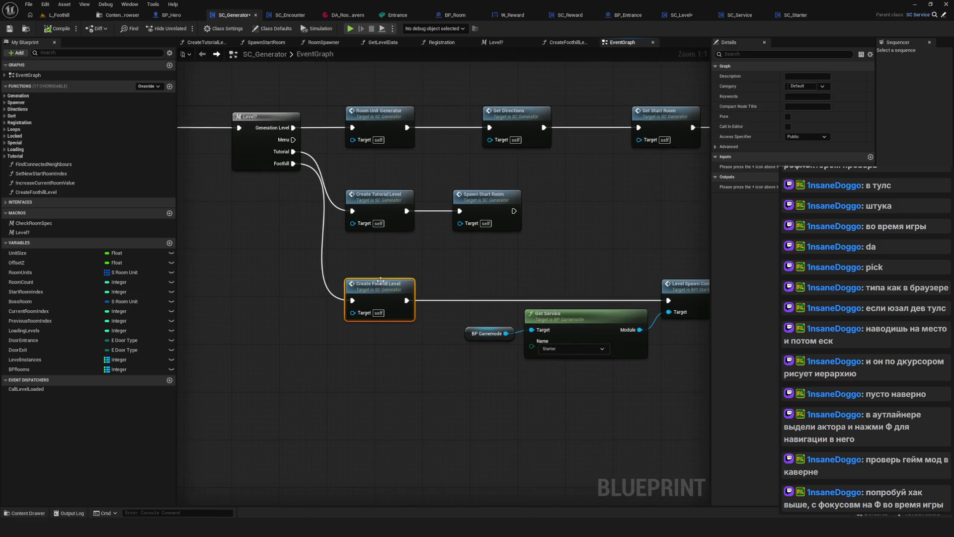
pyautogui.click(284, 120)
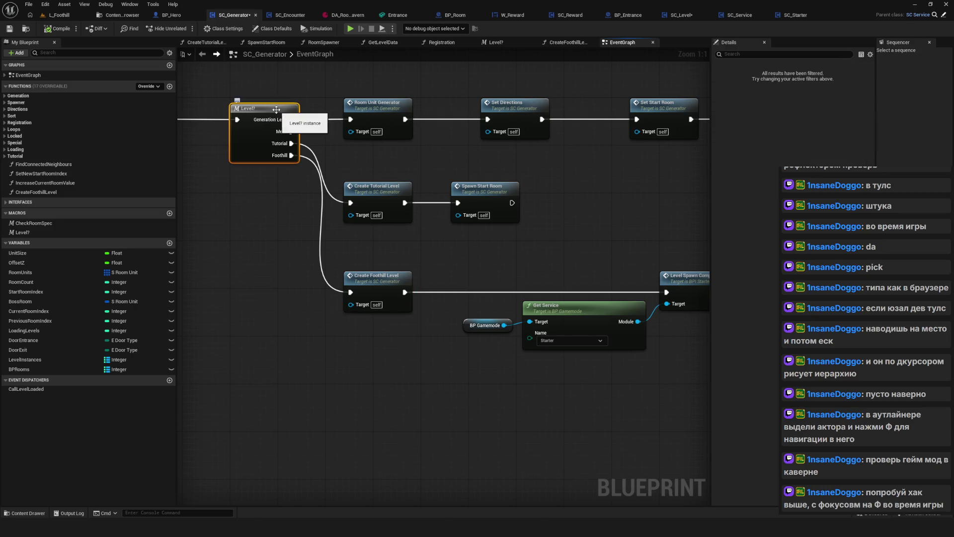
pyautogui.doubleClick(285, 121)
# Rename the Outputs node's fourth output from Foothill to Solo Static Level in Details
pyautogui.click(498, 167)
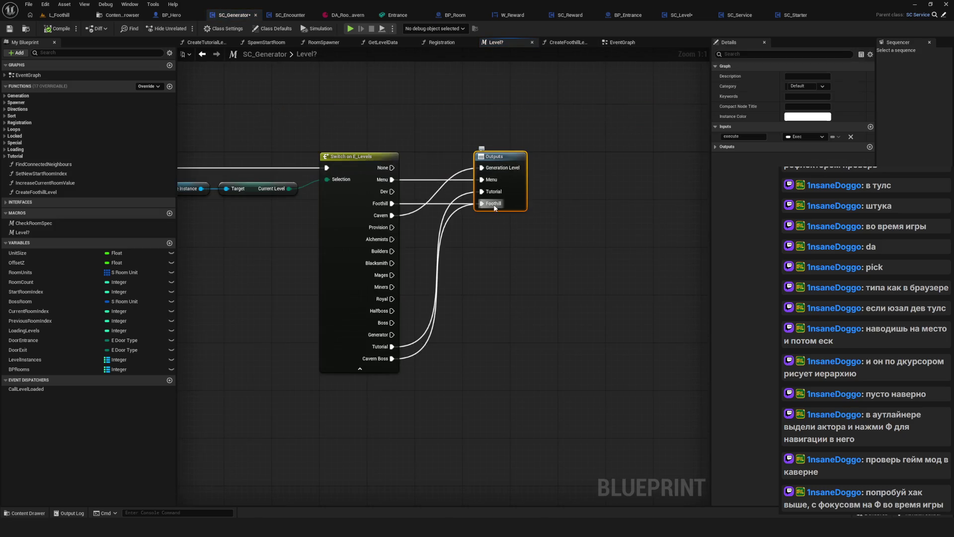
pyautogui.click(726, 149)
pyautogui.click(740, 186)
pyautogui.write('s')
pyautogui.press('BackSpace')
pyautogui.write('S')
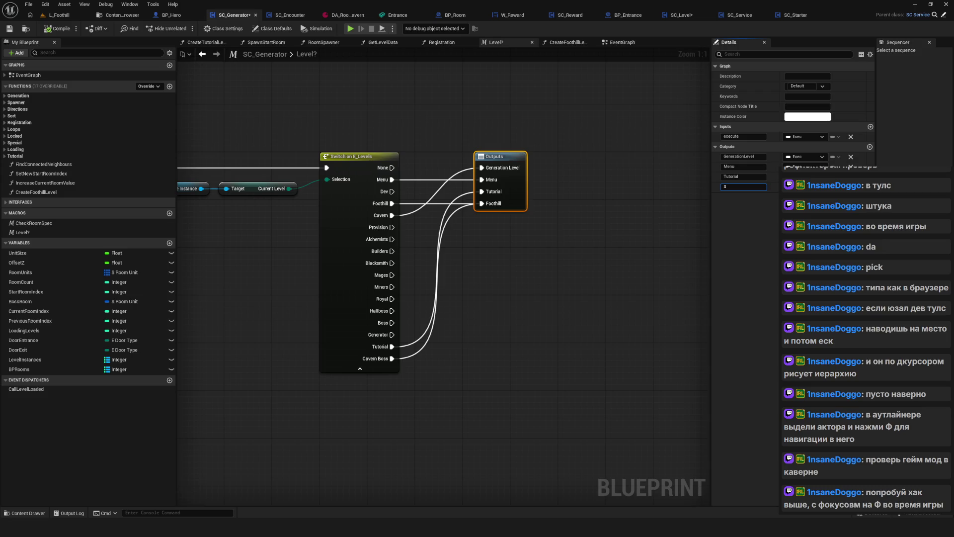
pyautogui.press('BackSpace')
pyautogui.press('BackSpace')
pyautogui.write('S')
pyautogui.press('Return')
pyautogui.click(698, 238)
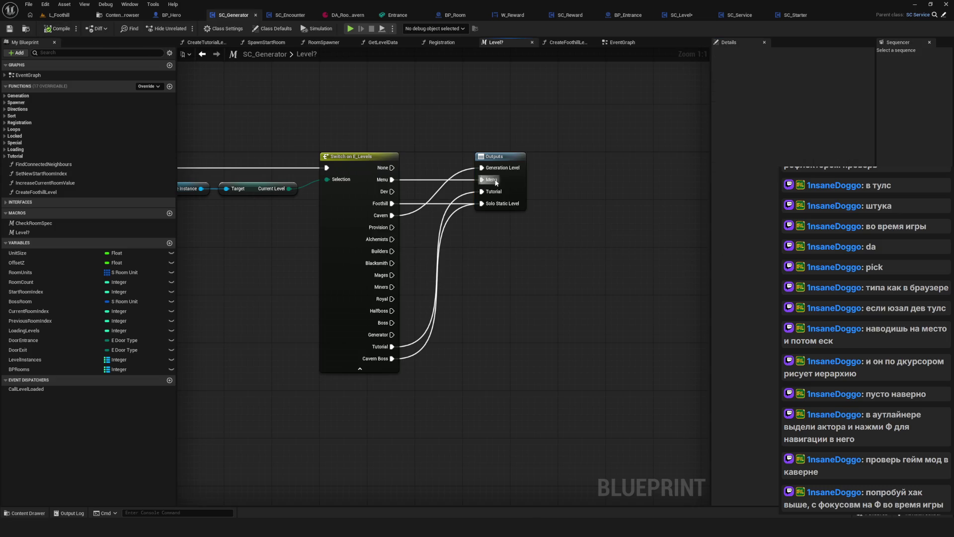
pyautogui.moveTo(494, 168); pyautogui.dragTo(420, 170)
pyautogui.click(202, 54)
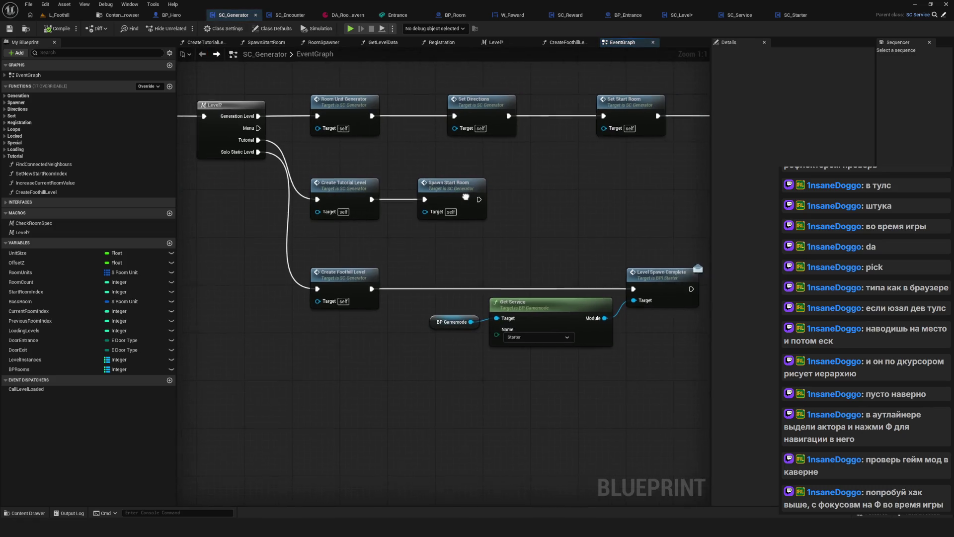
# Select and frame the Create Foothill Level and Get Service nodes, then save SC_Generator
pyautogui.moveTo(271, 257); pyautogui.dragTo(398, 368)
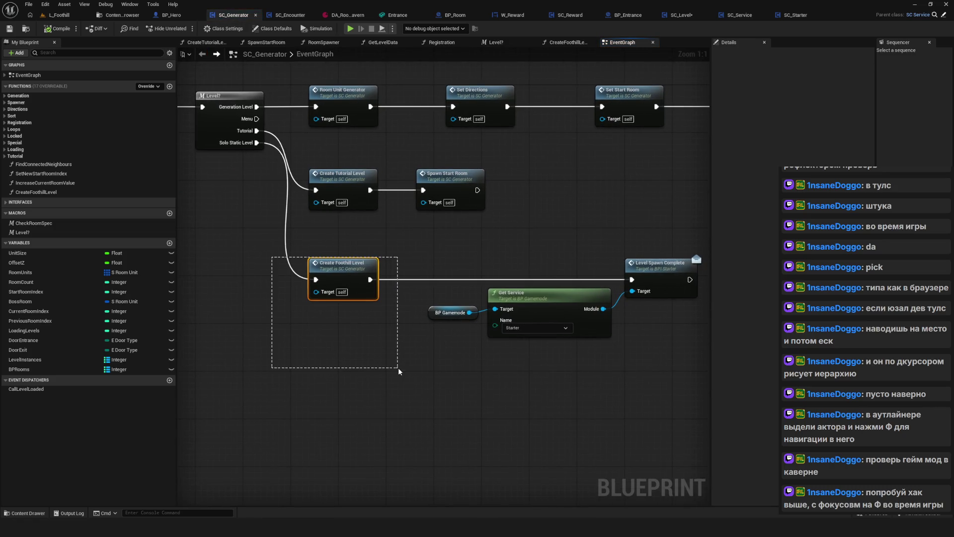
pyautogui.moveTo(584, 359)
pyautogui.mouseDown()
pyautogui.moveTo(477, 357)
pyautogui.moveTo(431, 323)
pyautogui.mouseUp()
pyautogui.moveTo(284, 253); pyautogui.dragTo(650, 360)
pyautogui.moveTo(546, 362)
pyautogui.mouseDown()
pyautogui.moveTo(482, 329)
pyautogui.moveTo(547, 351)
pyautogui.mouseUp()
pyautogui.press('f')
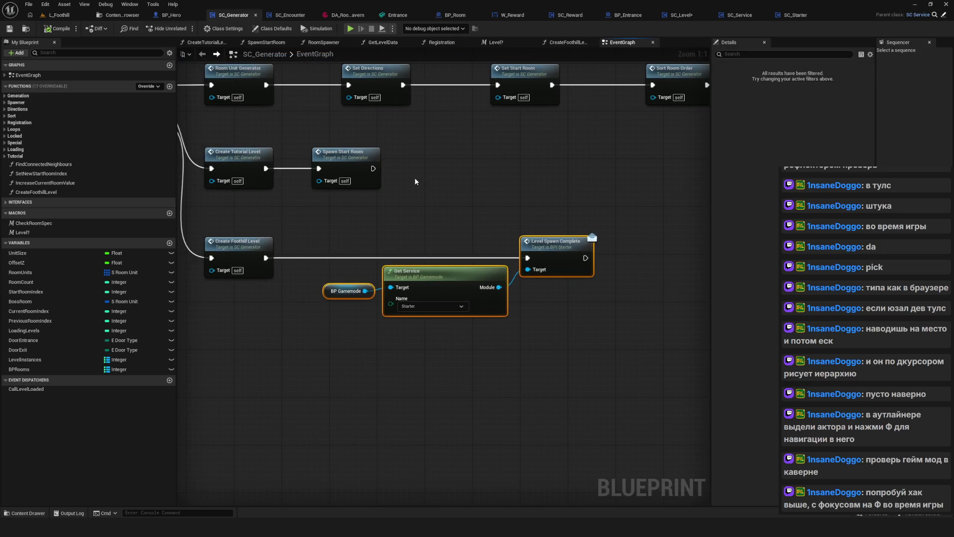
pyautogui.hotkey('ctrl', 's')
pyautogui.moveTo(647, 211)
pyautogui.mouseDown()
pyautogui.moveTo(581, 204)
pyautogui.moveTo(282, 318)
pyautogui.mouseUp()
pyautogui.press('Home')
pyautogui.hotkey('ctrl', 's')
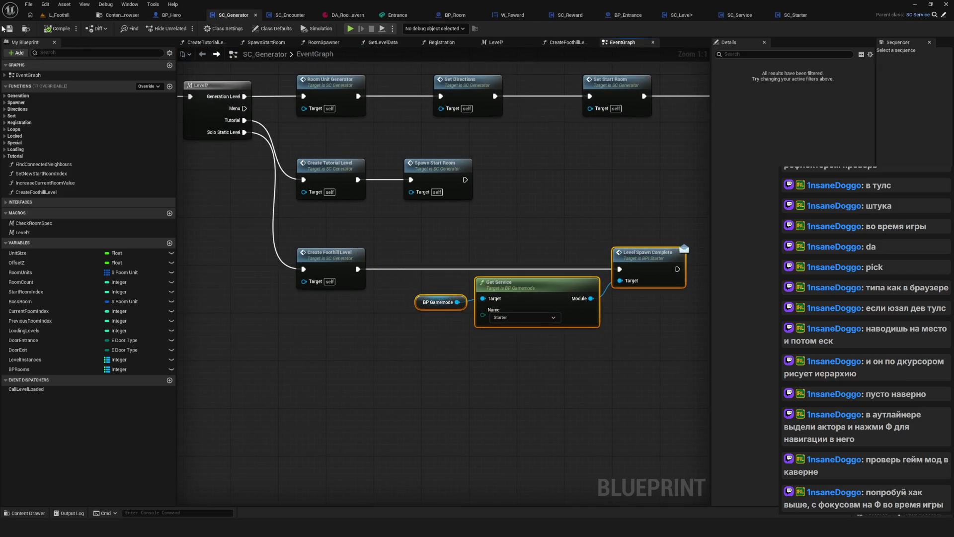
# Check the L_Foothill level, then reopen SC_Generator's Level? macro graph
pyautogui.scroll(-5, 482, 204)
pyautogui.scroll(5, 465, 206)
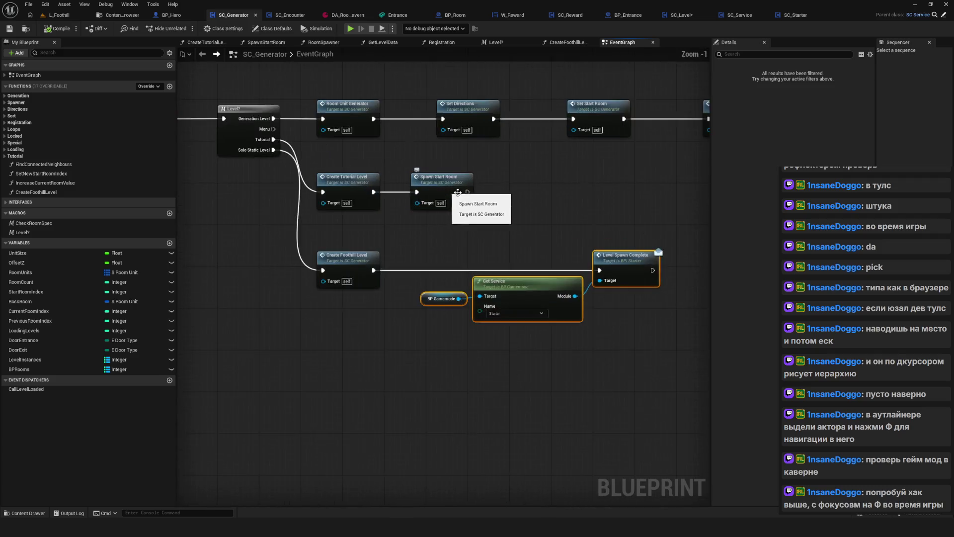
pyautogui.scroll(-2, 465, 230)
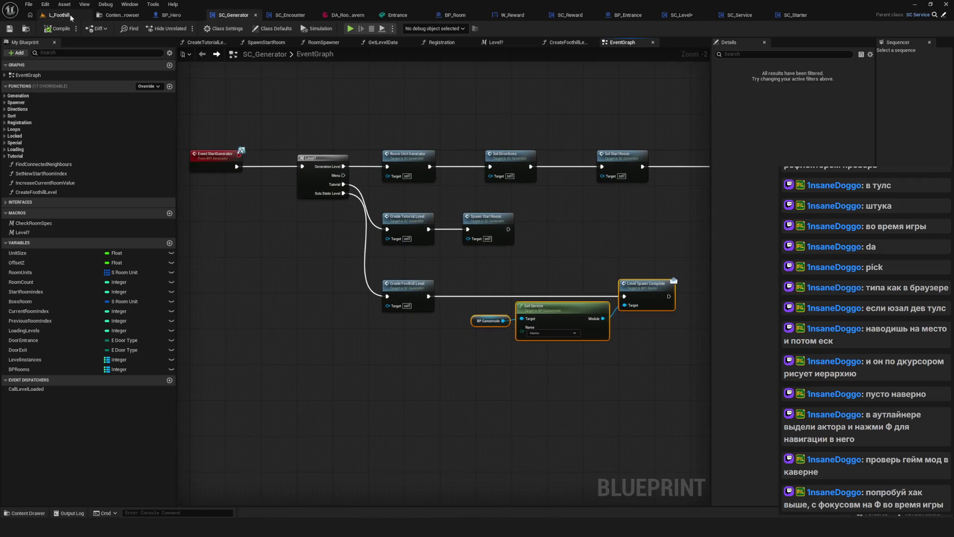
pyautogui.click(71, 14)
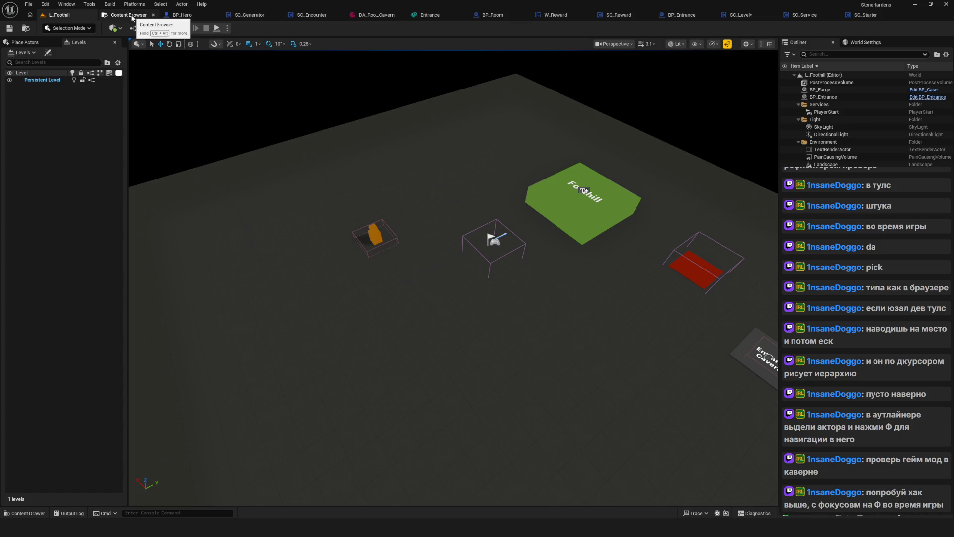
pyautogui.click(250, 15)
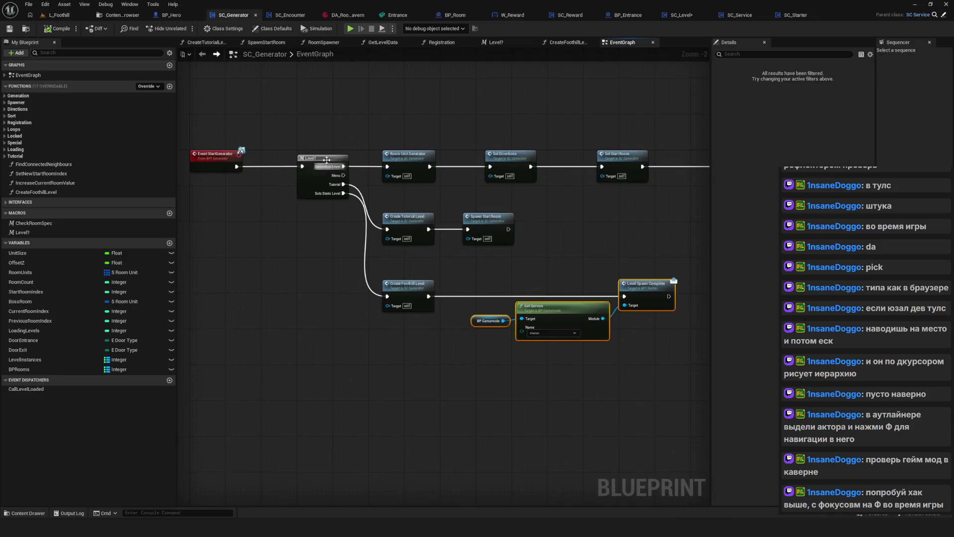
pyautogui.doubleClick(561, 318)
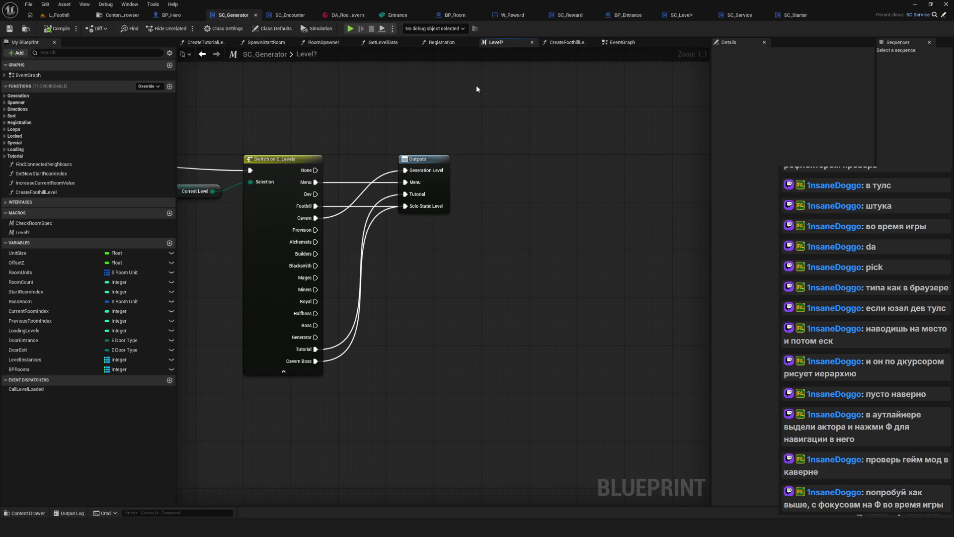
pyautogui.click(681, 15)
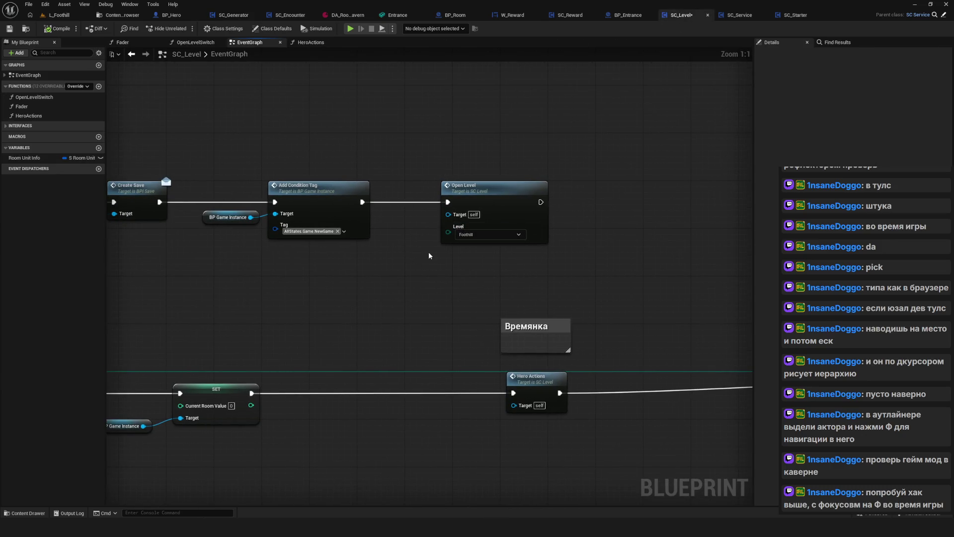
# Set Open Level to CavernBoss, save SC_Level, and test-play to confirm the level loads
pyautogui.click(493, 233)
pyautogui.click(476, 348)
pyautogui.hotkey('ctrl', 's')
pyautogui.click(352, 29)
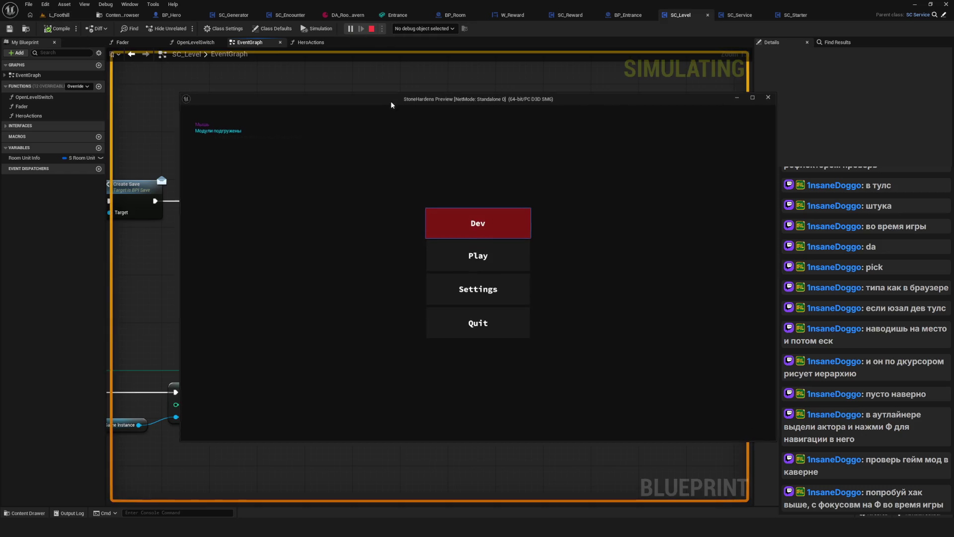
pyautogui.click(527, 229)
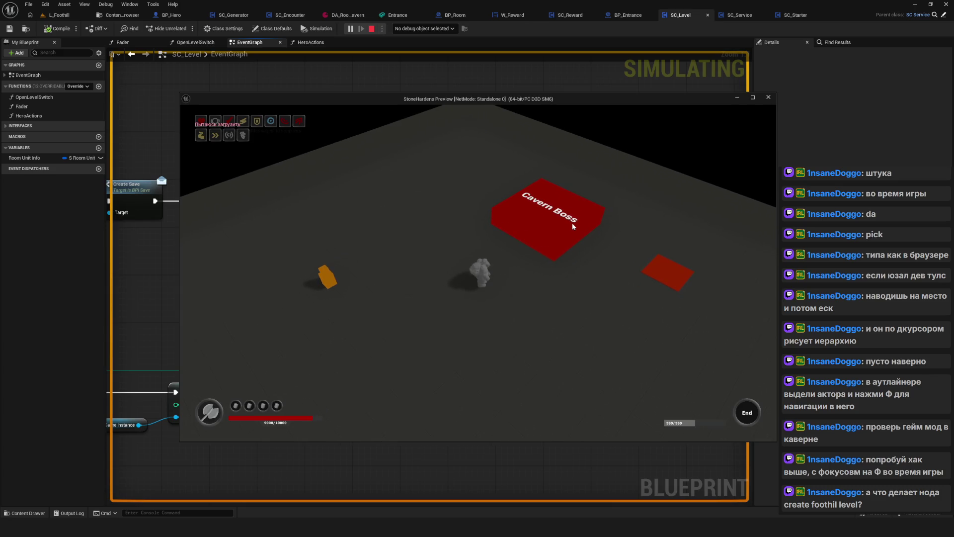
pyautogui.press('Escape')
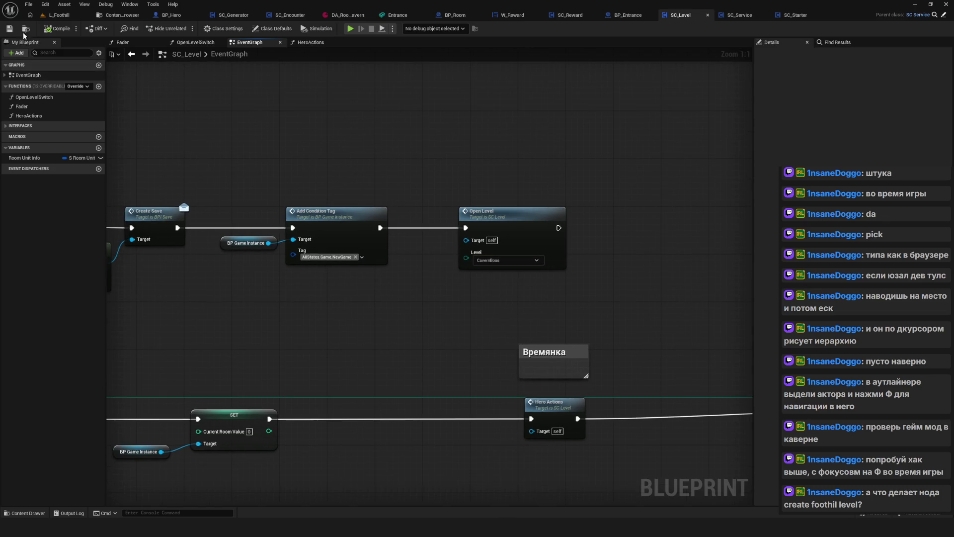
# Return to SC_Generator's Level? macro, save the blueprint, and recentre its nodes
pyautogui.moveTo(390, 117); pyautogui.dragTo(374, 116)
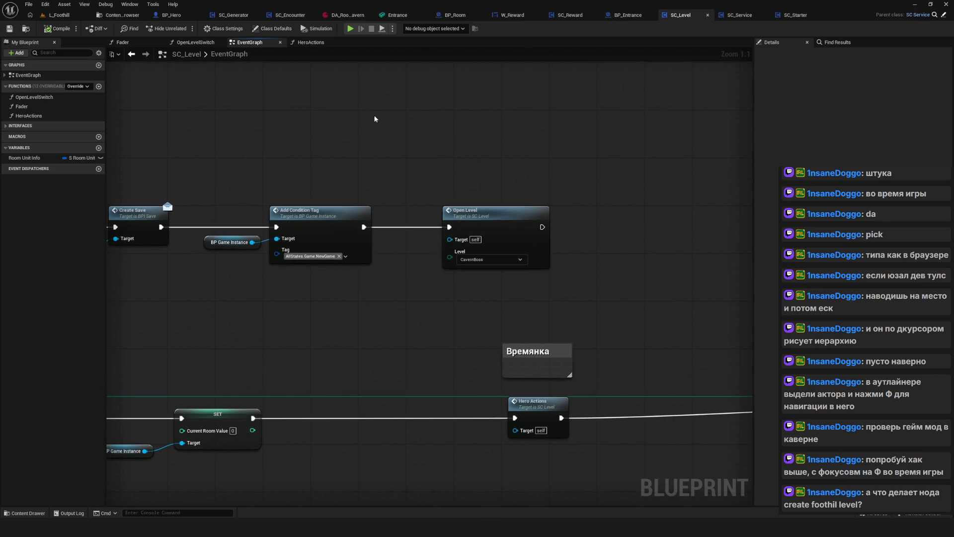
pyautogui.click(234, 14)
pyautogui.scroll(3, 455, 127)
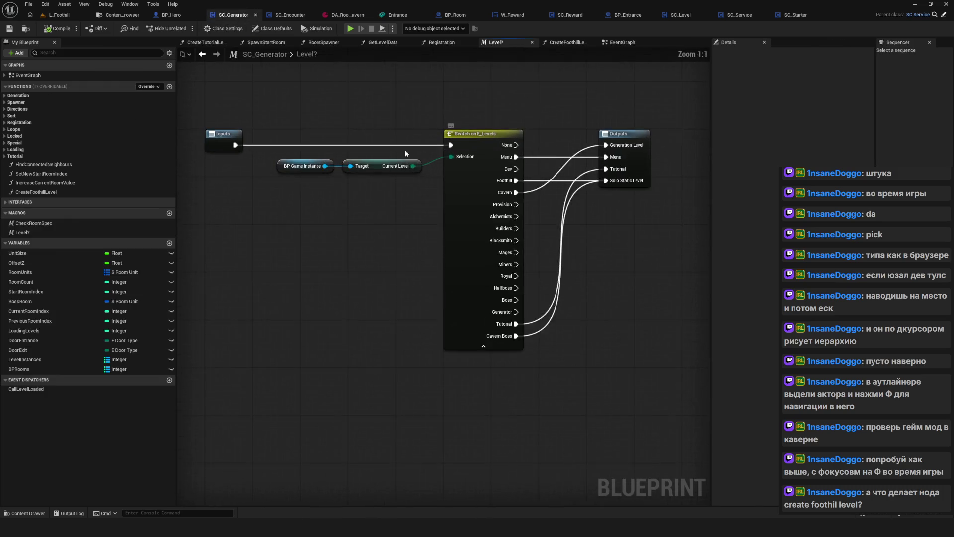
pyautogui.hotkey('ctrl', 's')
pyautogui.moveTo(393, 186)
pyautogui.mouseDown()
pyautogui.moveTo(384, 214)
pyautogui.moveTo(334, 208)
pyautogui.mouseUp()
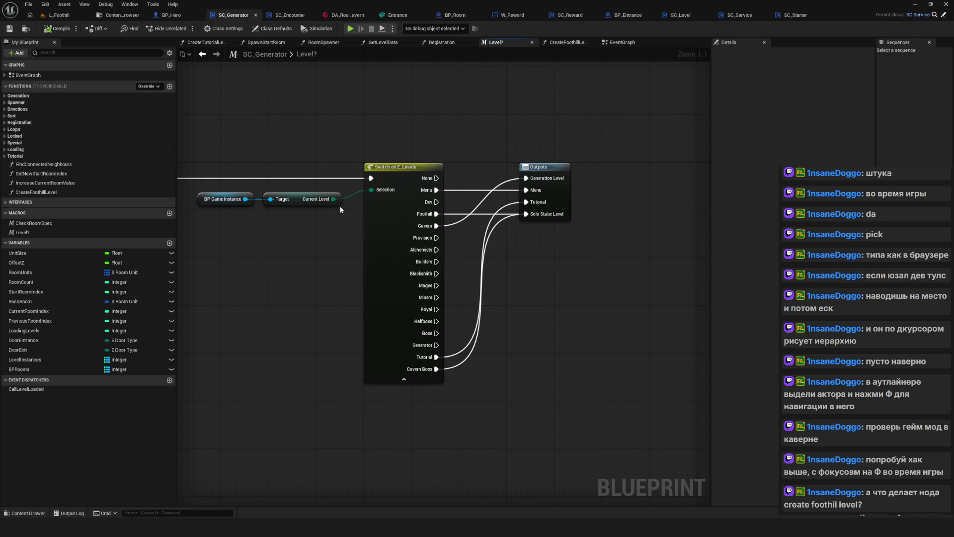
# Zoom out and recenter the Level? macro graph on its switch node
pyautogui.scroll(-1, 448, 156)
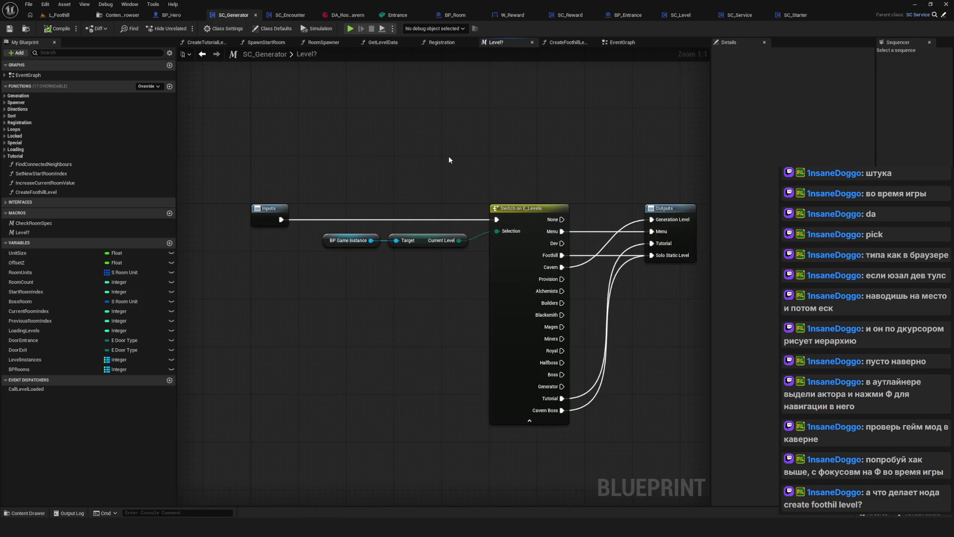
pyautogui.scroll(-2, 461, 121)
pyautogui.moveTo(461, 121)
pyautogui.mouseDown()
pyautogui.moveTo(387, 202)
pyautogui.moveTo(413, 199)
pyautogui.mouseUp()
# Switch to the SC_Generator EventGraph, frame the Level? branches, and select Create Foothill Level
pyautogui.click(624, 44)
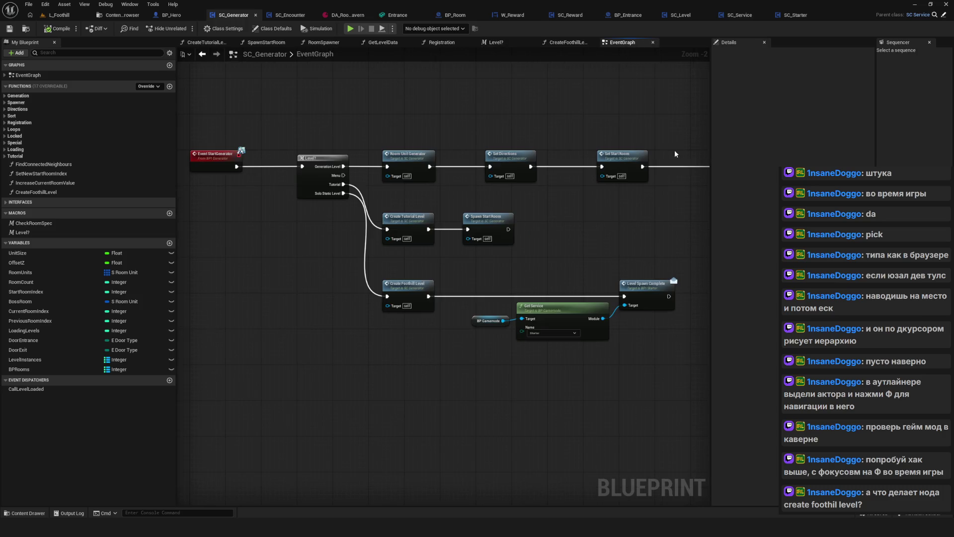
pyautogui.scroll(-1, 427, 190)
pyautogui.moveTo(428, 190); pyautogui.dragTo(432, 190)
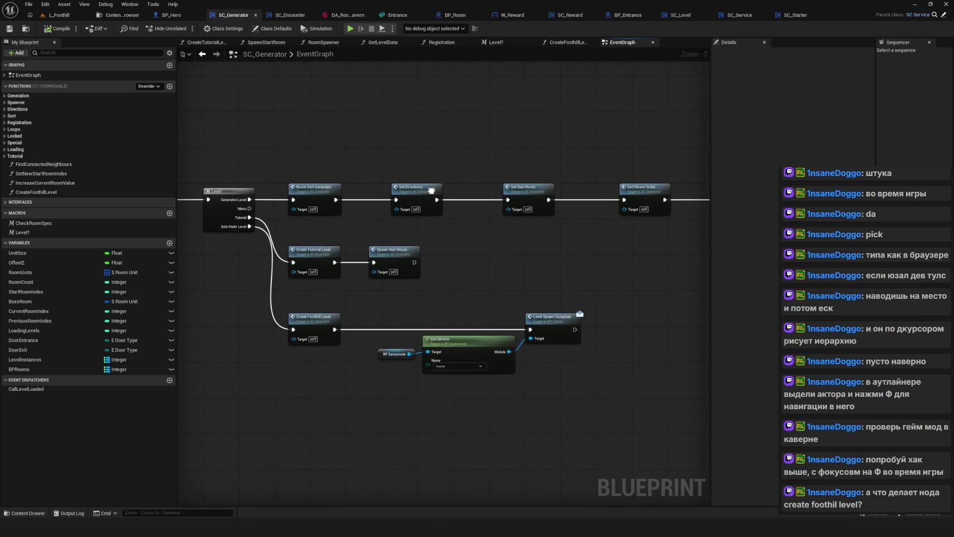
pyautogui.moveTo(568, 164)
pyautogui.mouseDown()
pyautogui.moveTo(508, 163)
pyautogui.moveTo(550, 156)
pyautogui.moveTo(581, 164)
pyautogui.mouseUp()
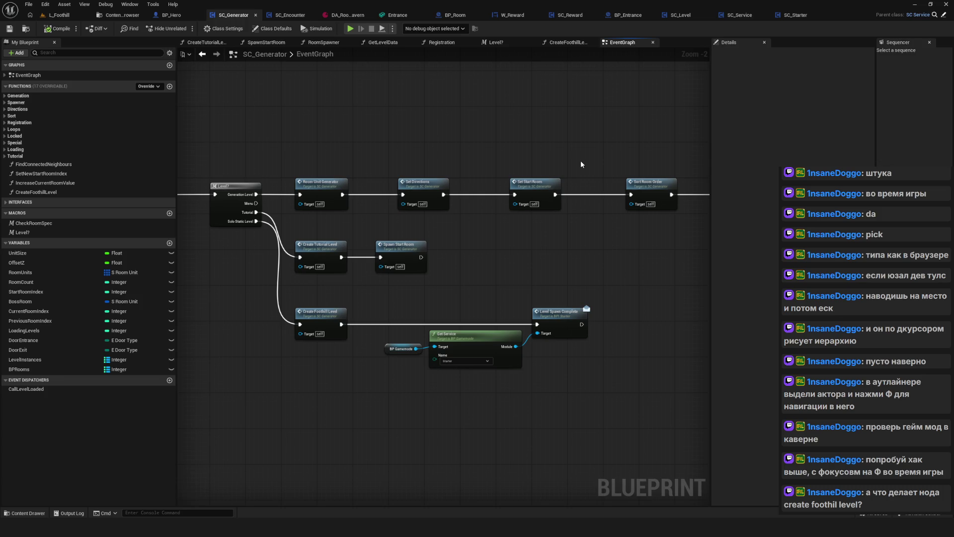
pyautogui.moveTo(582, 167); pyautogui.dragTo(553, 171)
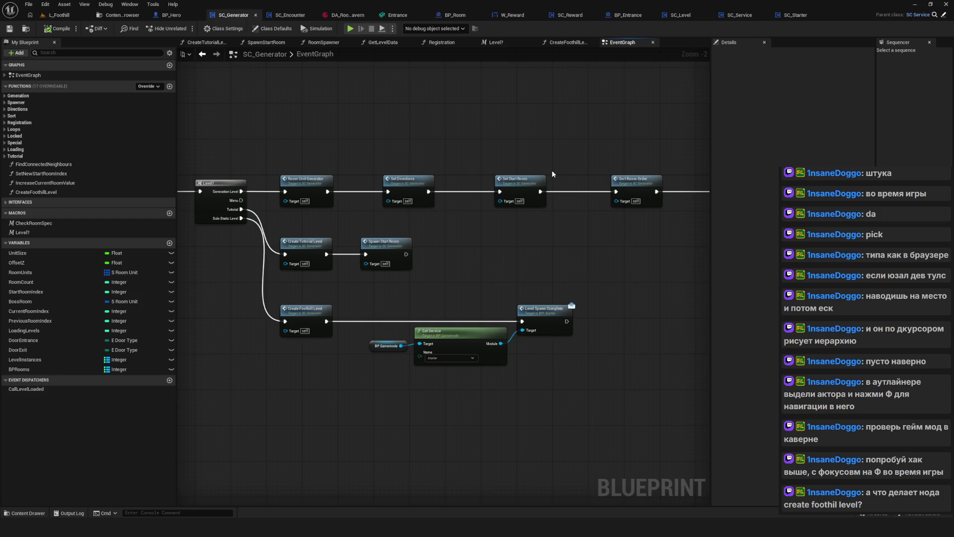
pyautogui.scroll(2, 406, 259)
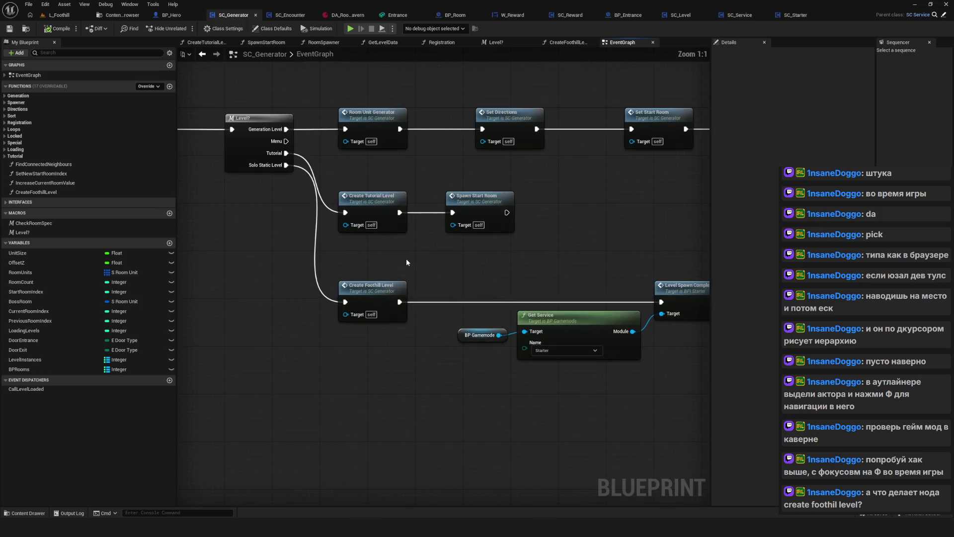
pyautogui.click(366, 295)
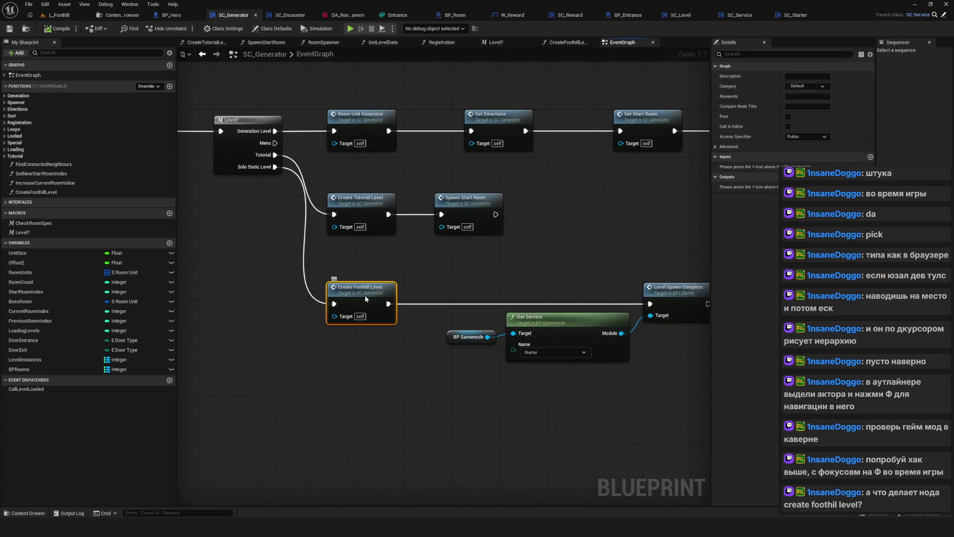
# Inside CreateFoothillLevel, move the Make S Room Unit node down-left, then further right
pyautogui.doubleClick(366, 295)
pyautogui.moveTo(421, 299); pyautogui.dragTo(502, 293)
pyautogui.click(589, 348)
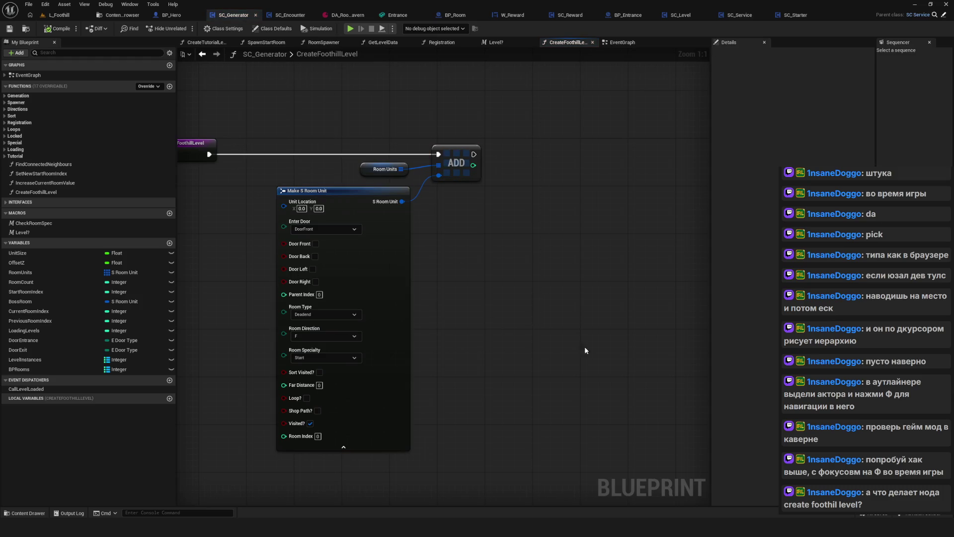
pyautogui.click(383, 169)
pyautogui.click(328, 378)
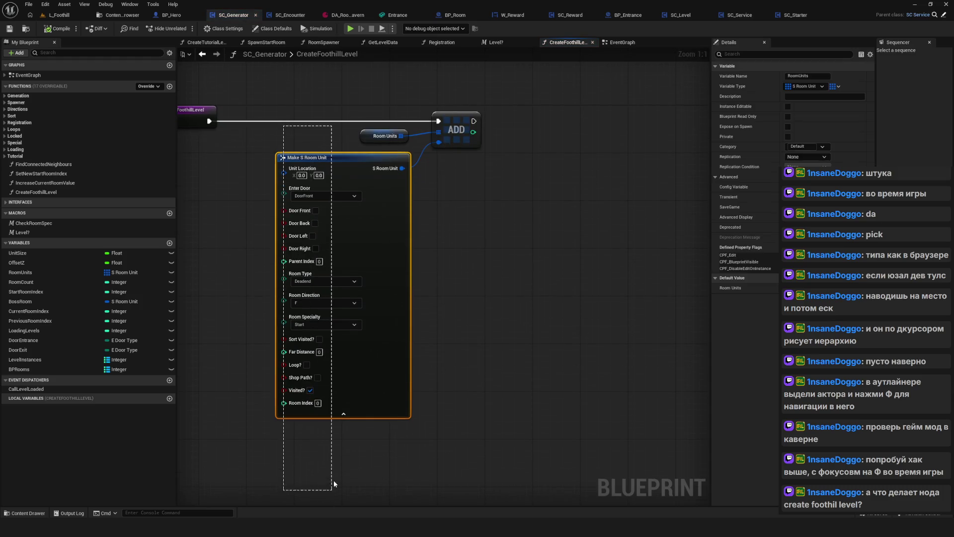
pyautogui.click(374, 449)
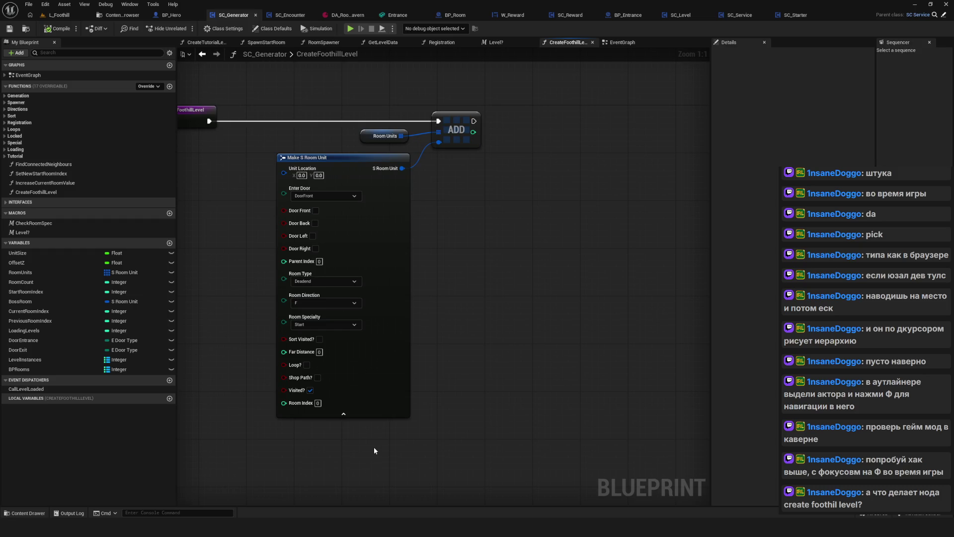
pyautogui.moveTo(301, 177)
pyautogui.mouseDown()
pyautogui.moveTo(314, 181)
pyautogui.moveTo(304, 177)
pyautogui.mouseUp()
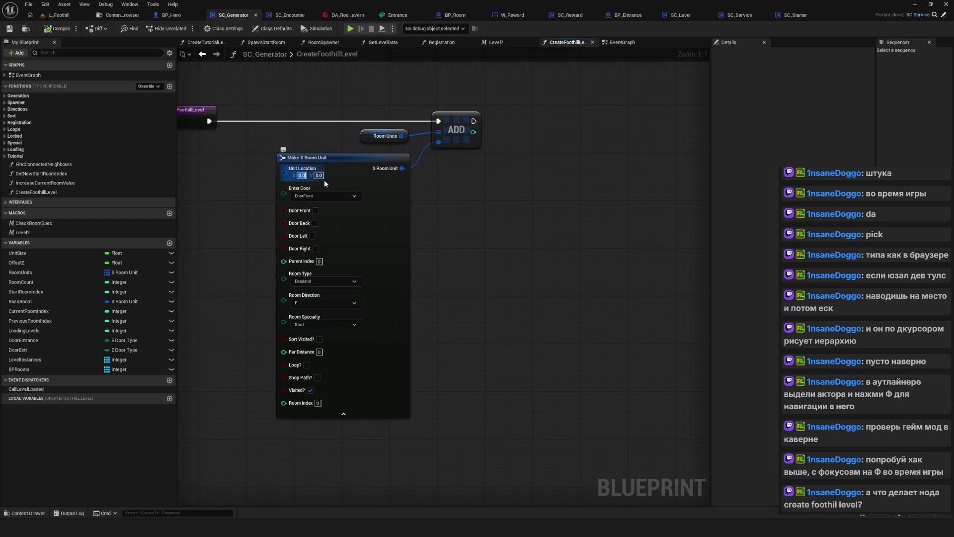
pyautogui.press('Escape')
pyautogui.moveTo(308, 173); pyautogui.dragTo(291, 190)
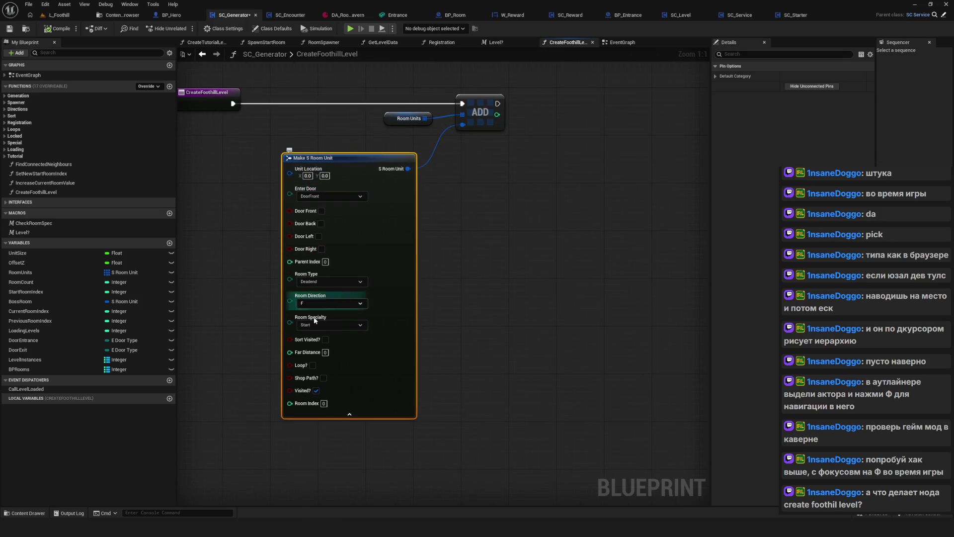
pyautogui.moveTo(375, 193); pyautogui.dragTo(399, 181)
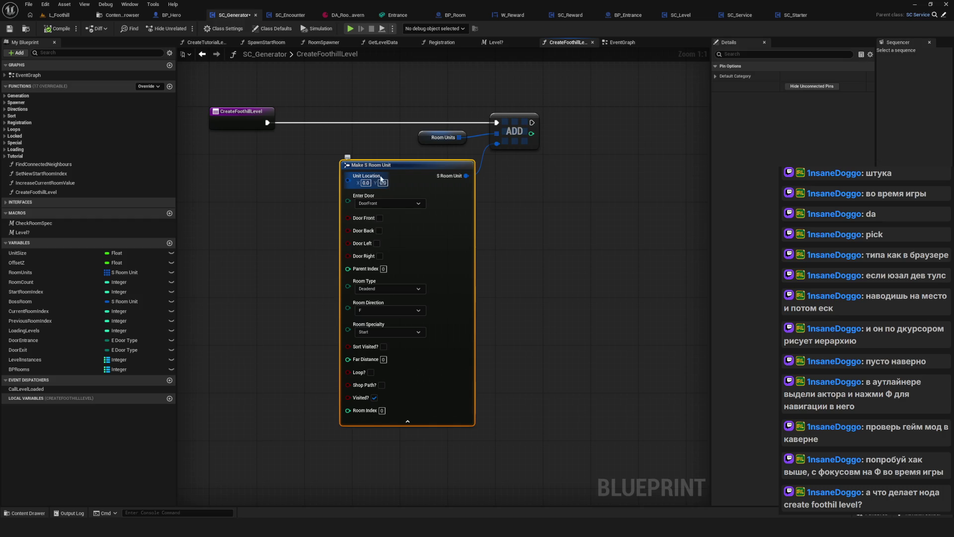
pyautogui.moveTo(231, 127); pyautogui.dragTo(201, 161)
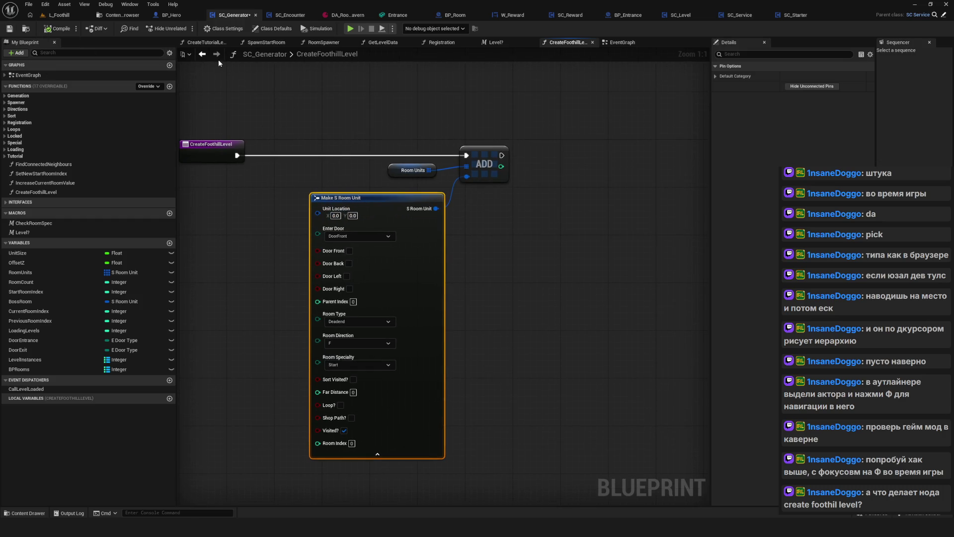
# Return to the event graph and select the Create Foothill Level node beside the Level? macro
pyautogui.click(203, 54)
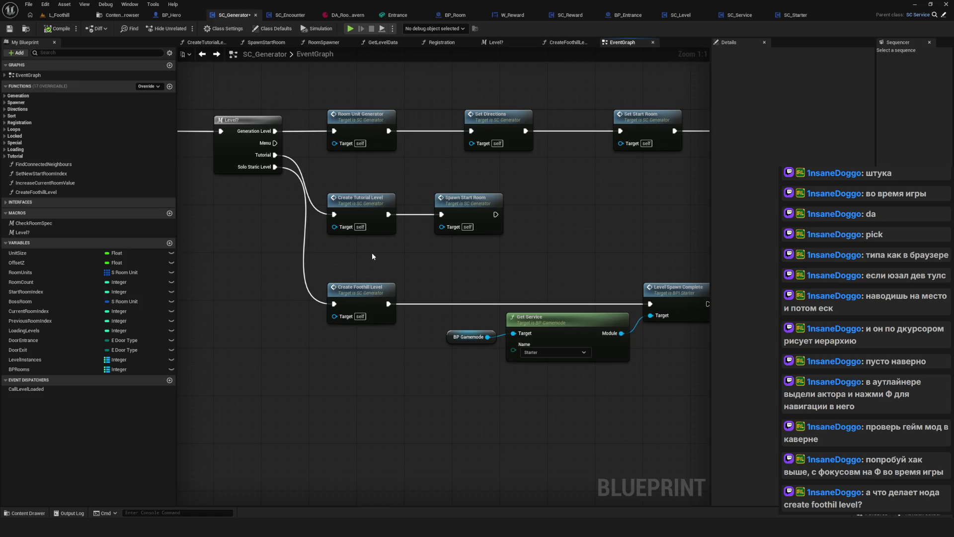
pyautogui.moveTo(372, 253); pyautogui.dragTo(291, 245)
pyautogui.scroll(-4, 308, 228)
pyautogui.scroll(4, 314, 226)
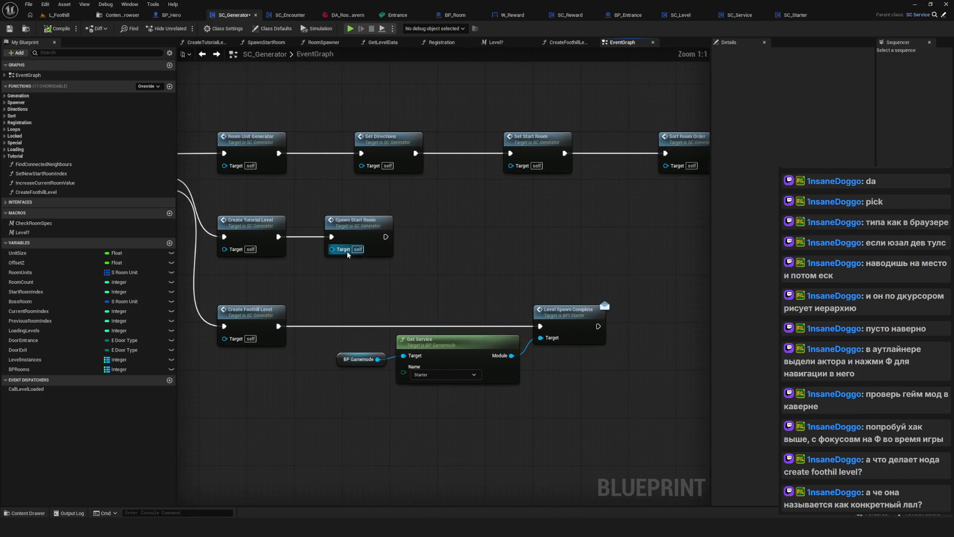
pyautogui.moveTo(399, 263); pyautogui.dragTo(425, 266)
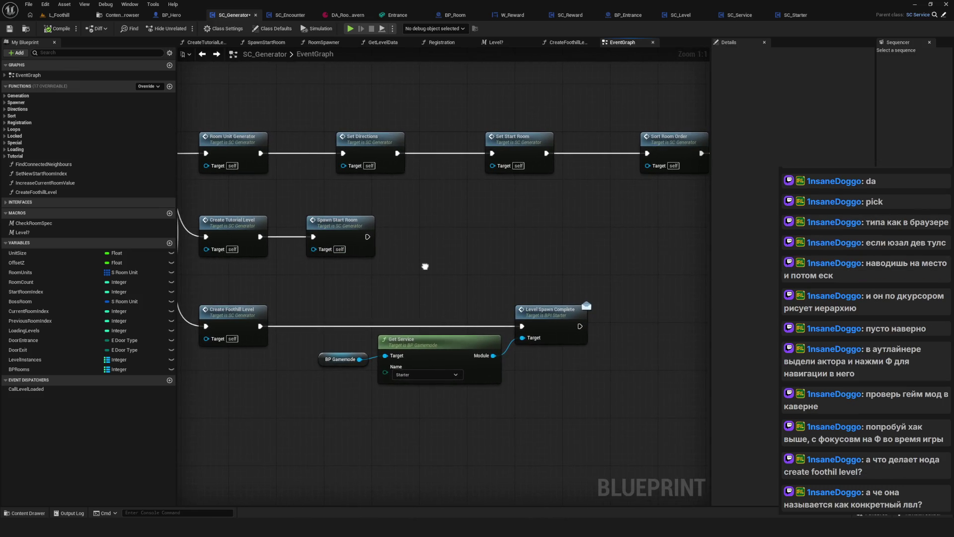
pyautogui.moveTo(295, 284); pyautogui.dragTo(371, 274)
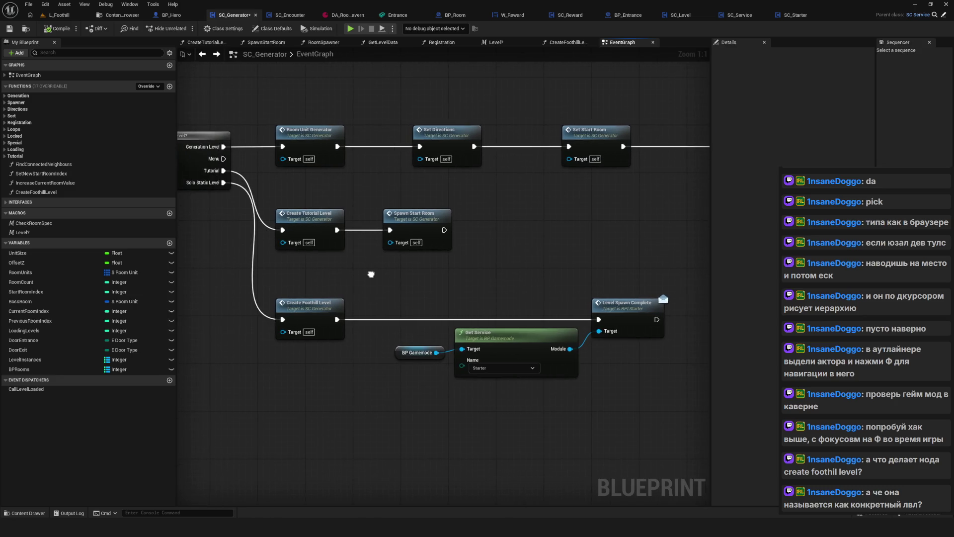
pyautogui.click(329, 305)
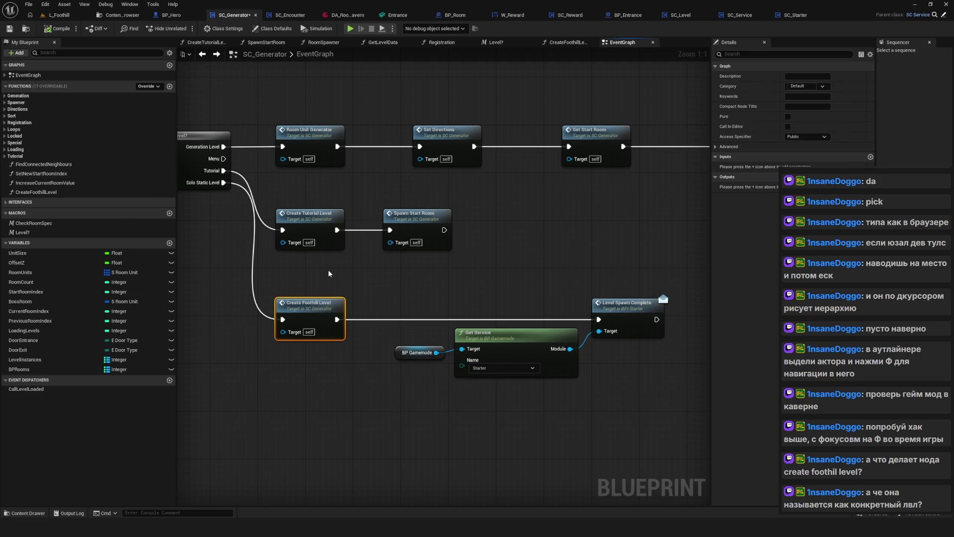
pyautogui.moveTo(328, 272); pyautogui.dragTo(356, 271)
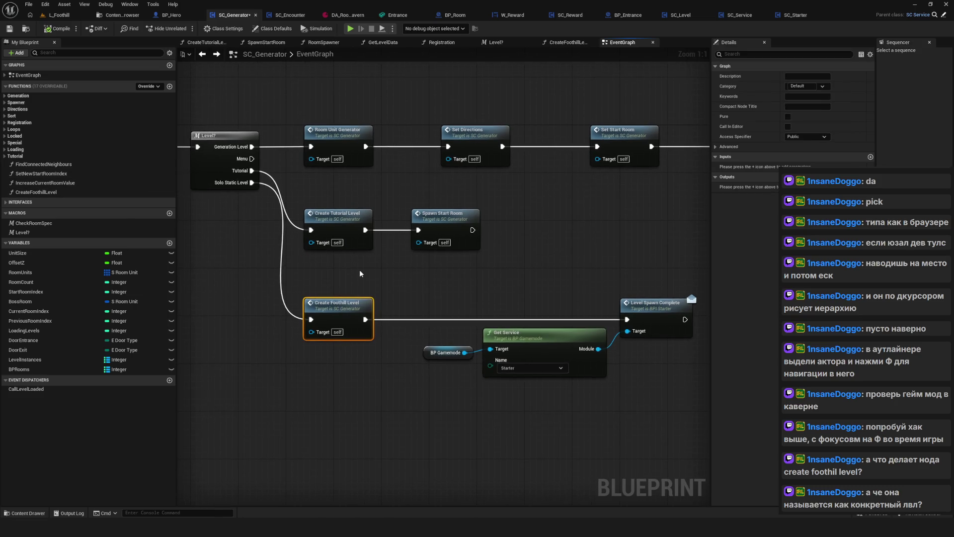
# Reopen the CreateFoothillLevel graph twice, returning to the event graph each time
pyautogui.doubleClick(344, 308)
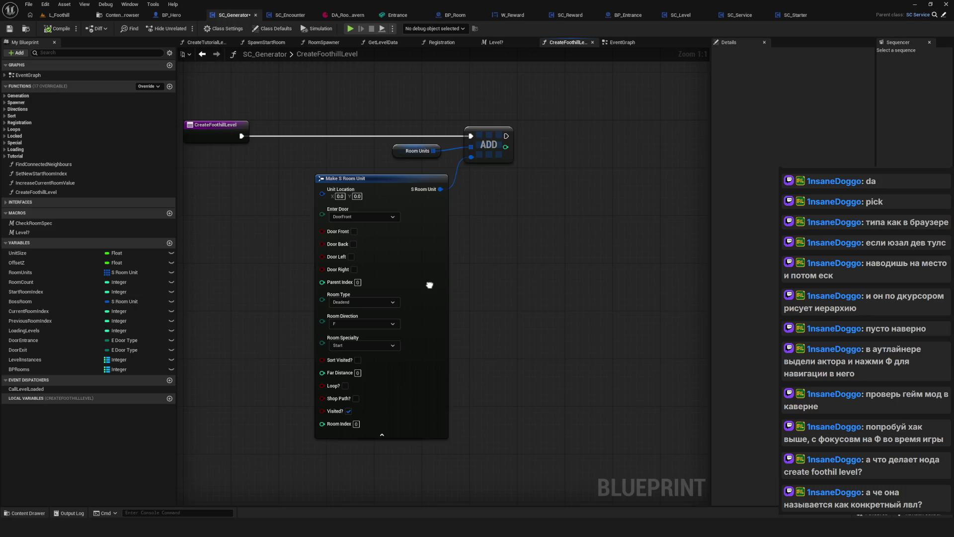
pyautogui.click(202, 55)
pyautogui.moveTo(520, 190)
pyautogui.mouseDown()
pyautogui.moveTo(465, 190)
pyautogui.moveTo(486, 192)
pyautogui.moveTo(381, 293)
pyautogui.moveTo(438, 271)
pyautogui.mouseUp()
pyautogui.moveTo(285, 275); pyautogui.dragTo(356, 368)
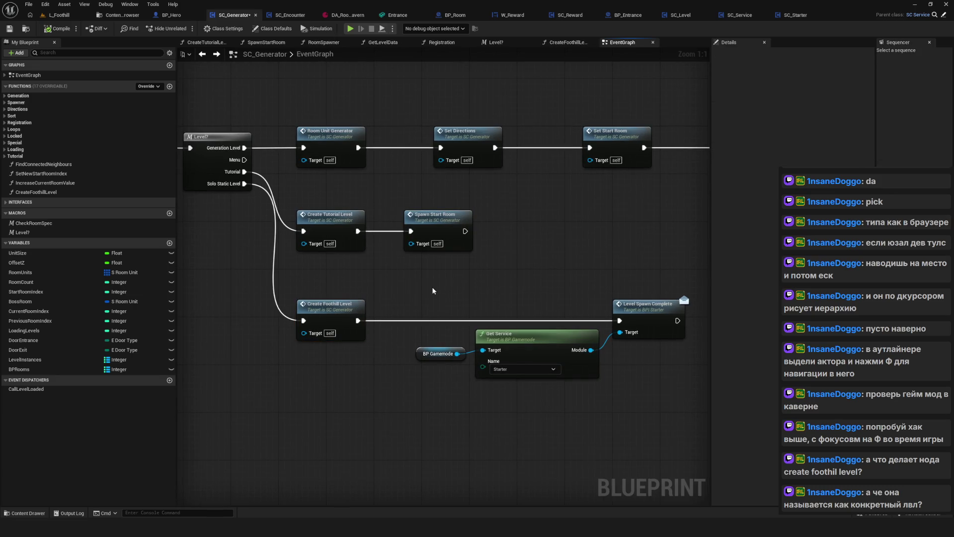
pyautogui.moveTo(431, 288); pyautogui.dragTo(437, 300)
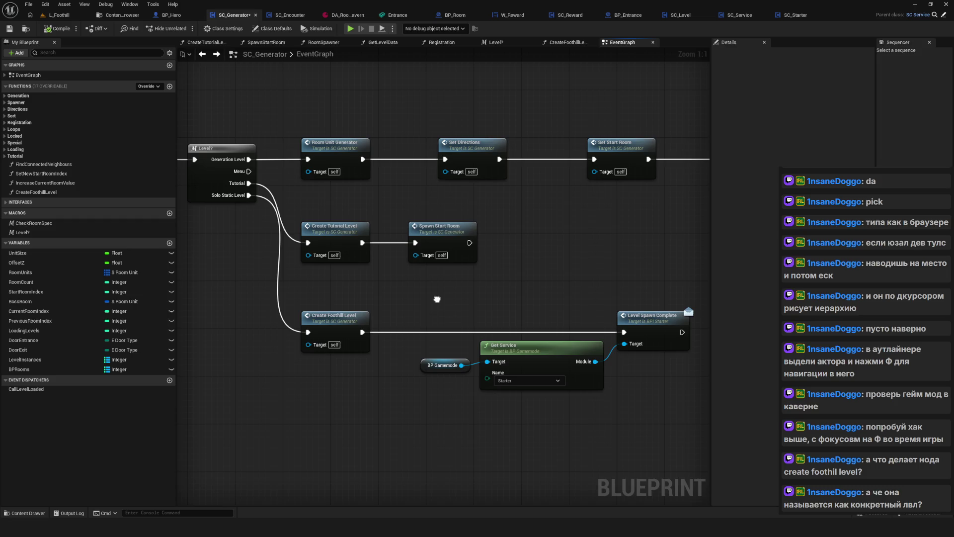
pyautogui.doubleClick(330, 318)
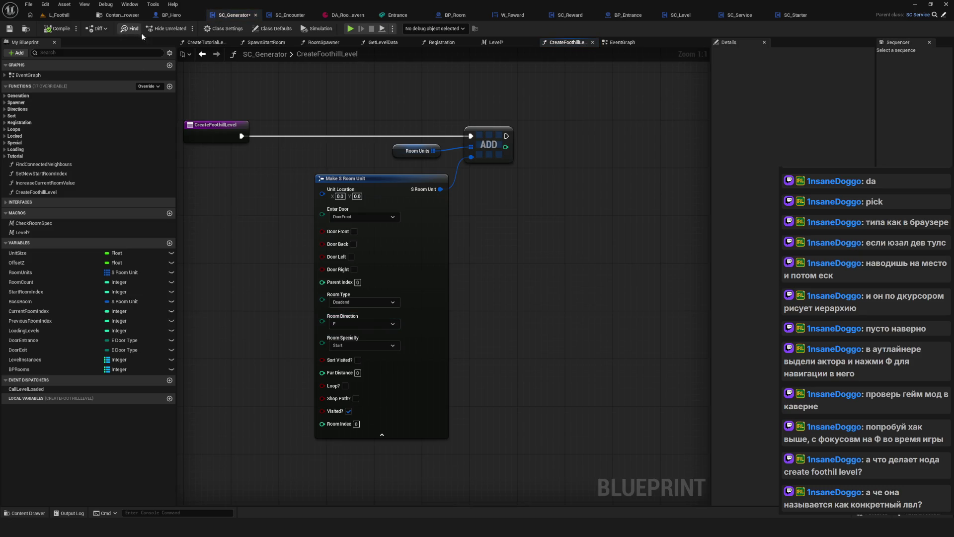
pyautogui.click(202, 54)
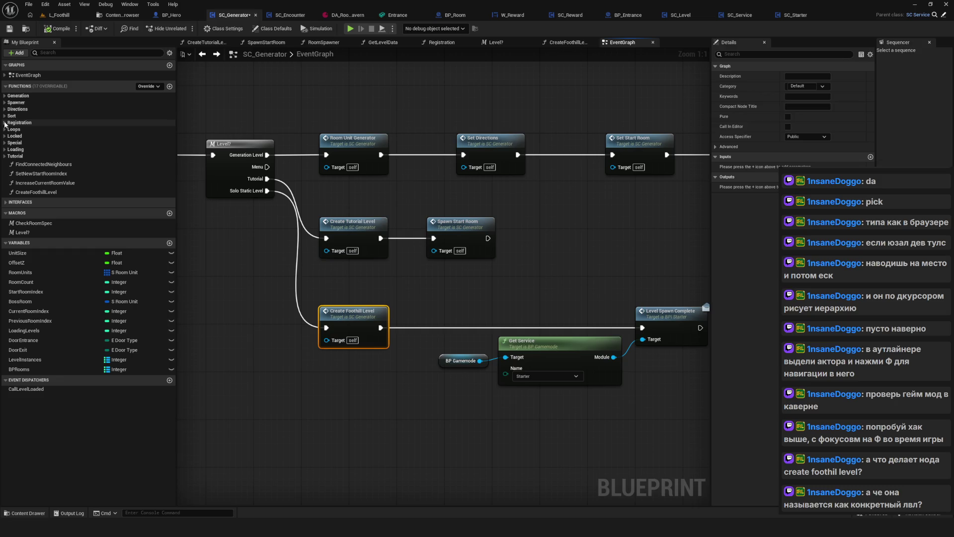
# Rename the CreateFoothillLevel function to CreateSoloStaticLevel
pyautogui.click(38, 193)
pyautogui.press('F2')
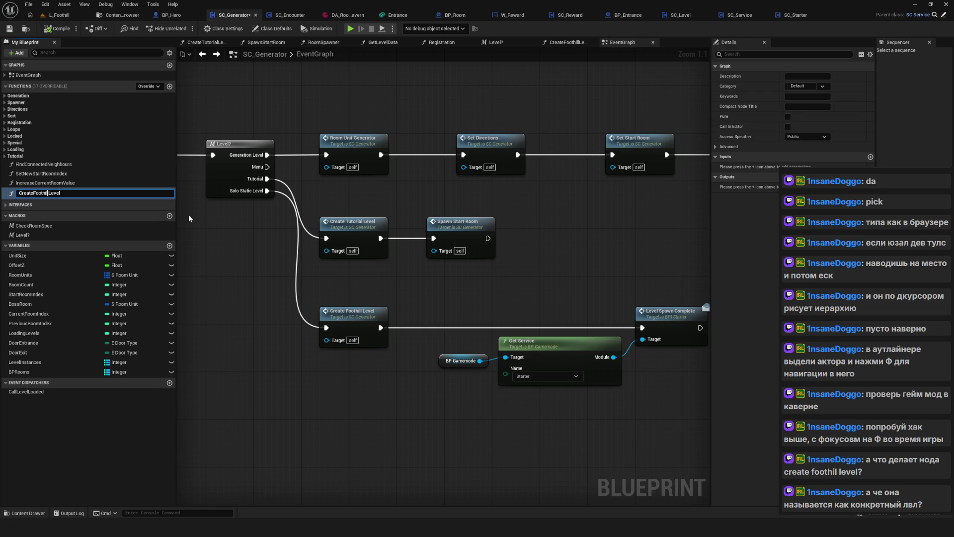
pyautogui.press('BackSpace')
pyautogui.press('BackSpace')
pyautogui.press('BackSpace')
pyautogui.write('SoloStatic')
pyautogui.press('Return')
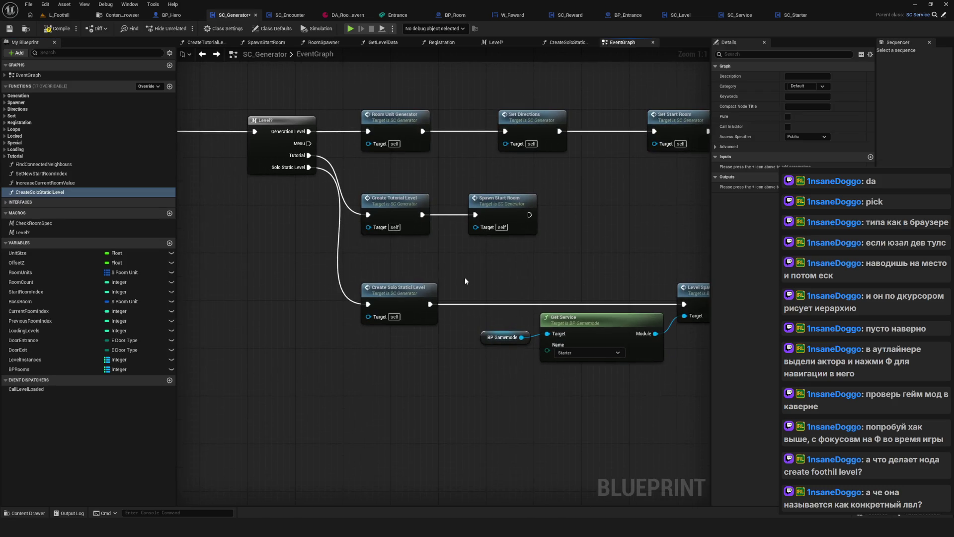
# Select the Create Solo Static Level node and inspect the room unit nodes in CreateTutorialLevel
pyautogui.moveTo(252, 262); pyautogui.dragTo(401, 365)
pyautogui.click(351, 300)
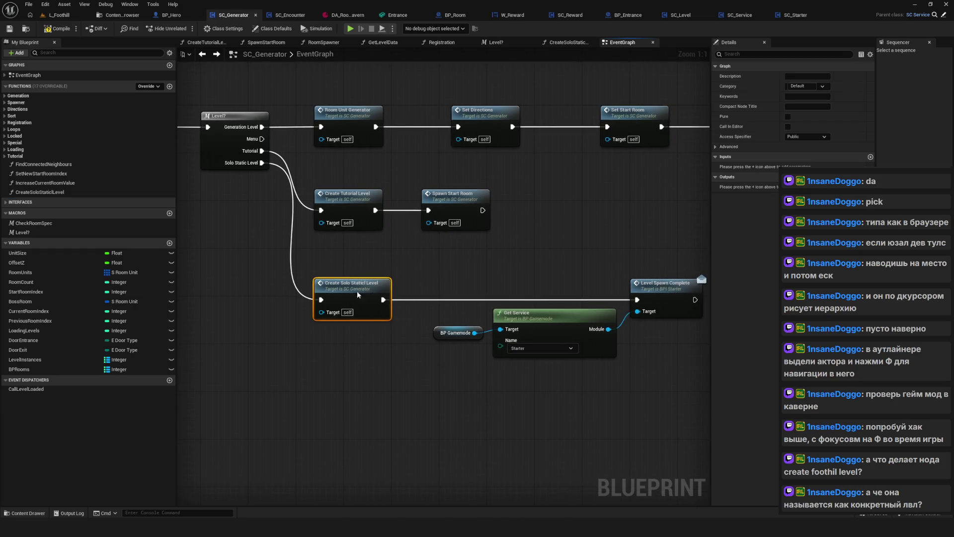
pyautogui.doubleClick(336, 213)
pyautogui.moveTo(251, 224); pyautogui.dragTo(706, 330)
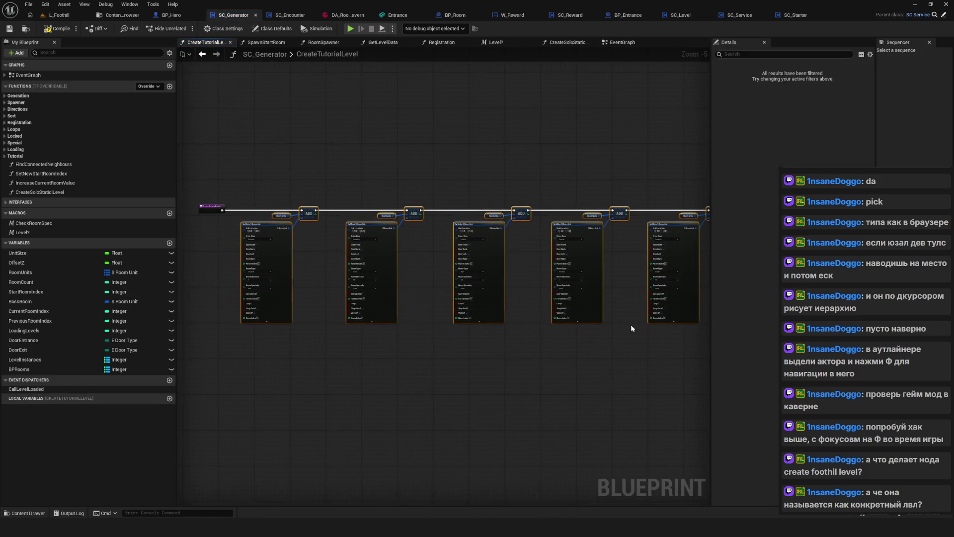
pyautogui.scroll(5, 314, 235)
pyautogui.moveTo(497, 237)
pyautogui.mouseDown()
pyautogui.moveTo(497, 221)
pyautogui.moveTo(375, 206)
pyautogui.moveTo(284, 231)
pyautogui.mouseUp()
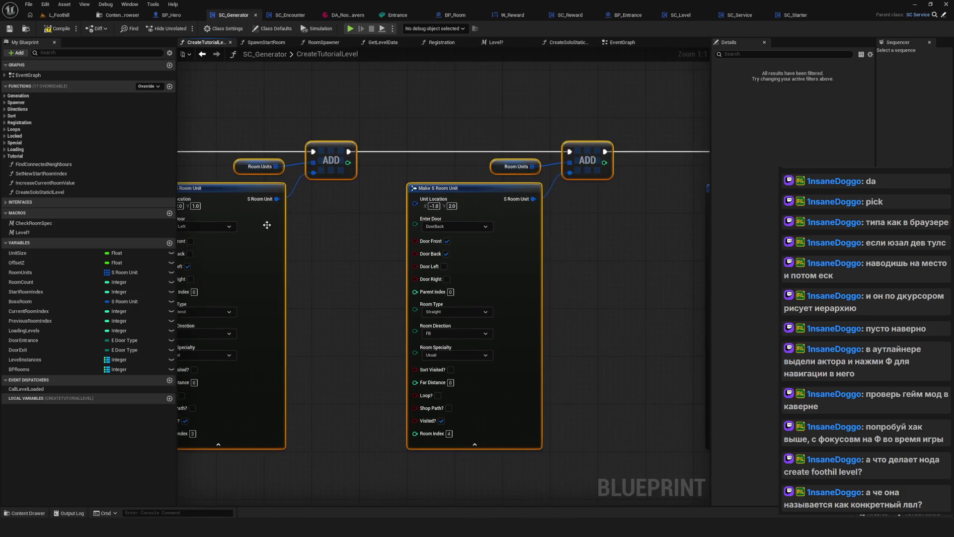
# Compile and save SC_Generator, open the Create Solo Static Level graph, and save all
pyautogui.hotkey('ctrl', 's')
pyautogui.click(202, 53)
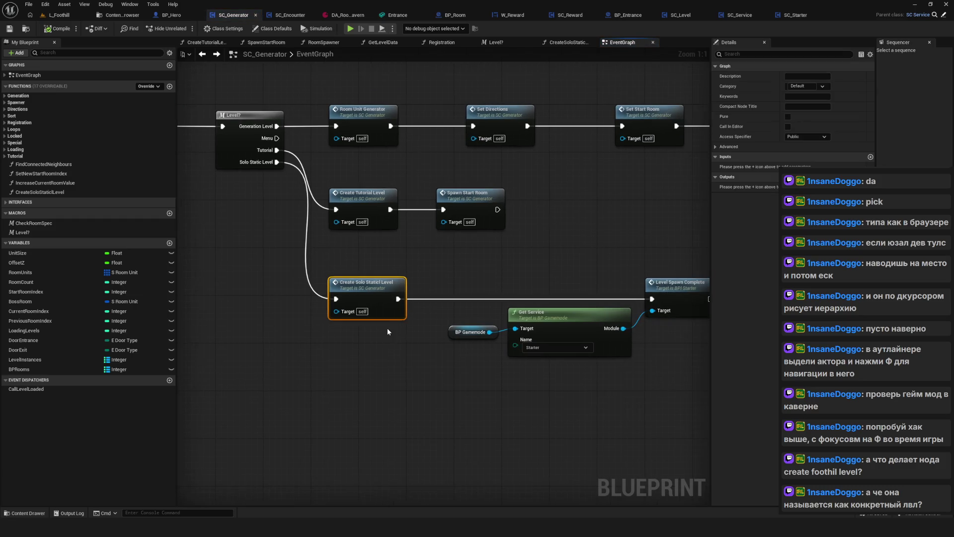
pyautogui.doubleClick(408, 303)
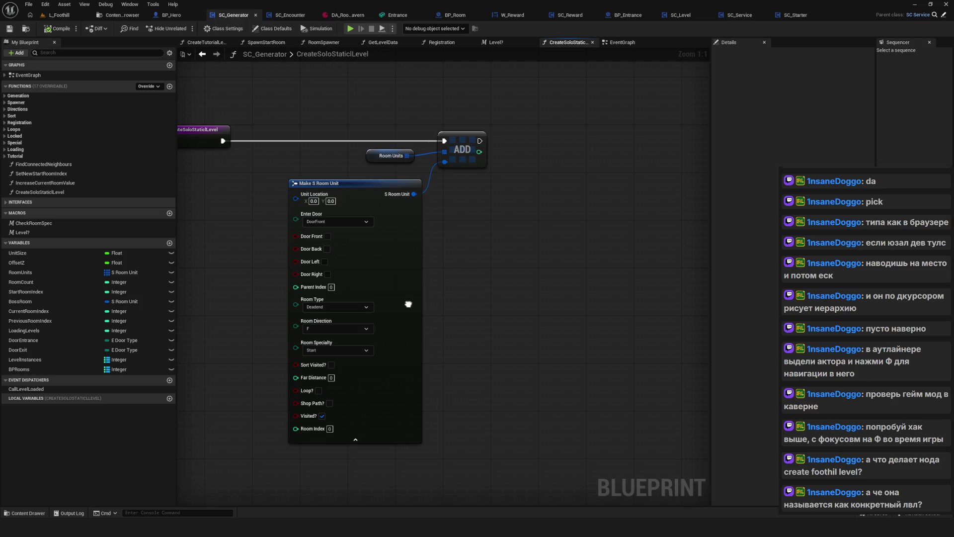
pyautogui.click(9, 28)
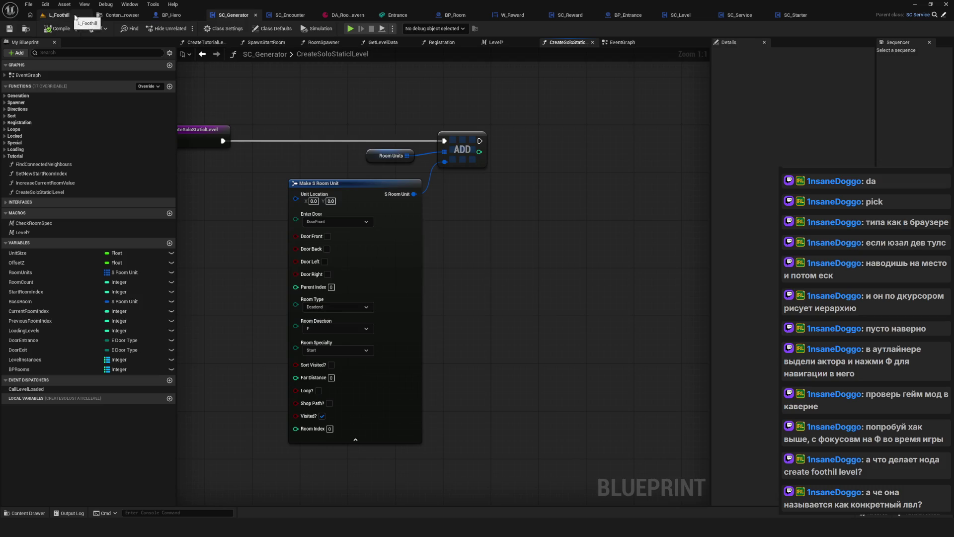
# Start a playtest from the L_Foothill level and begin a New Game in a save slot
pyautogui.click(68, 16)
pyautogui.click(68, 16)
pyautogui.click(184, 28)
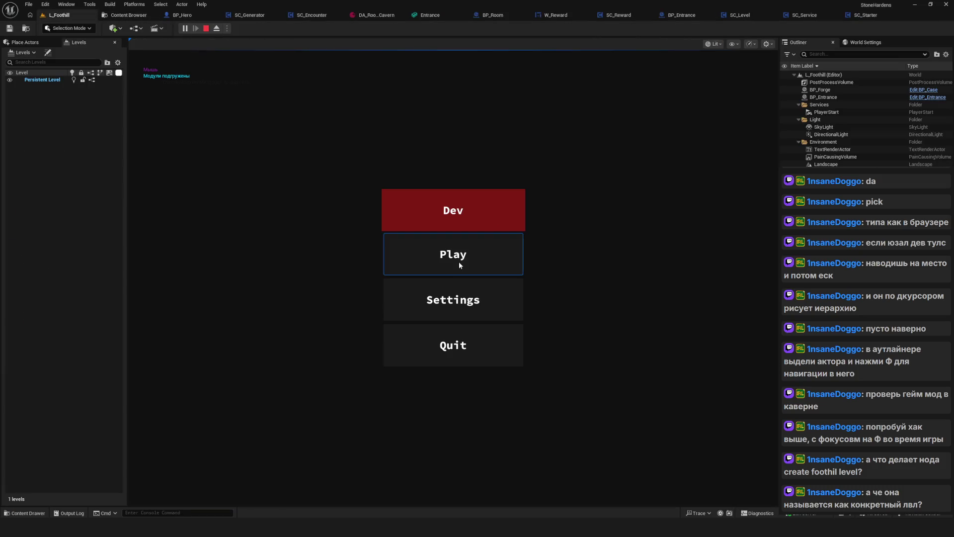
pyautogui.click(458, 261)
pyautogui.click(549, 222)
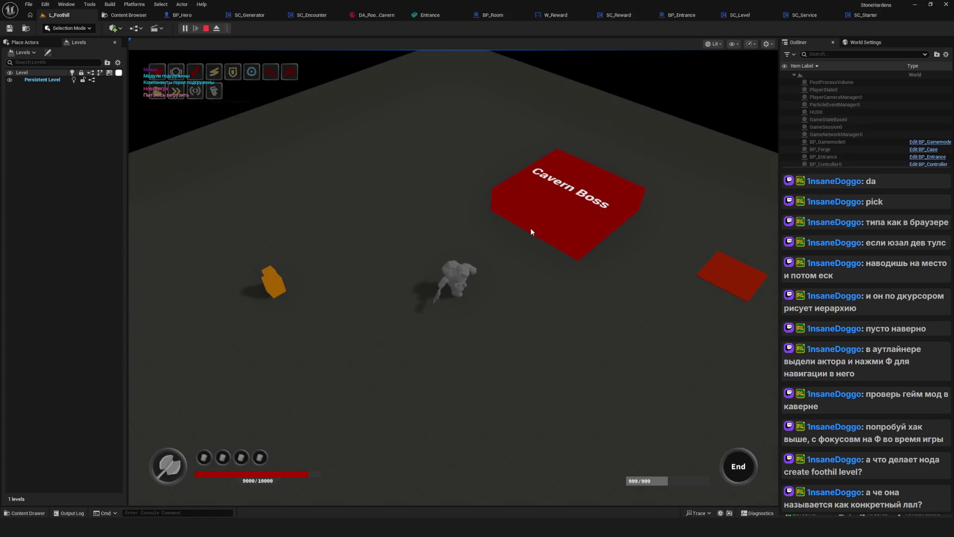
# Run the hero around the floor with the WASD keys
pyautogui.click(529, 228)
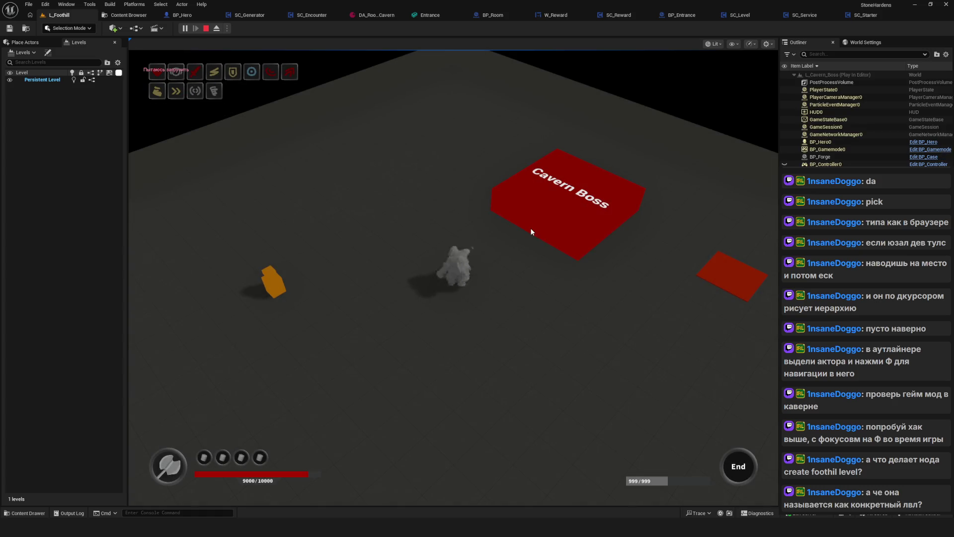
pyautogui.press('a')
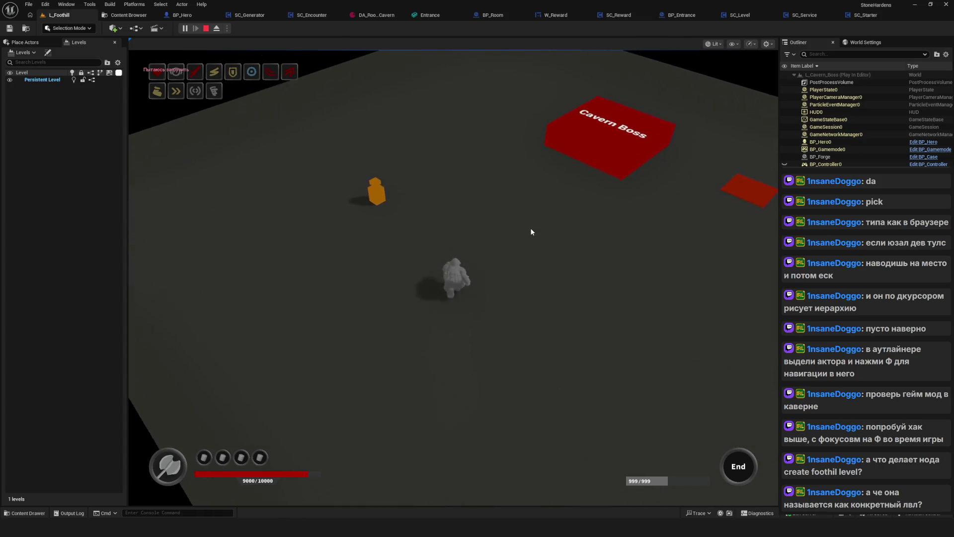
pyautogui.press('w')
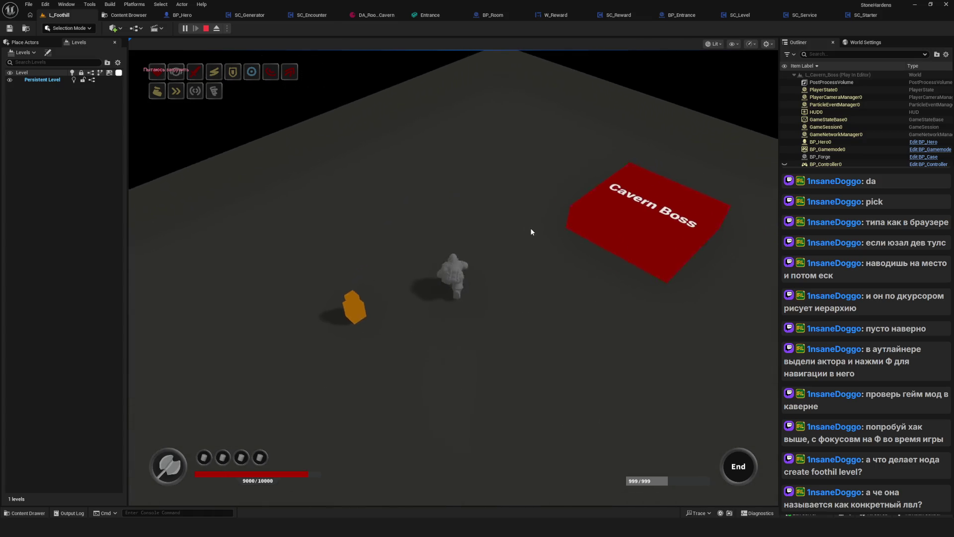
pyautogui.press('s')
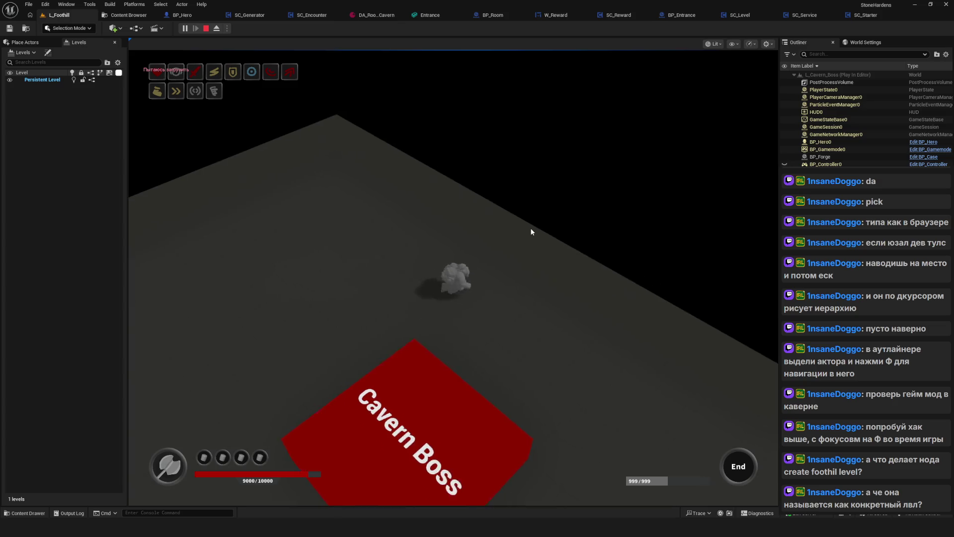
pyautogui.press('a')
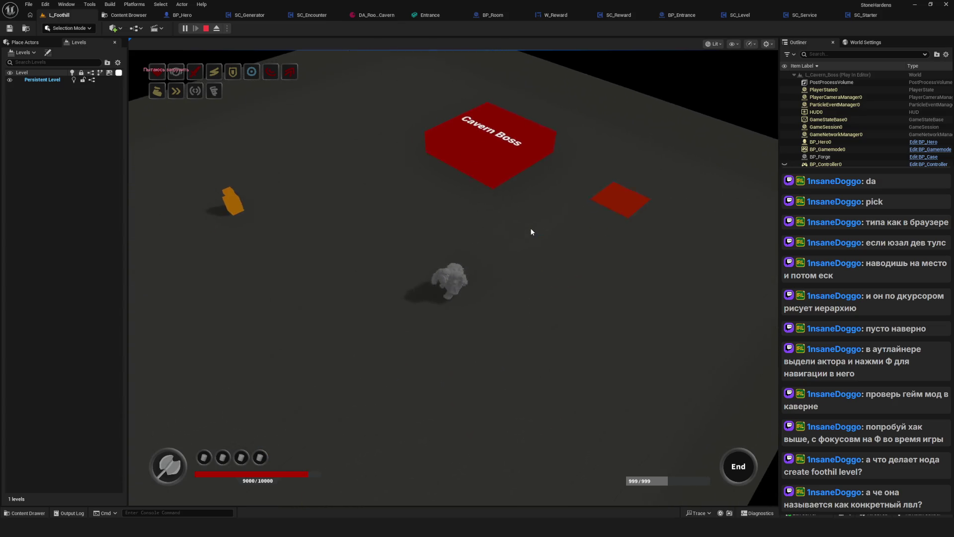
pyautogui.press('w')
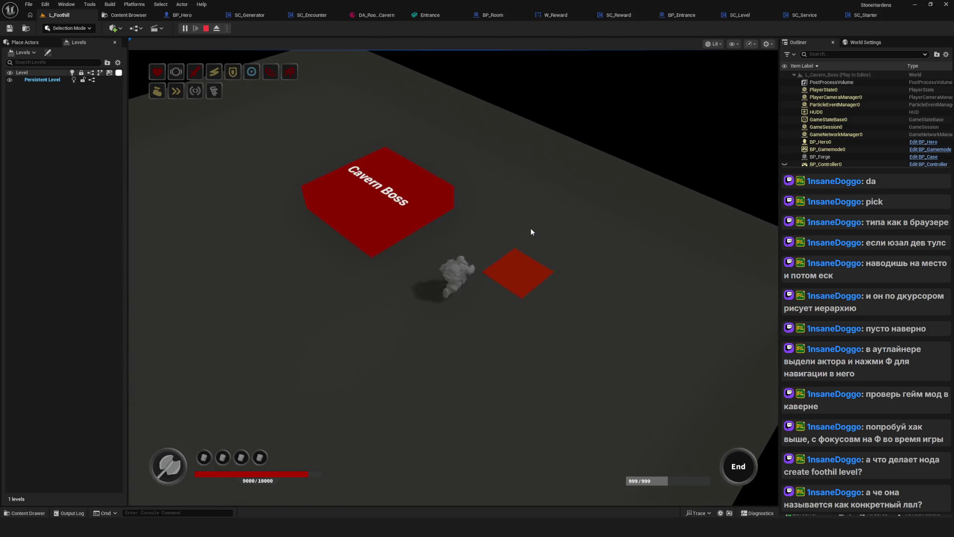
pyautogui.press('s')
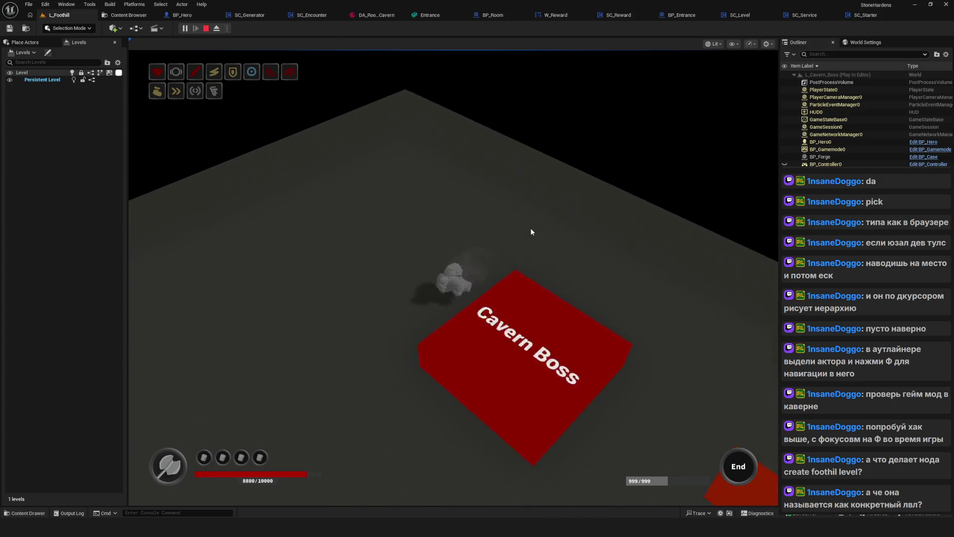
pyautogui.press('d')
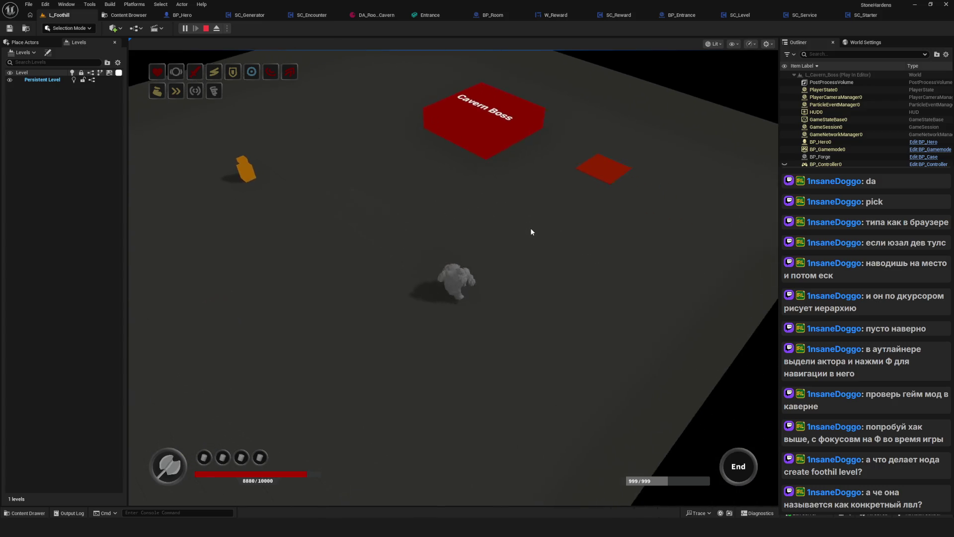
pyautogui.press('a')
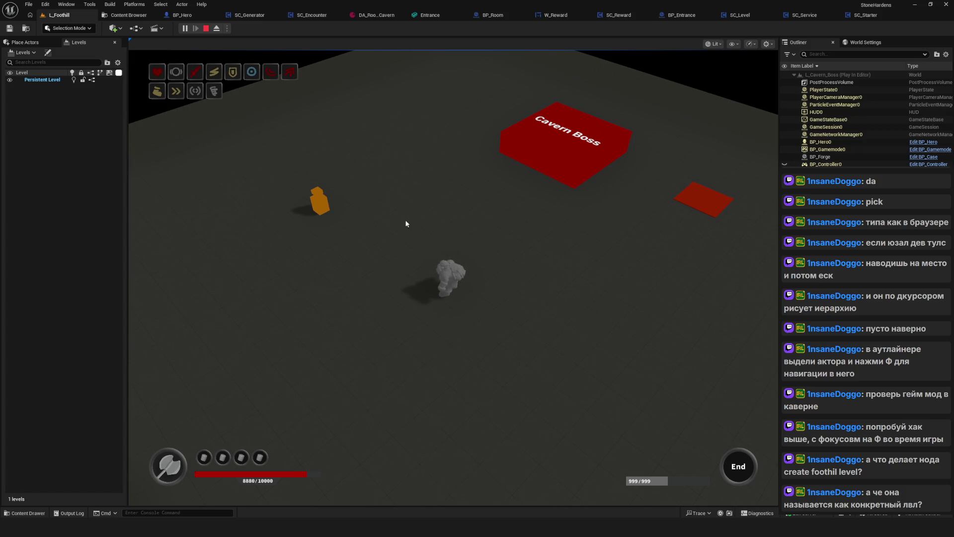
# Swing the axe, rotate the camera, roam the Cavern Boss area, then stop the playtest
pyautogui.click(547, 236)
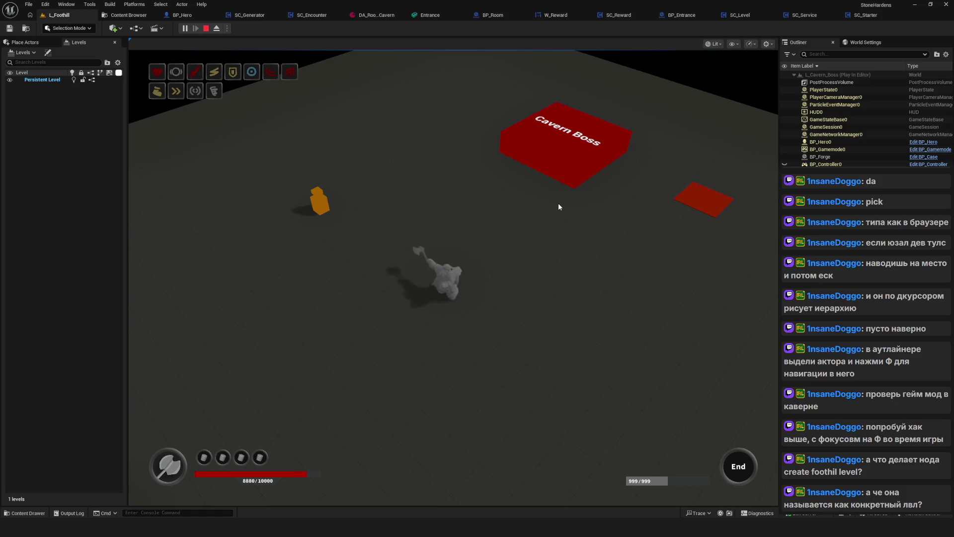
pyautogui.press('f')
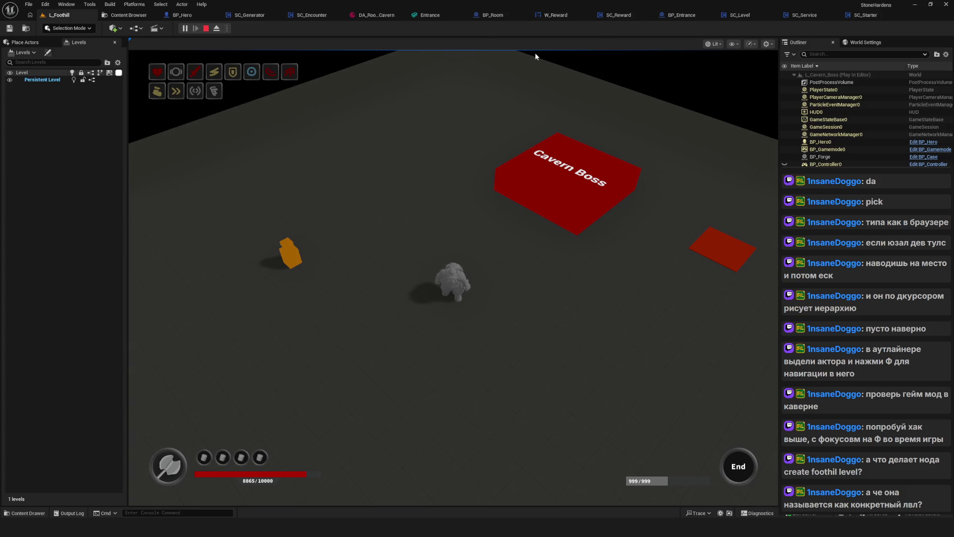
pyautogui.click(577, 285)
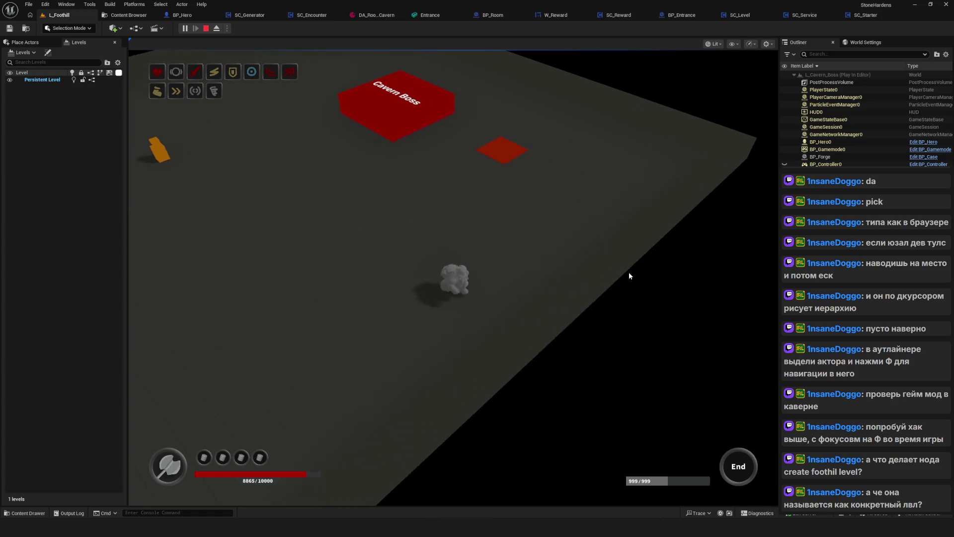
pyautogui.press('a')
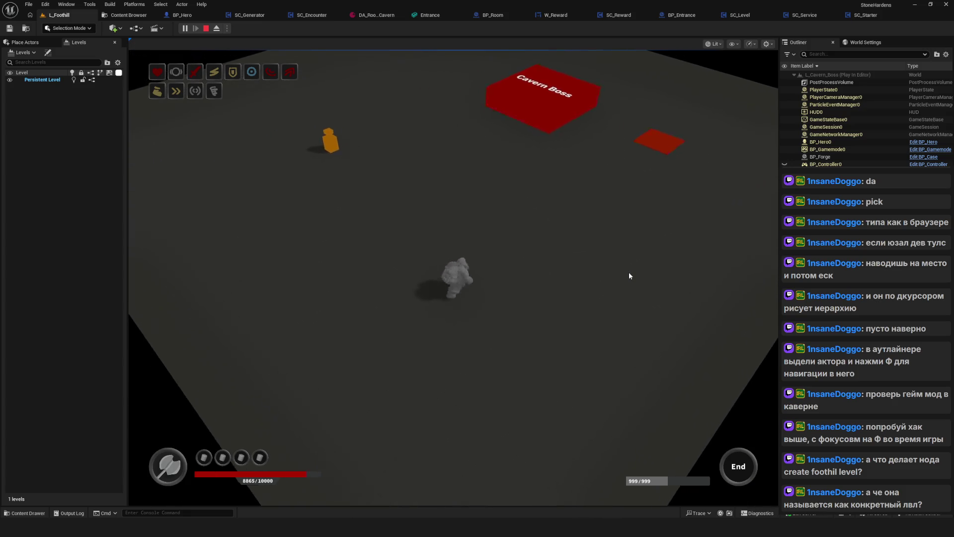
pyautogui.press('d')
pyautogui.press('d')
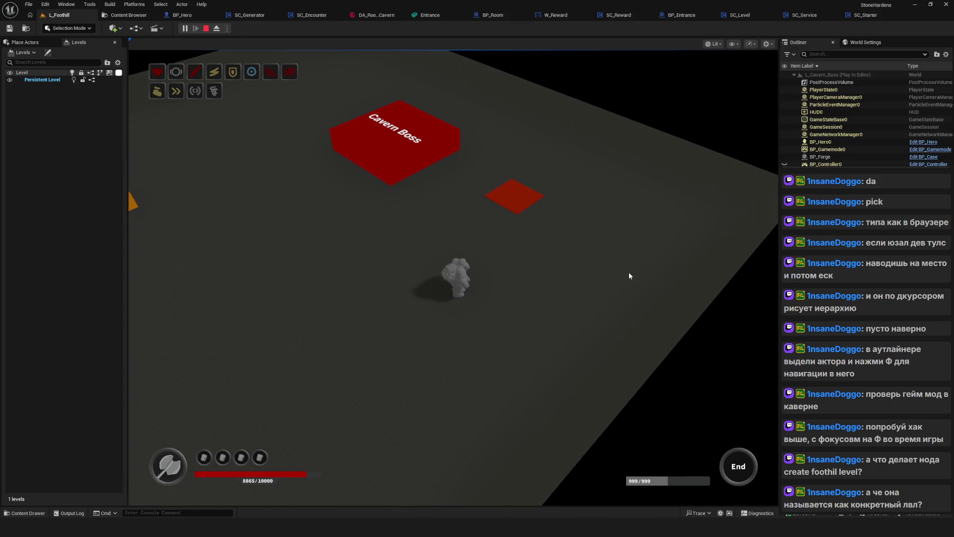
pyautogui.press('a')
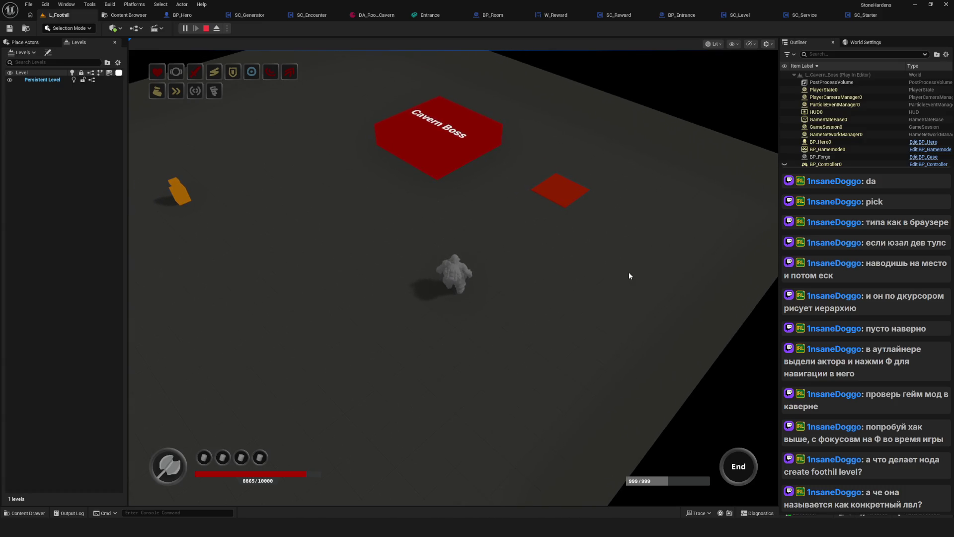
pyautogui.press('a')
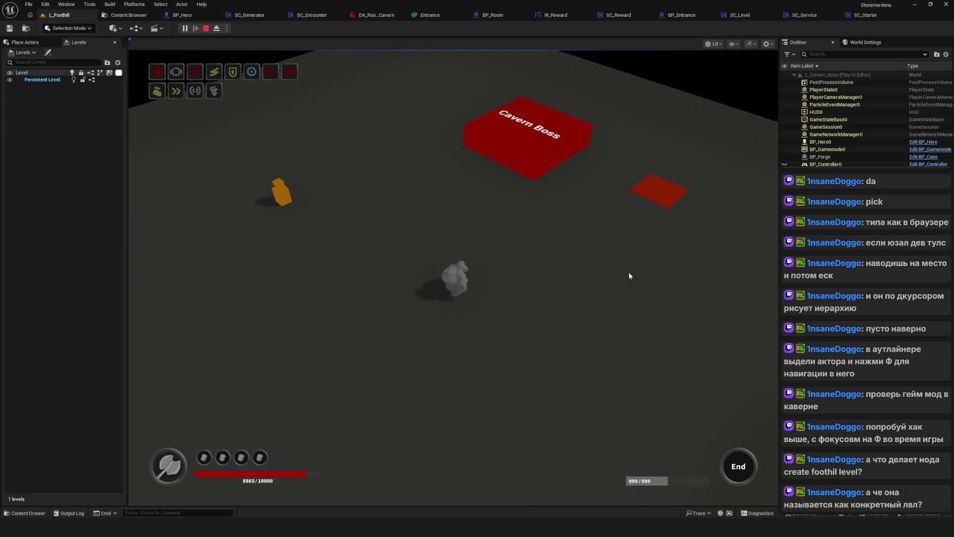
pyautogui.press('d')
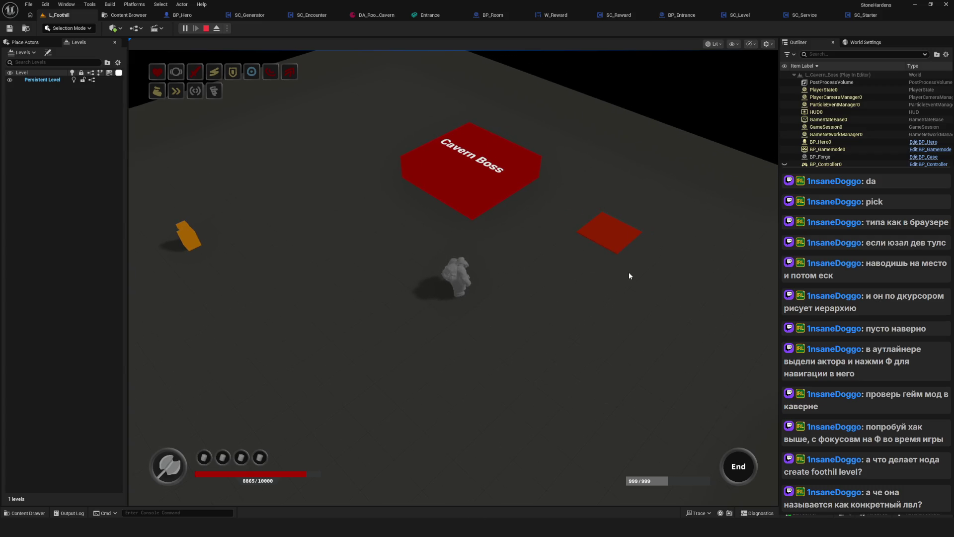
pyautogui.press('d')
pyautogui.press('a')
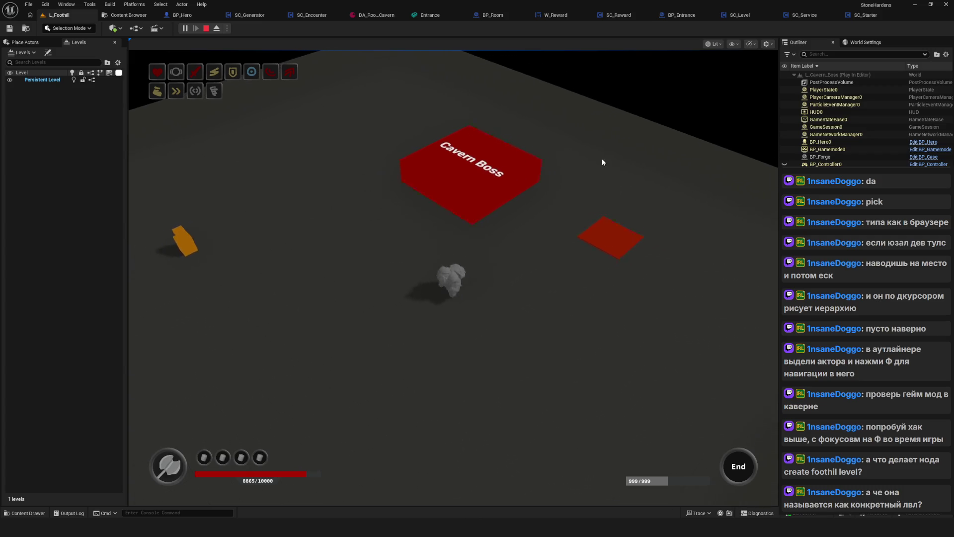
pyautogui.press('a')
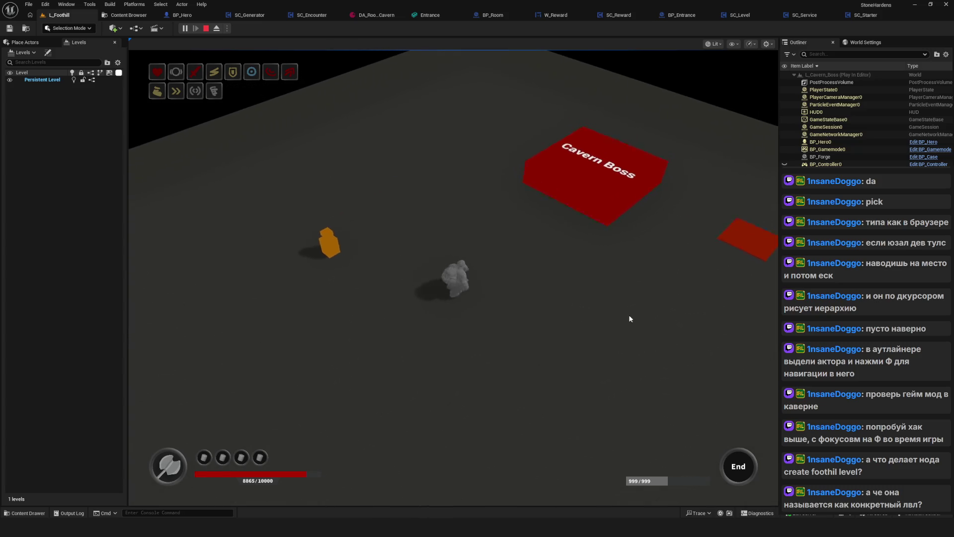
pyautogui.press('d')
pyautogui.click(206, 29)
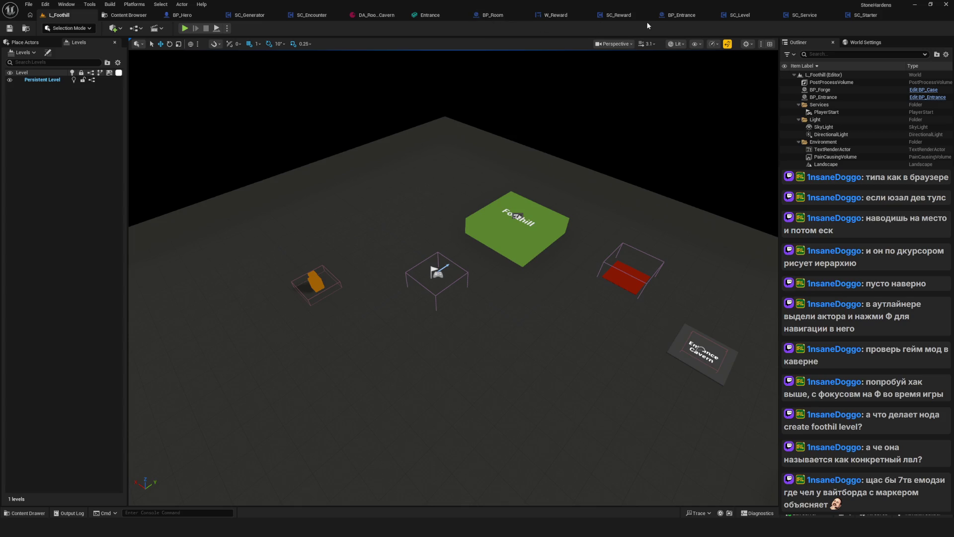
# Change SC_Level's Open Level target from CavernBoss to Tutorial and start a new preview game
pyautogui.click(740, 14)
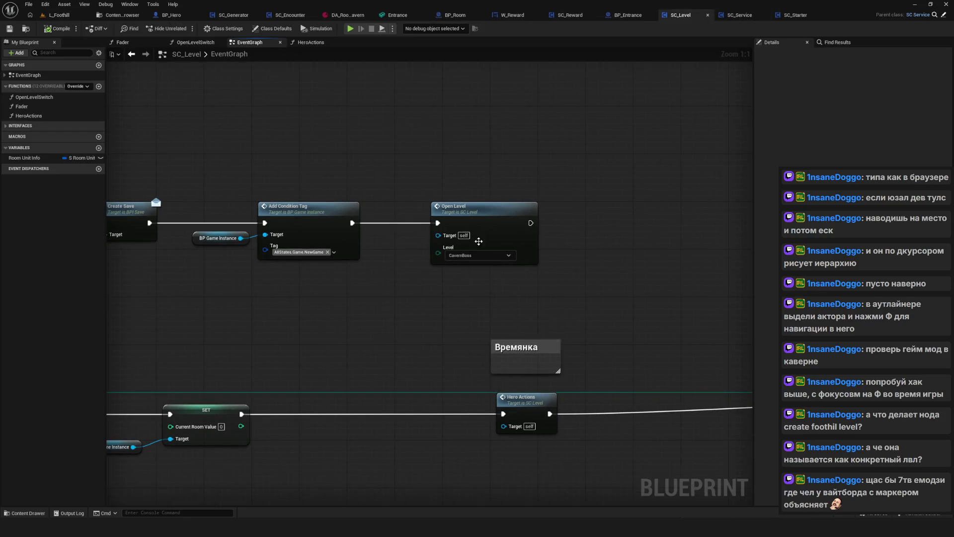
pyautogui.click(480, 255)
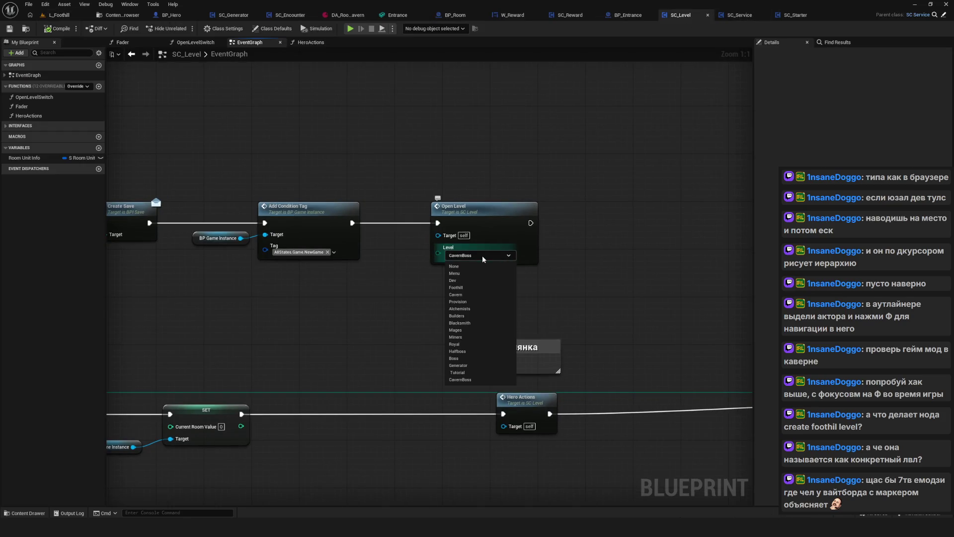
pyautogui.click(462, 374)
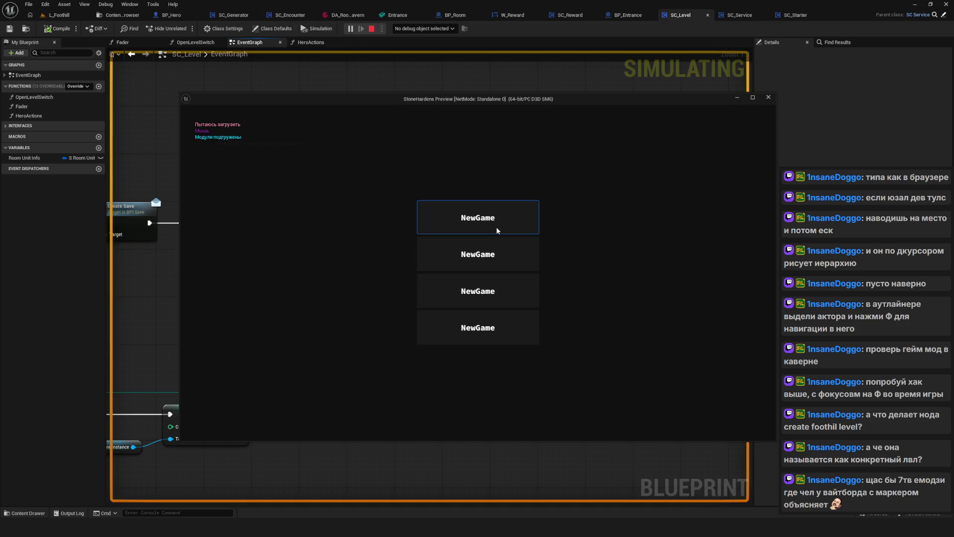
pyautogui.click(497, 230)
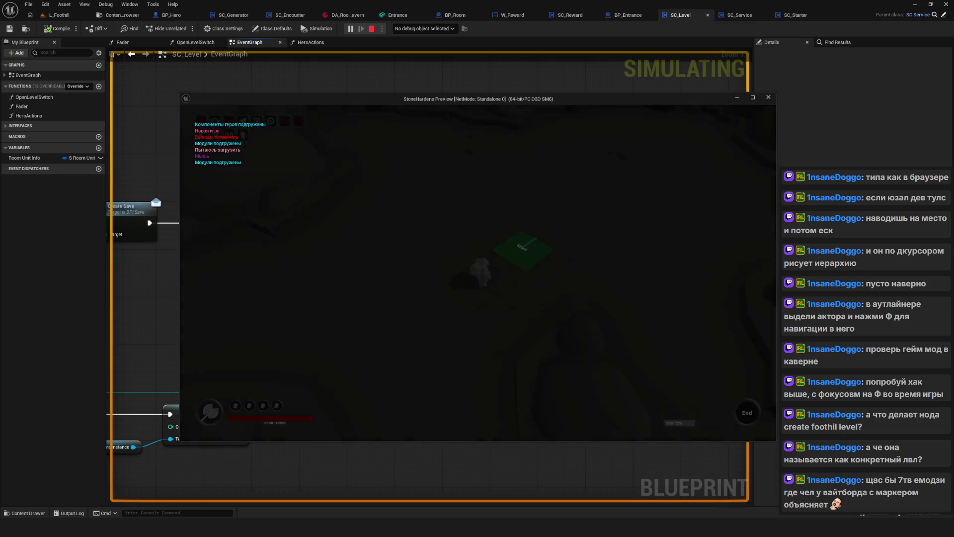
# Maximize the preview and walk the character from the Start tile onto the Entrance Cavern tile
pyautogui.click(751, 99)
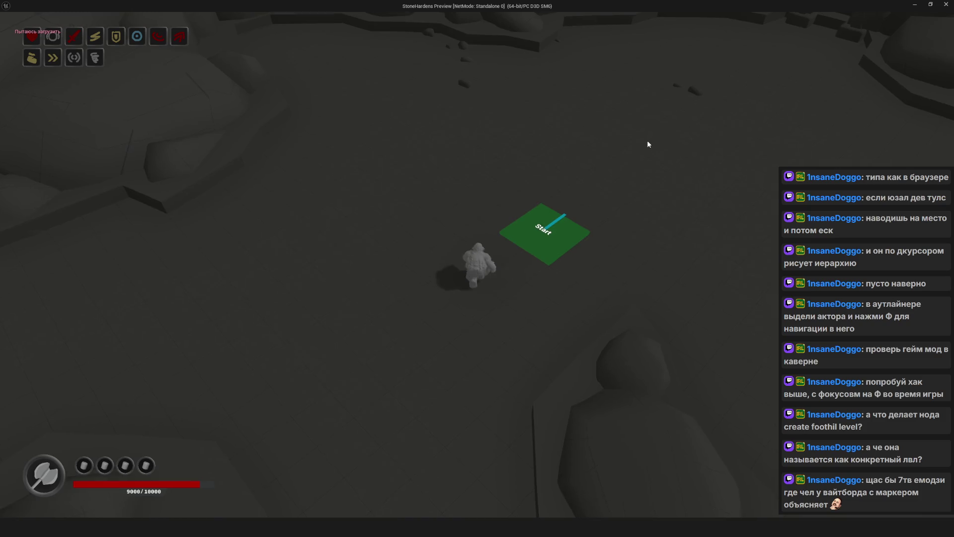
pyautogui.press('w')
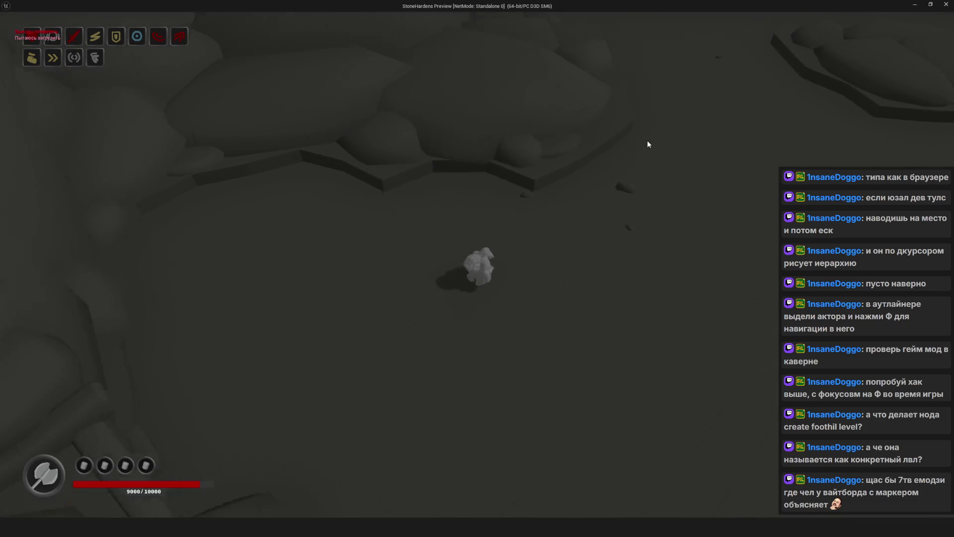
pyautogui.press('d')
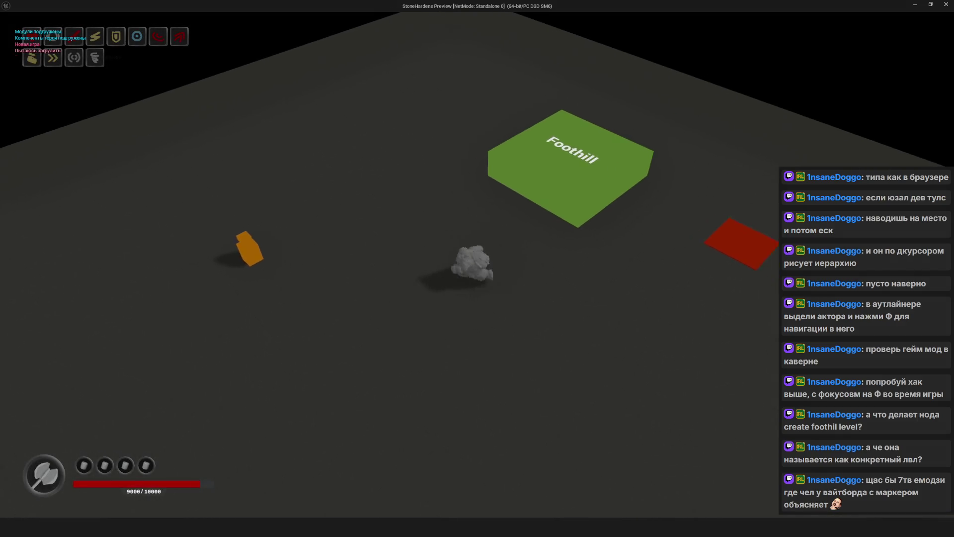
pyautogui.press('d')
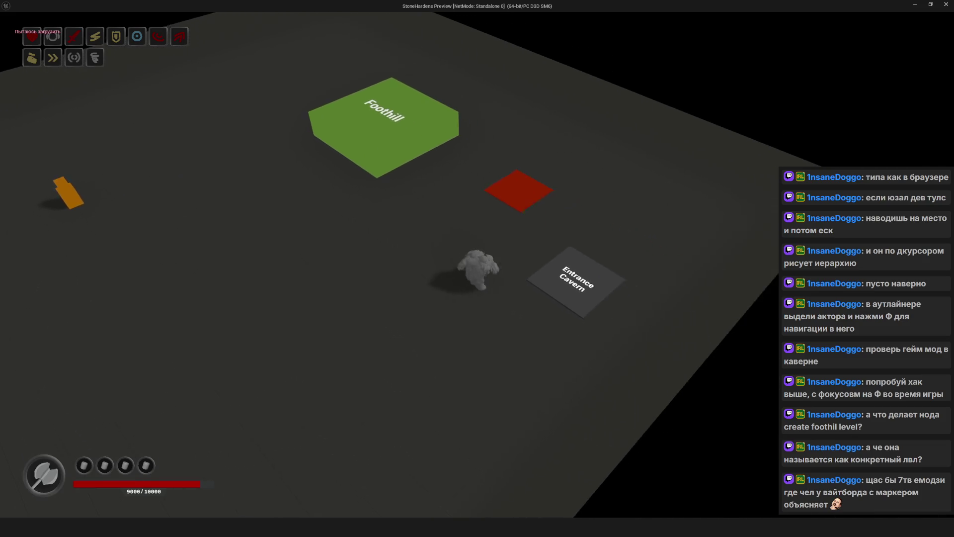
pyautogui.press('d')
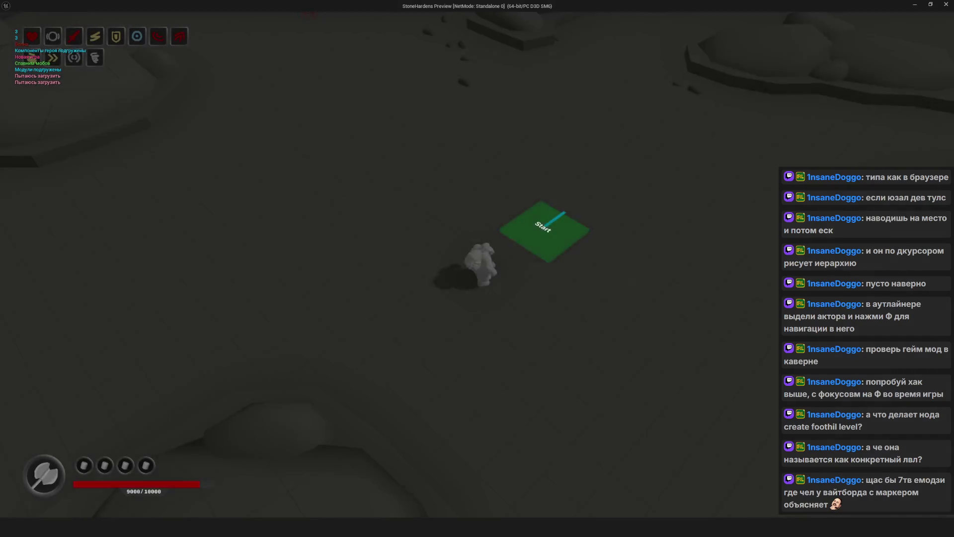
pyautogui.press('w')
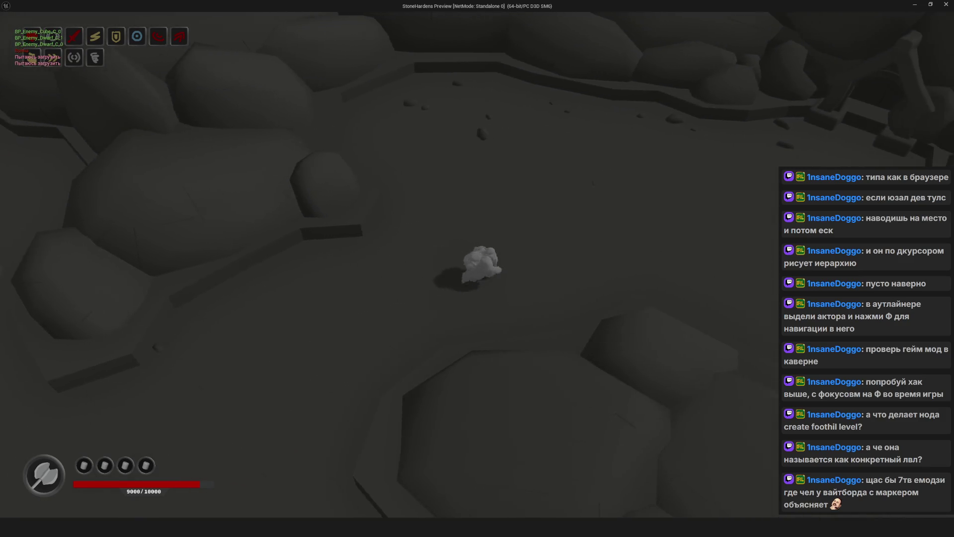
# Complete two rooms with Complete Room, claiming each reward (Забрал, Продолжить) until upgrades appear
pyautogui.press('w')
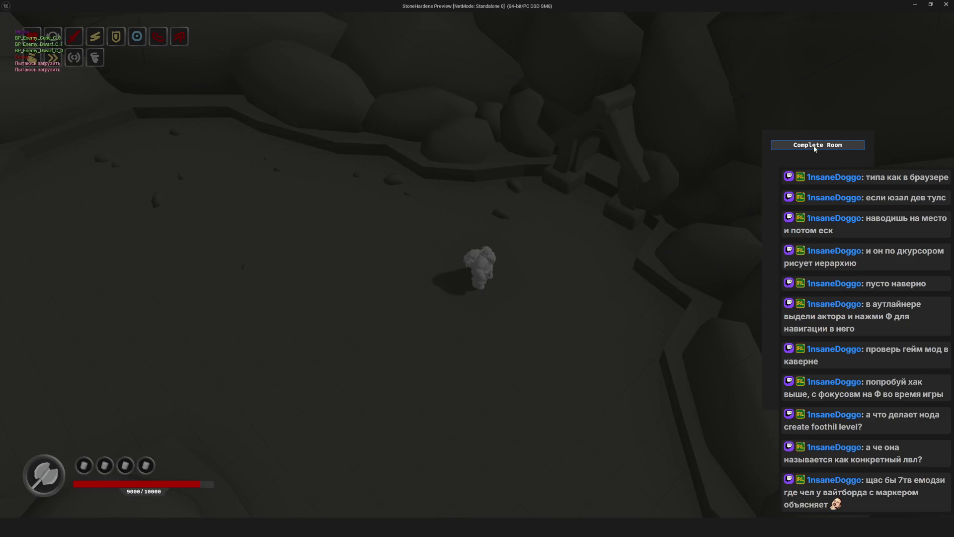
pyautogui.click(815, 145)
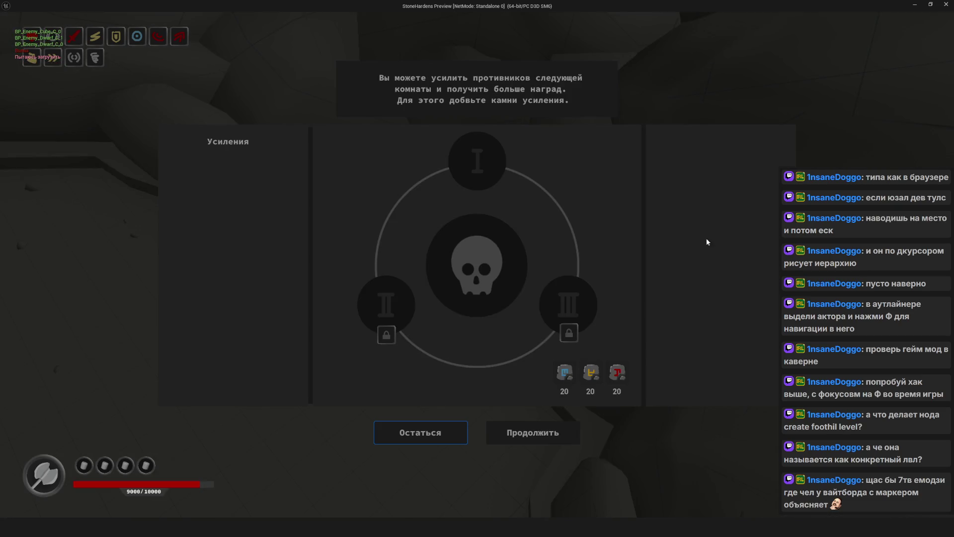
pyautogui.click(571, 373)
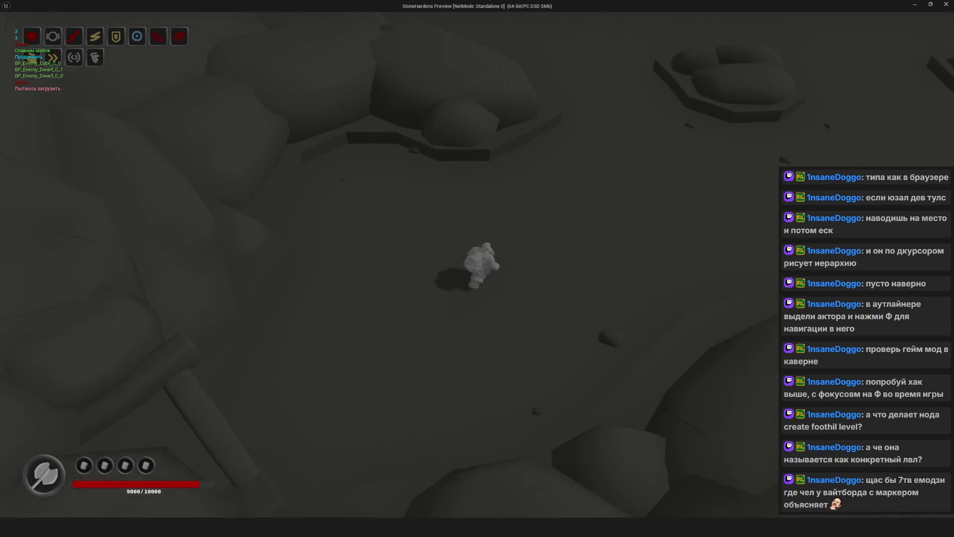
pyautogui.press('w')
pyautogui.press('s')
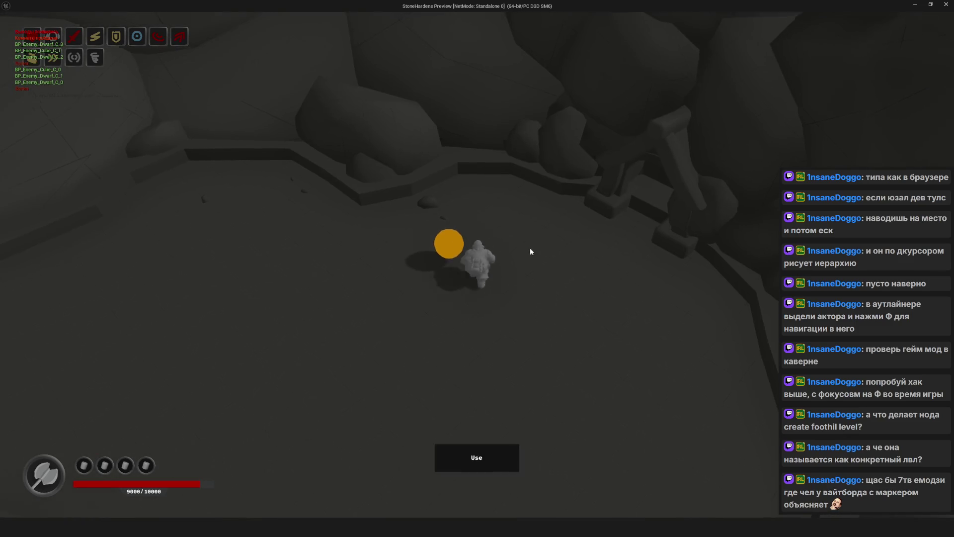
pyautogui.press('e')
pyautogui.click(494, 341)
pyautogui.click(548, 429)
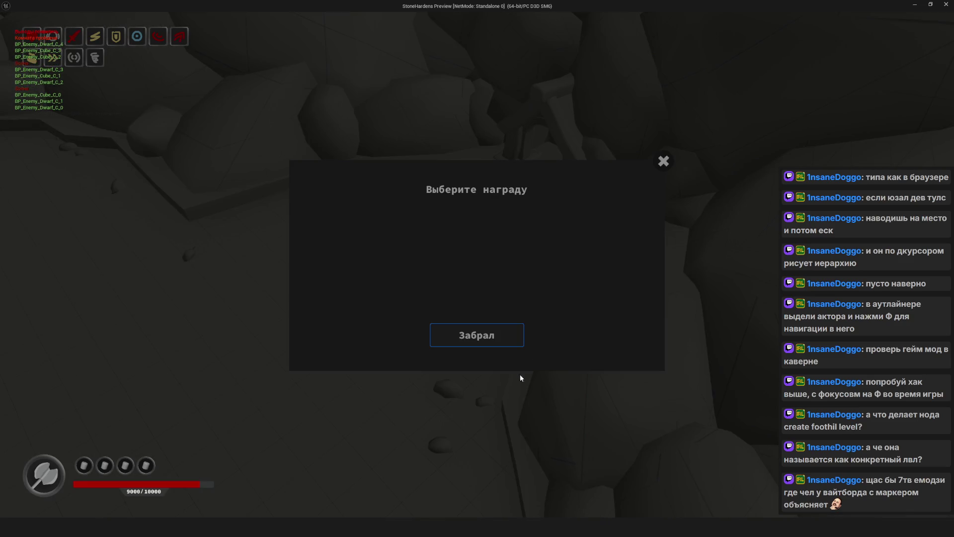
pyautogui.click(492, 338)
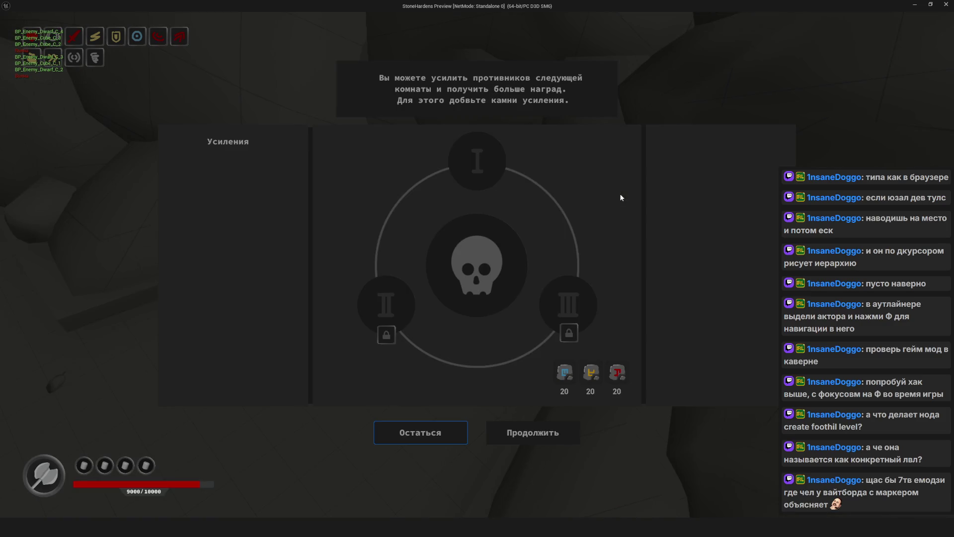
# Skip enemy upgrades and complete the next two rooms, taking each reward
pyautogui.click(559, 423)
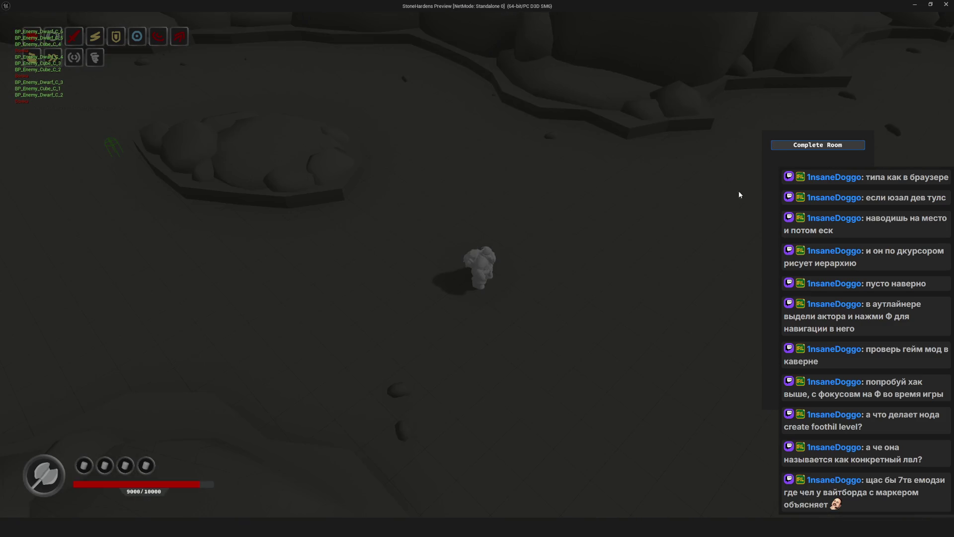
pyautogui.click(834, 145)
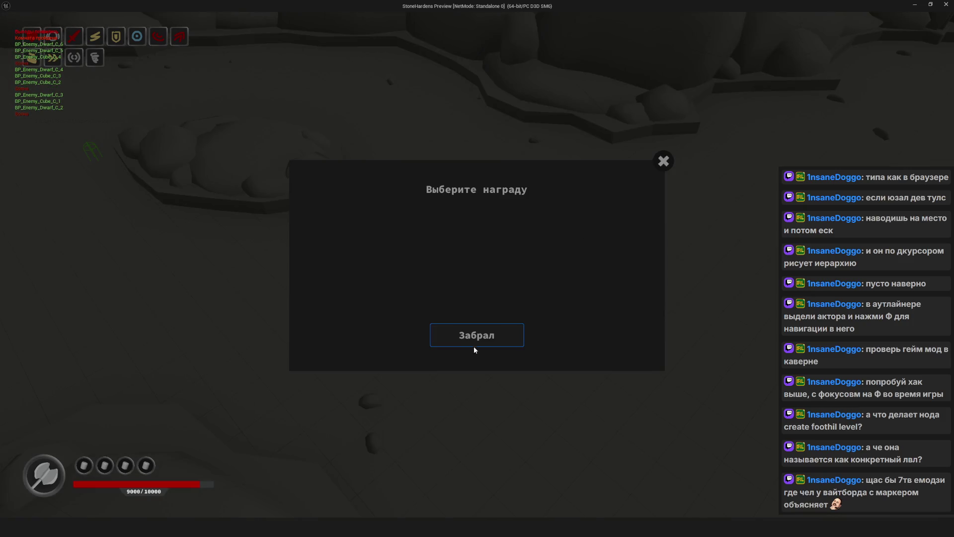
pyautogui.click(474, 341)
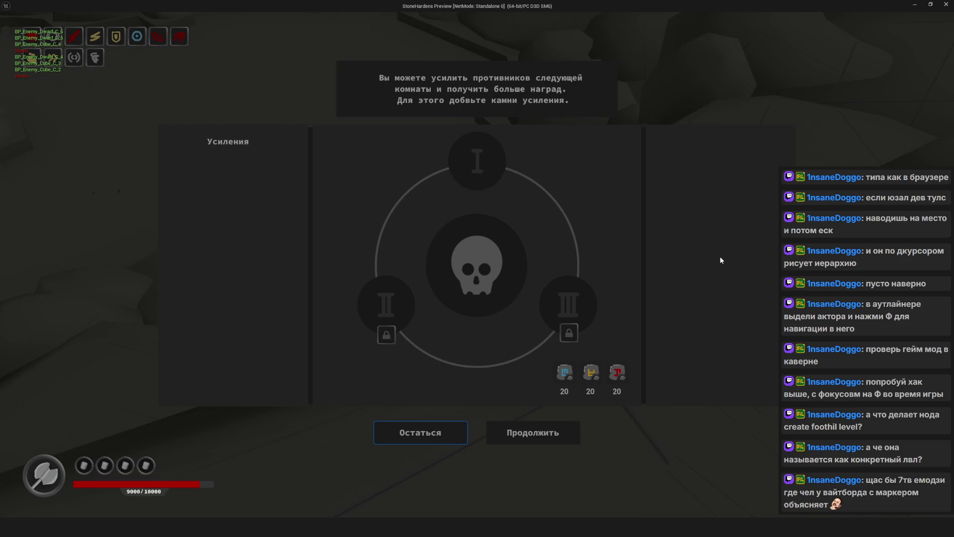
pyautogui.click(541, 432)
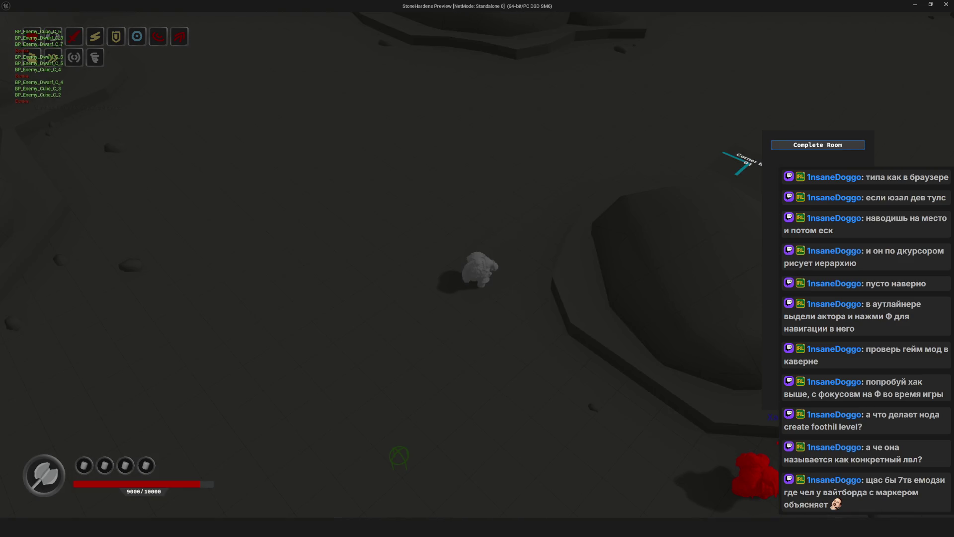
pyautogui.click(827, 147)
pyautogui.click(512, 334)
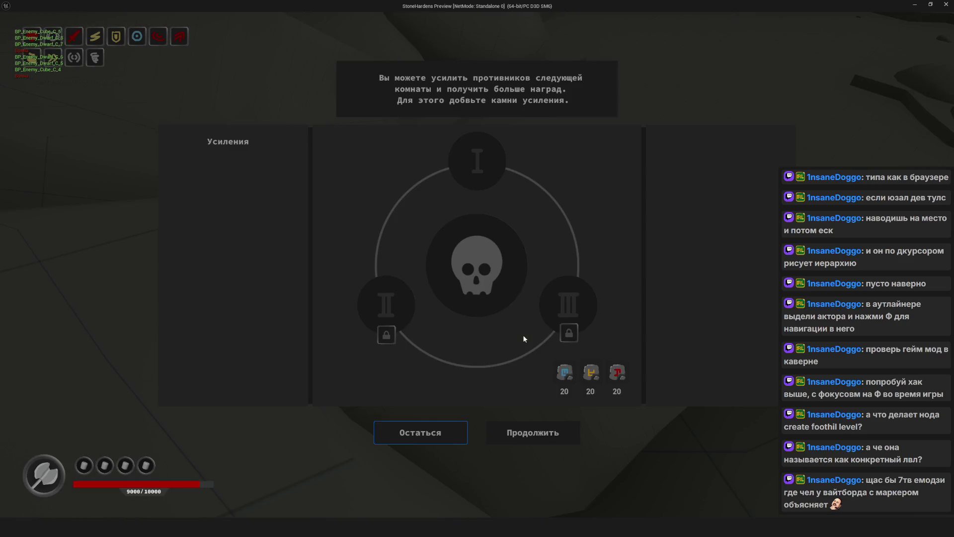
pyautogui.click(540, 490)
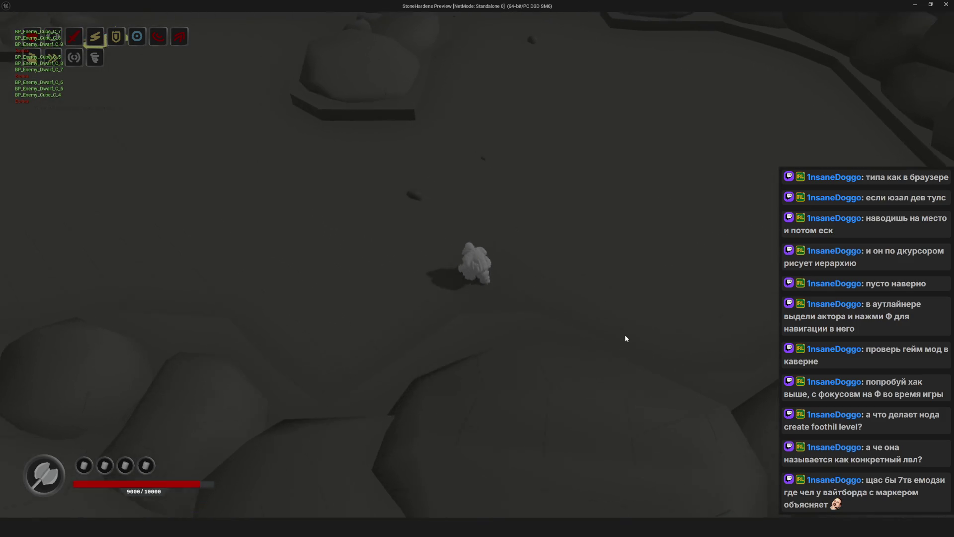
# Walk across the room, then complete two more rooms and collect their rewards
pyautogui.press('a')
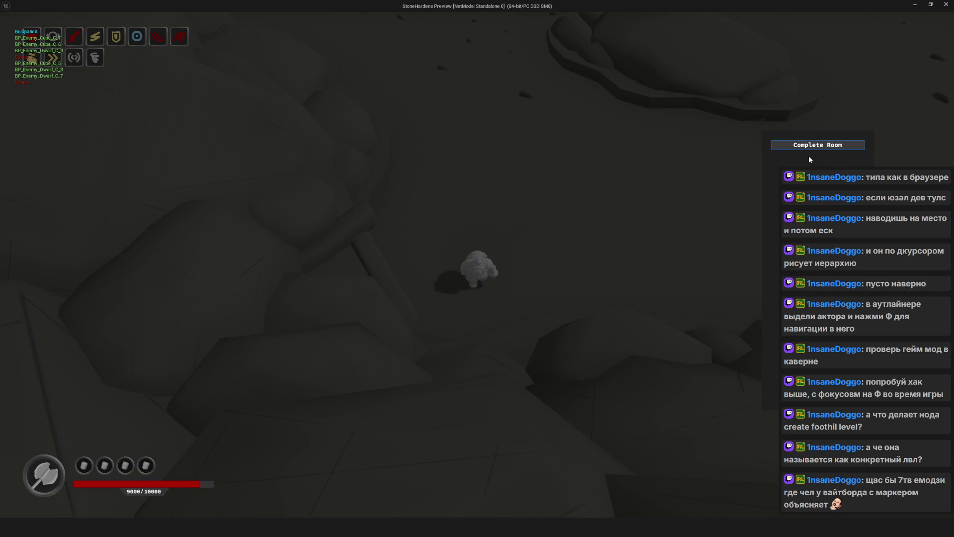
pyautogui.click(817, 146)
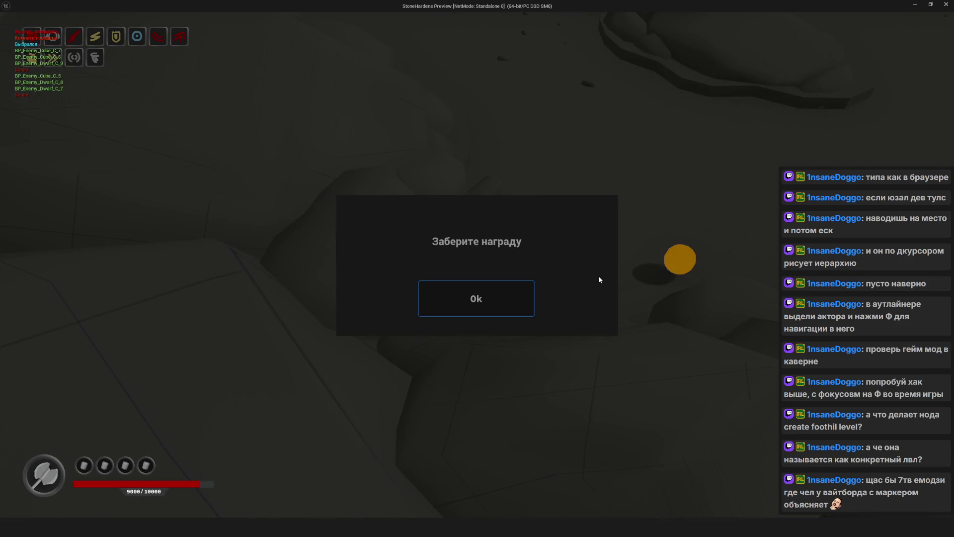
pyautogui.click(498, 290)
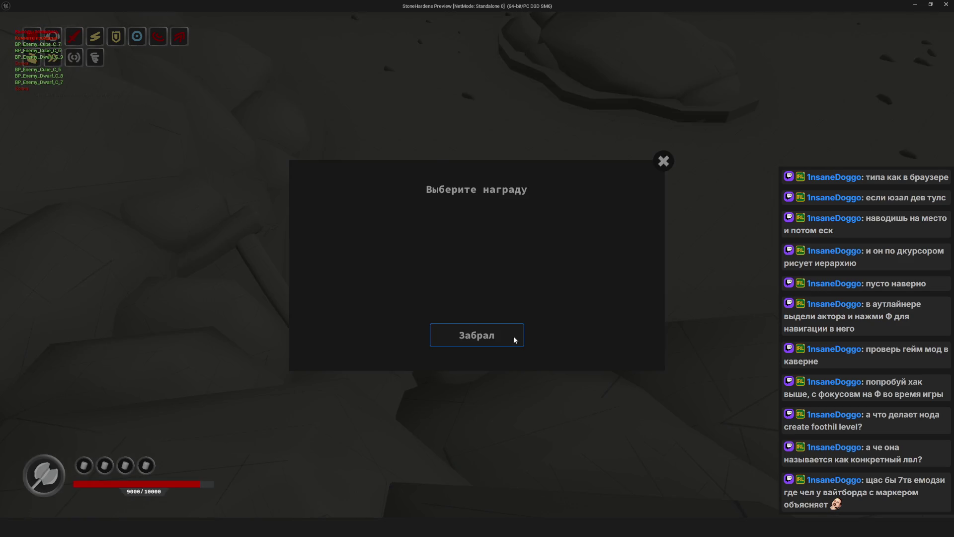
pyautogui.click(513, 337)
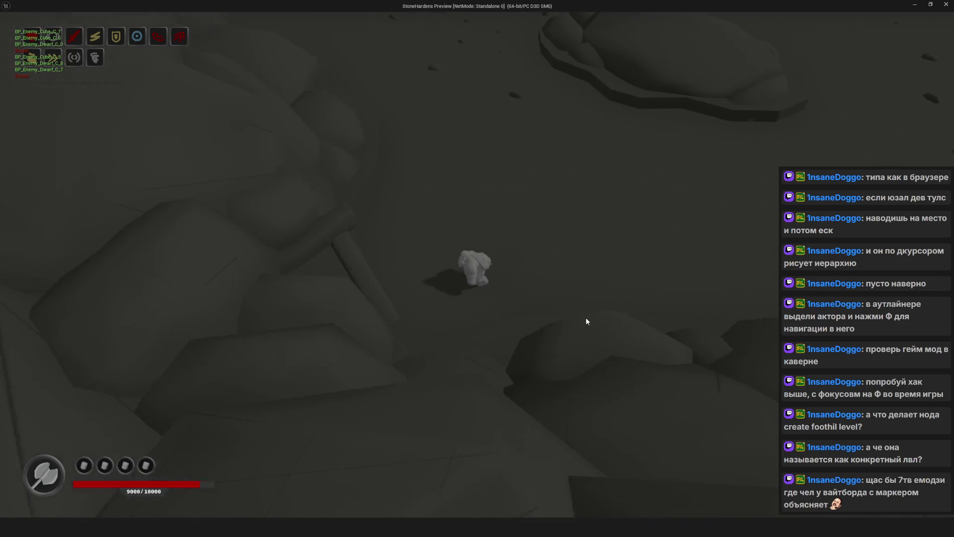
pyautogui.click(545, 426)
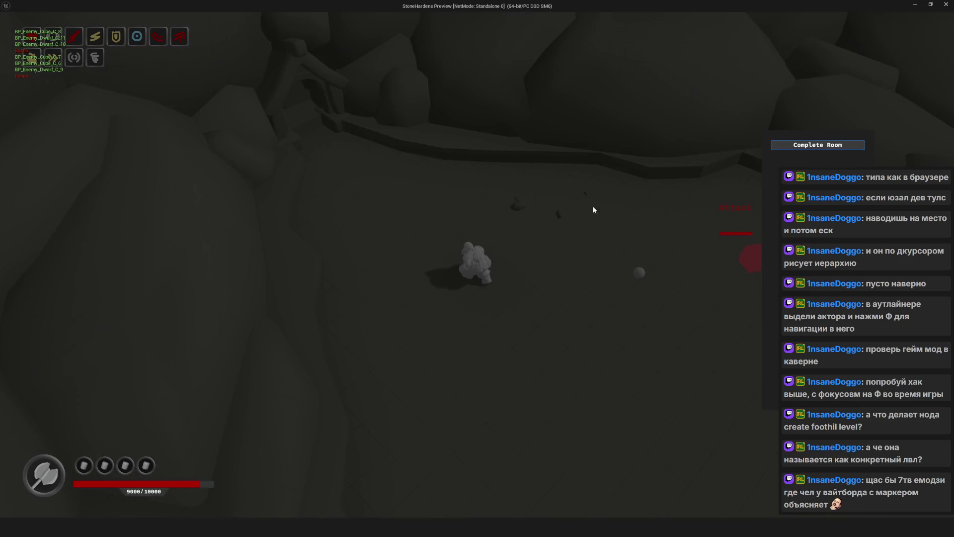
pyautogui.click(833, 146)
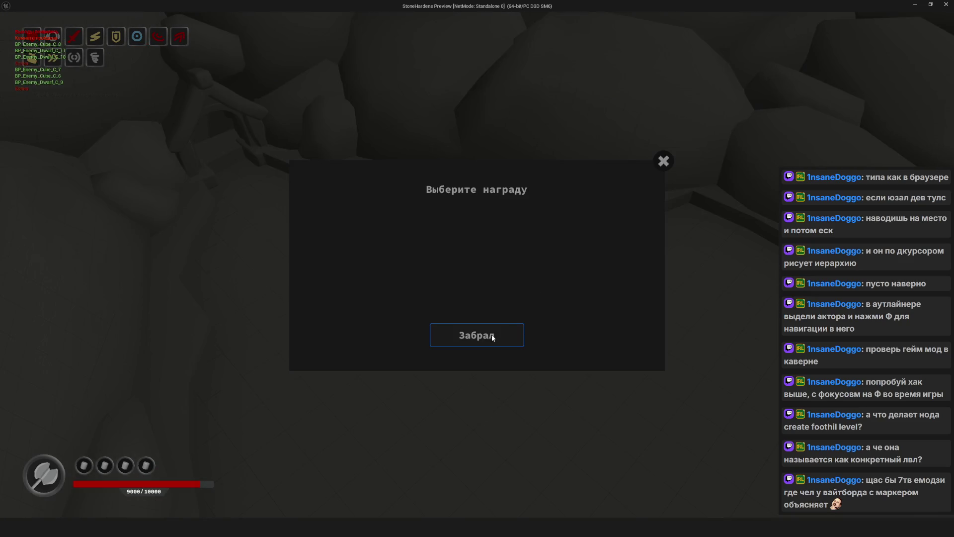
pyautogui.click(488, 337)
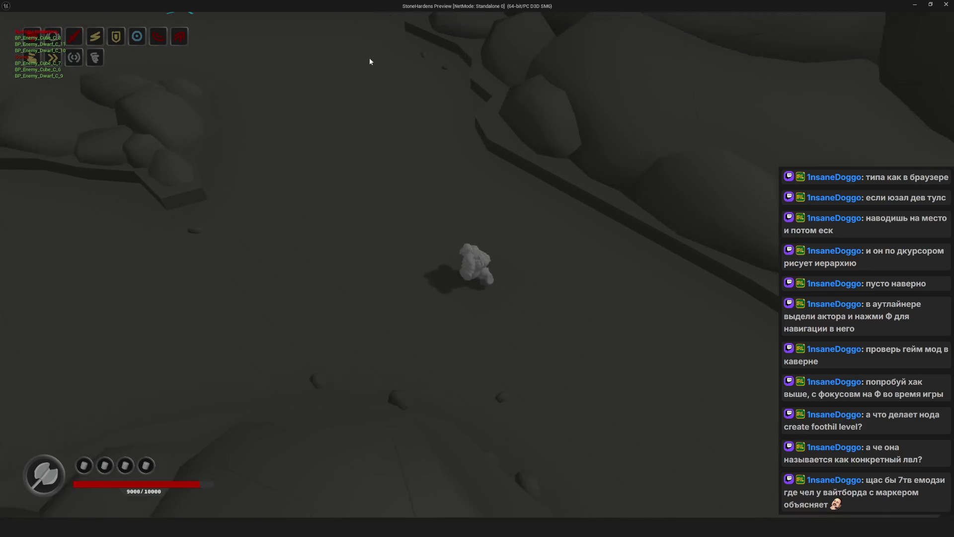
# Walk into the rocky area, finish it via the Tab debug panel, and move on
pyautogui.press('w')
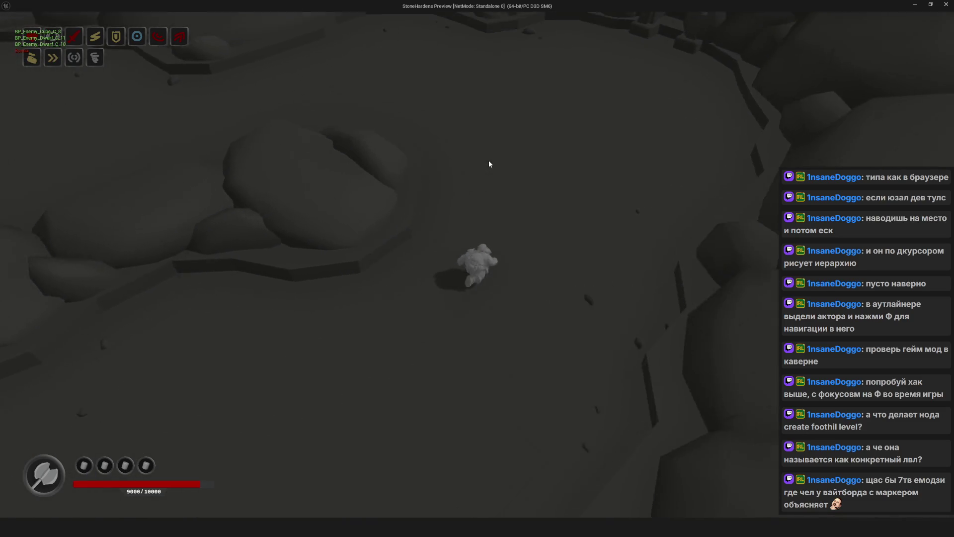
pyautogui.press('w')
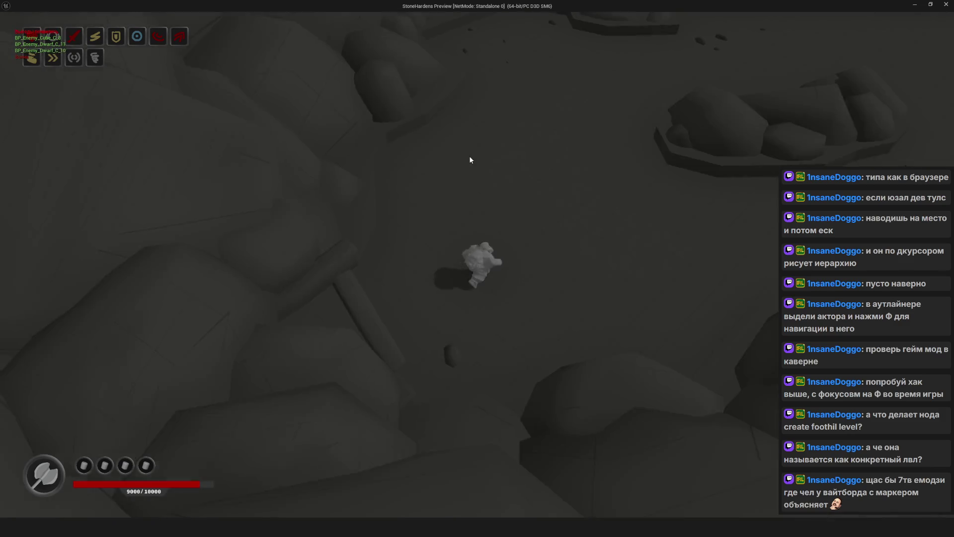
pyautogui.press('w')
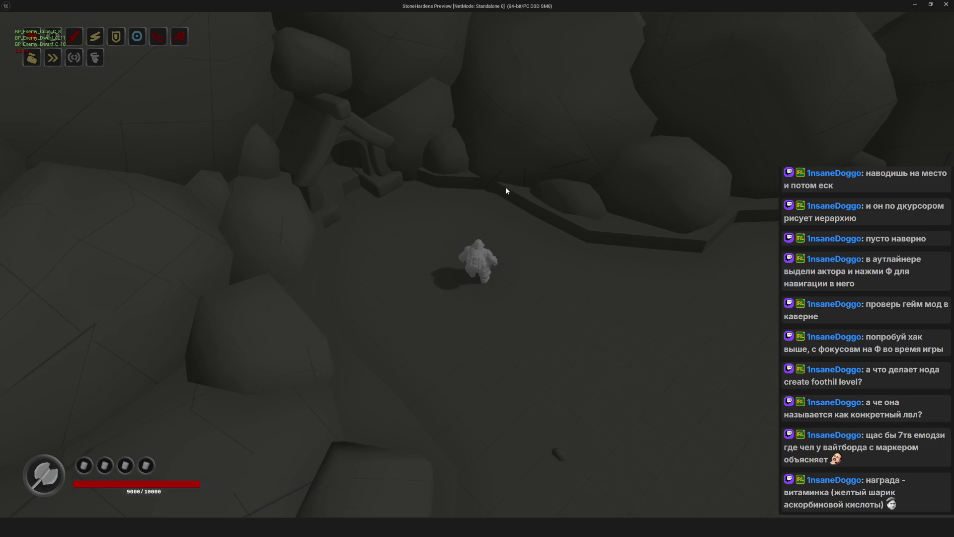
pyautogui.press('Tab')
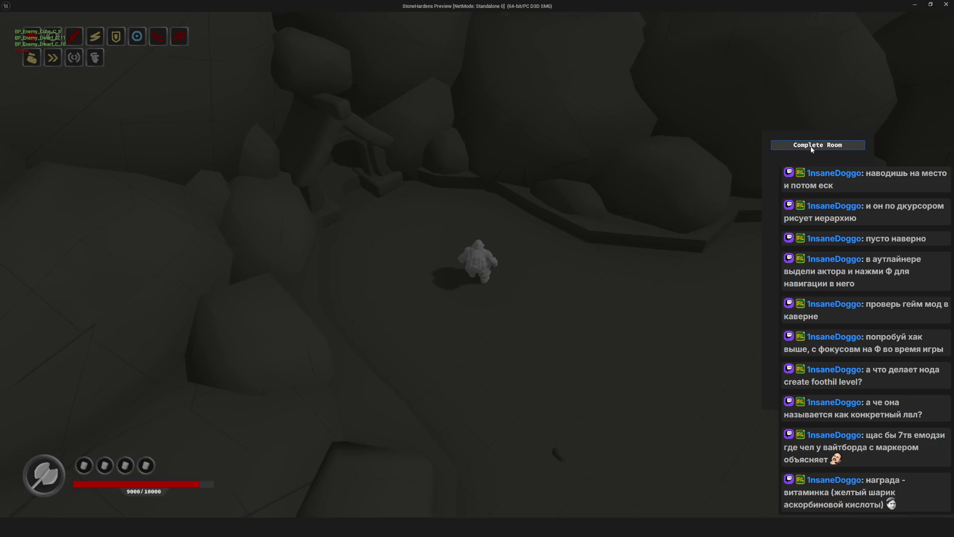
pyautogui.click(812, 146)
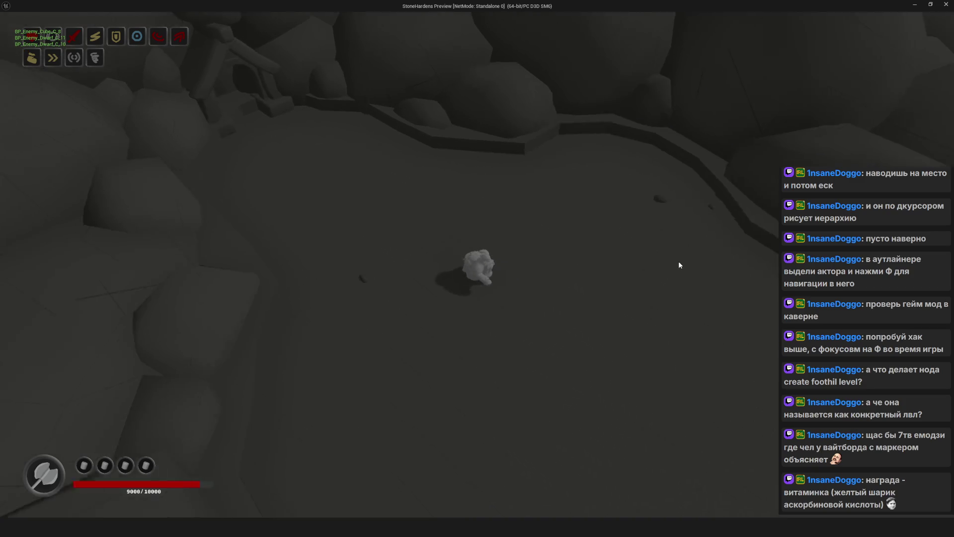
pyautogui.press('Tab')
pyautogui.click(812, 146)
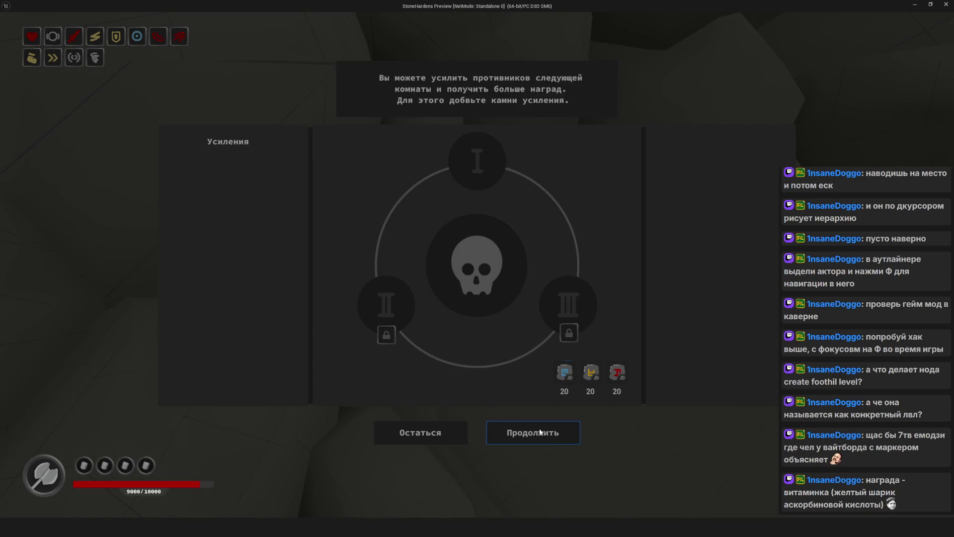
pyautogui.click(540, 431)
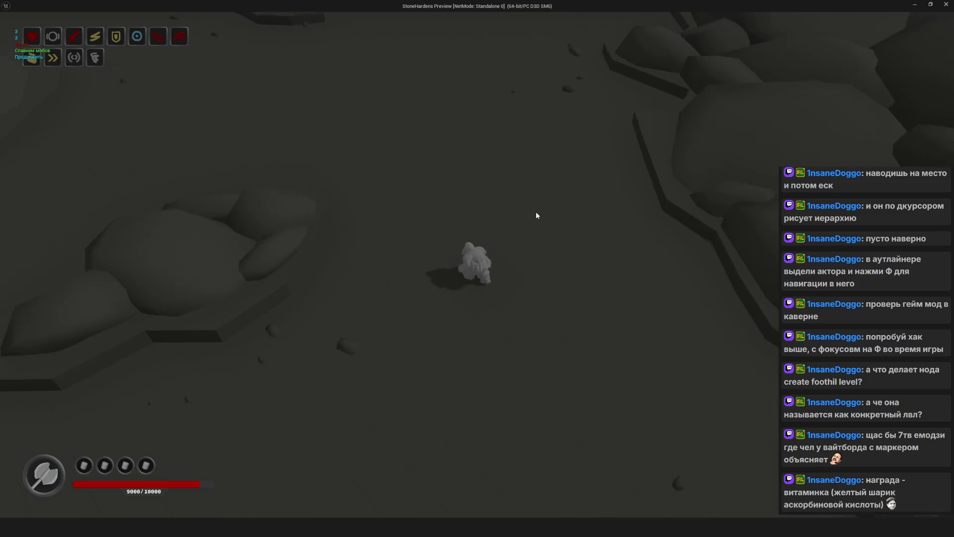
pyautogui.press('a')
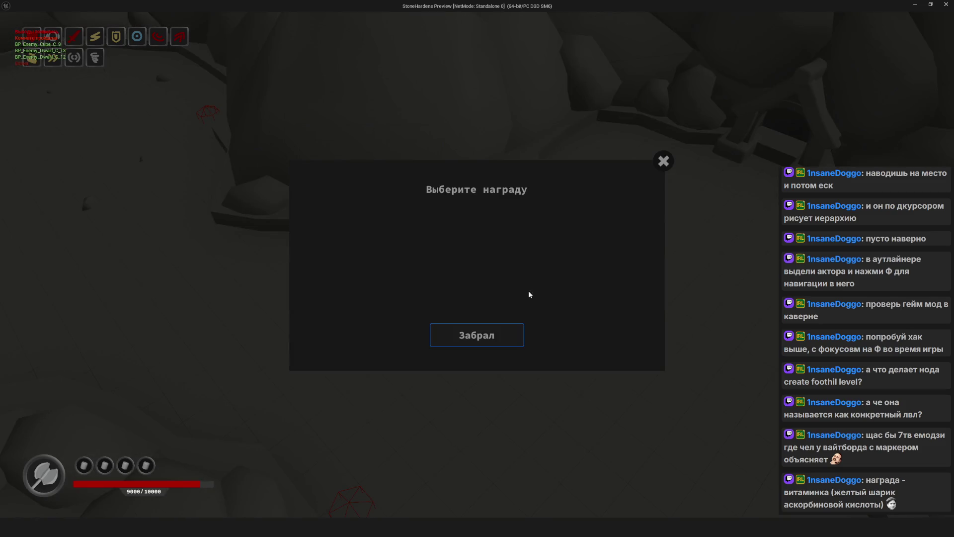
pyautogui.click(476, 335)
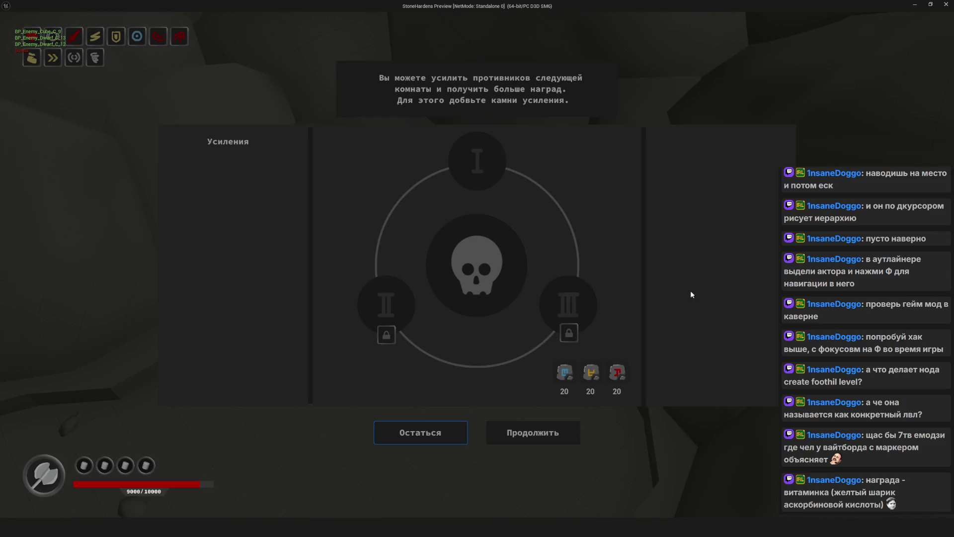
pyautogui.click(532, 433)
# Clear the remaining rooms to the Cavern Boss, claim the end-tile reward, and quit with Esc
pyautogui.press('w')
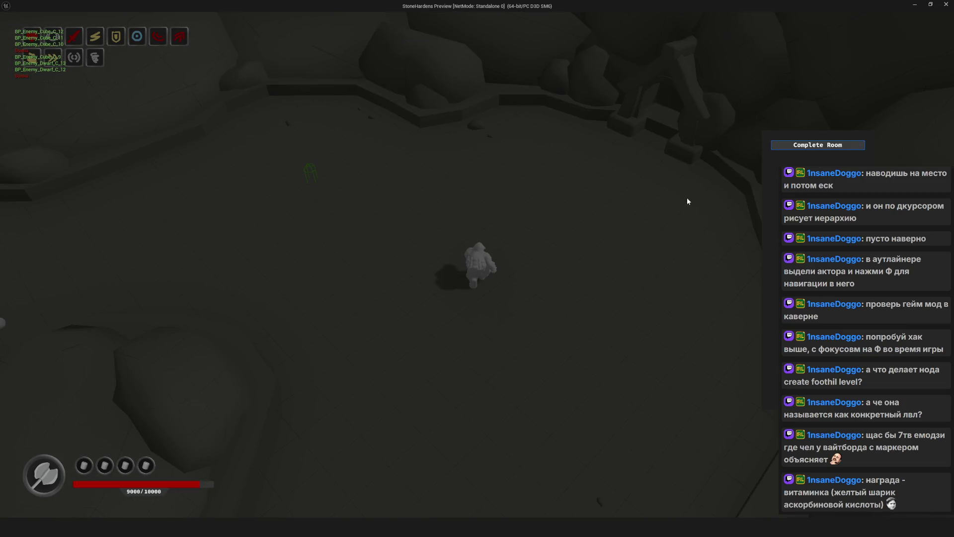
pyautogui.click(806, 146)
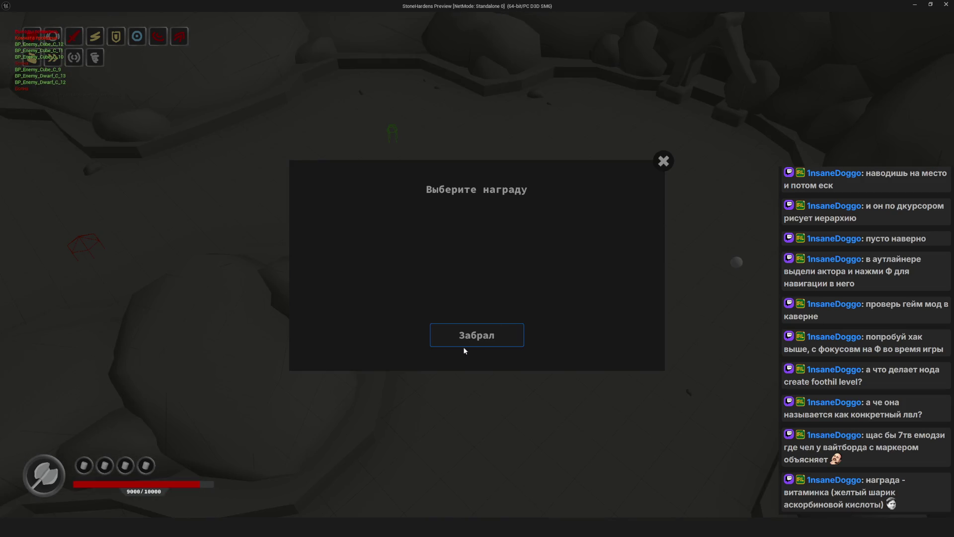
pyautogui.click(512, 340)
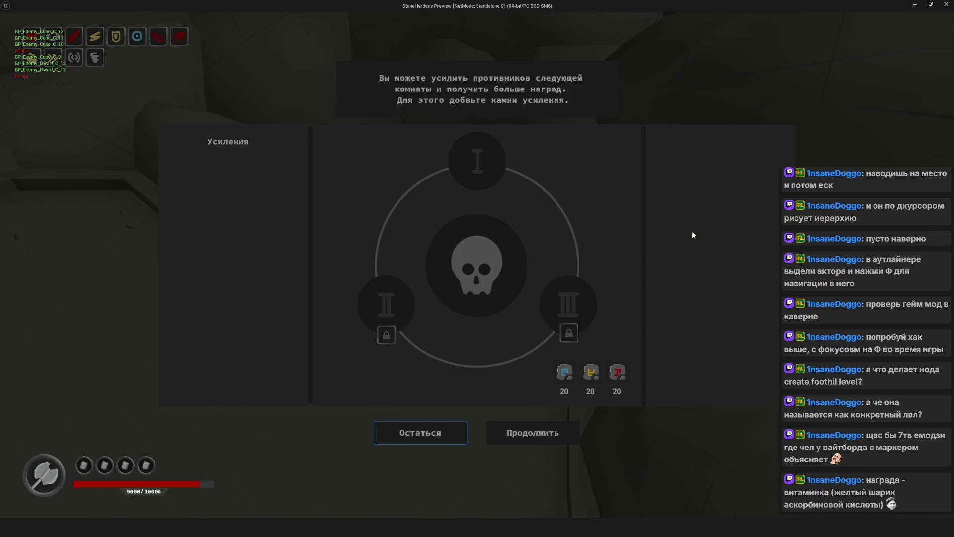
pyautogui.click(563, 438)
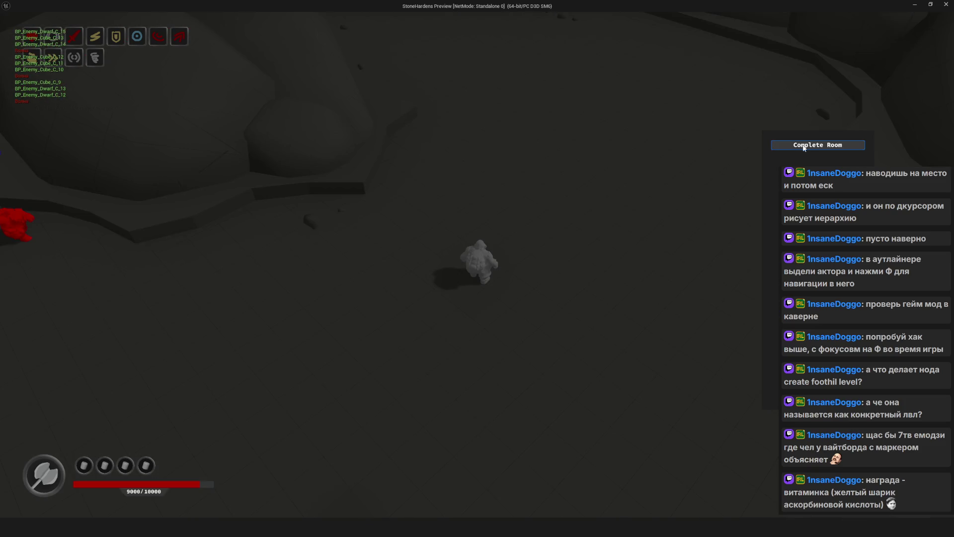
pyautogui.click(804, 147)
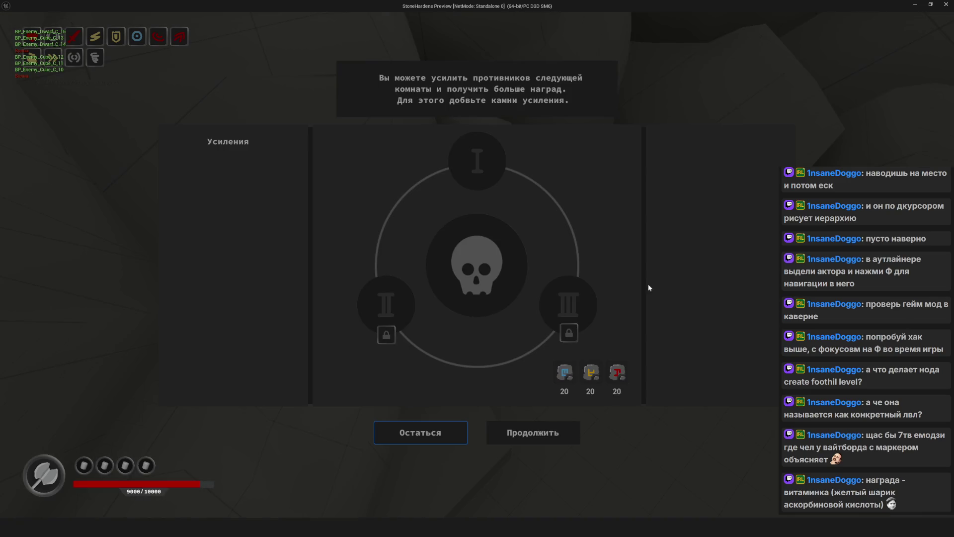
pyautogui.click(567, 431)
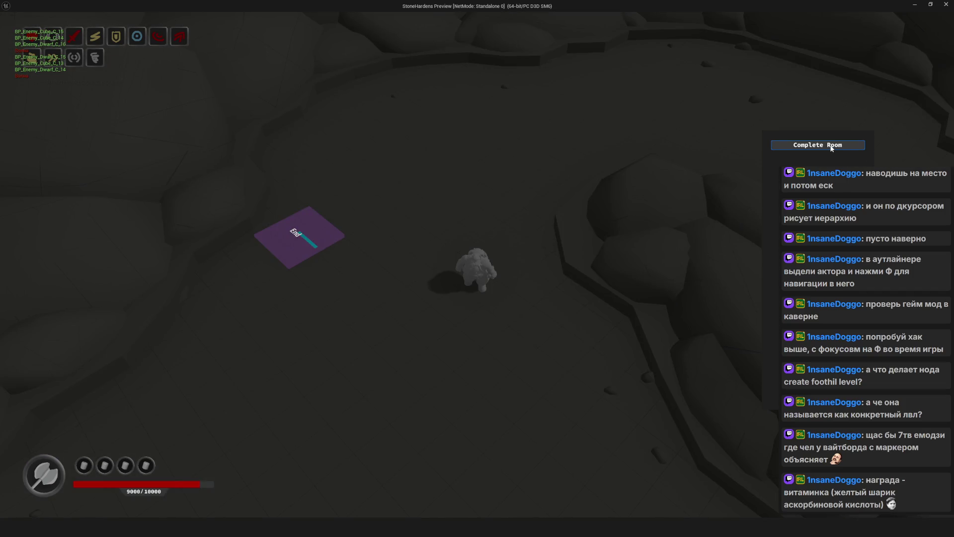
pyautogui.click(831, 146)
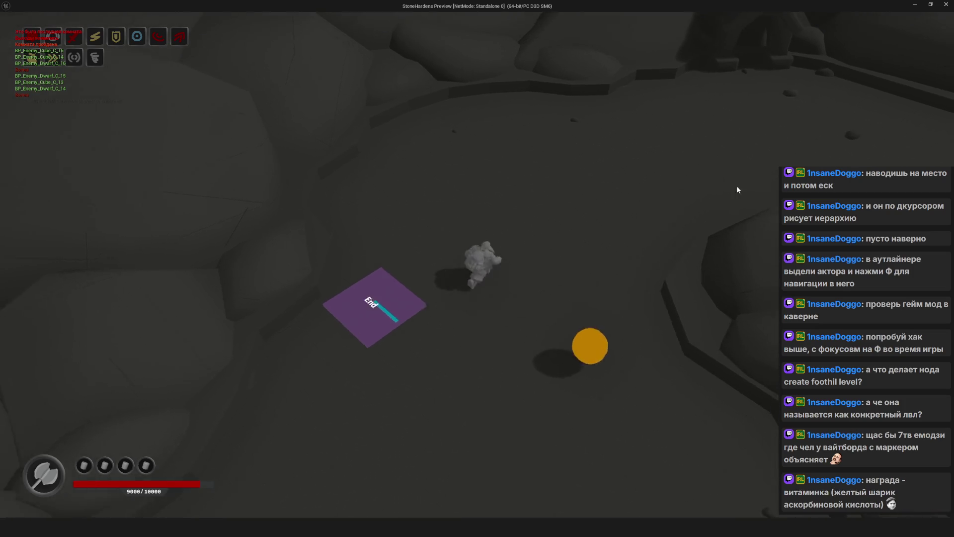
pyautogui.press('e')
pyautogui.click(461, 328)
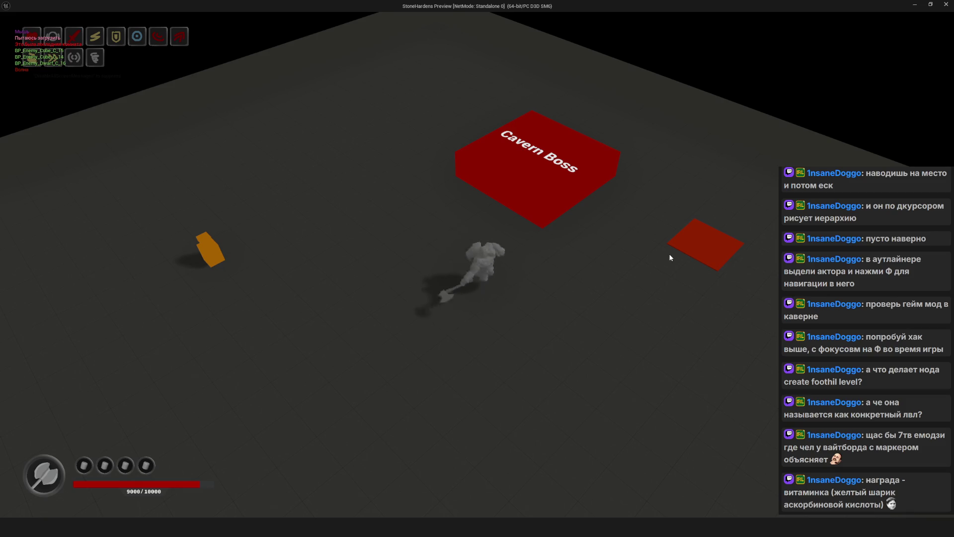
pyautogui.press('a')
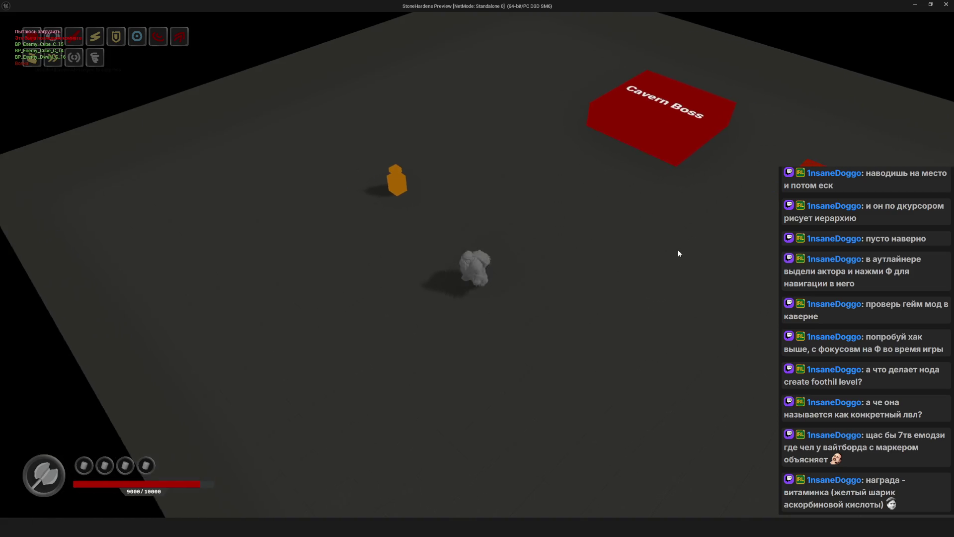
pyautogui.press('Escape')
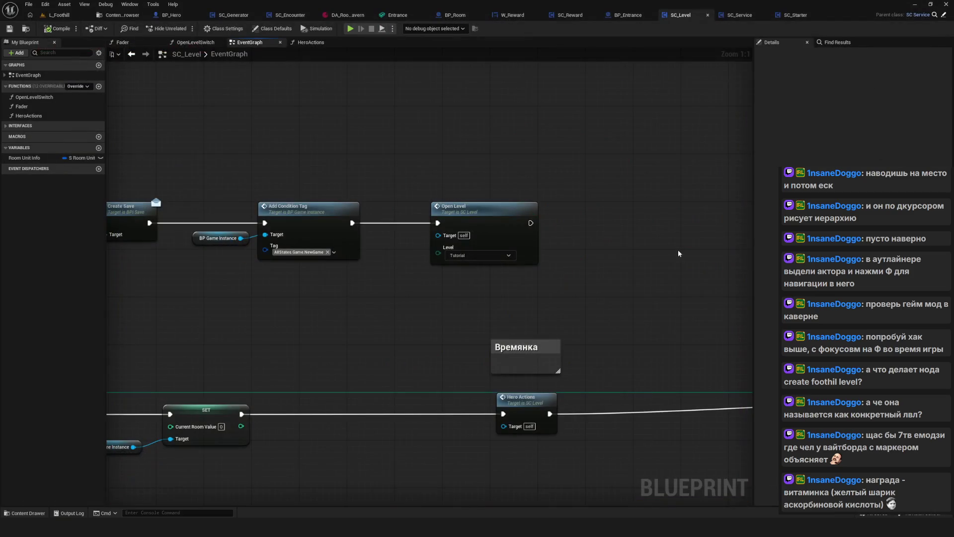
# Pan SC_Level's event graph to the start of its event chains, then switch to the Content Browser
pyautogui.scroll(-2, 515, 308)
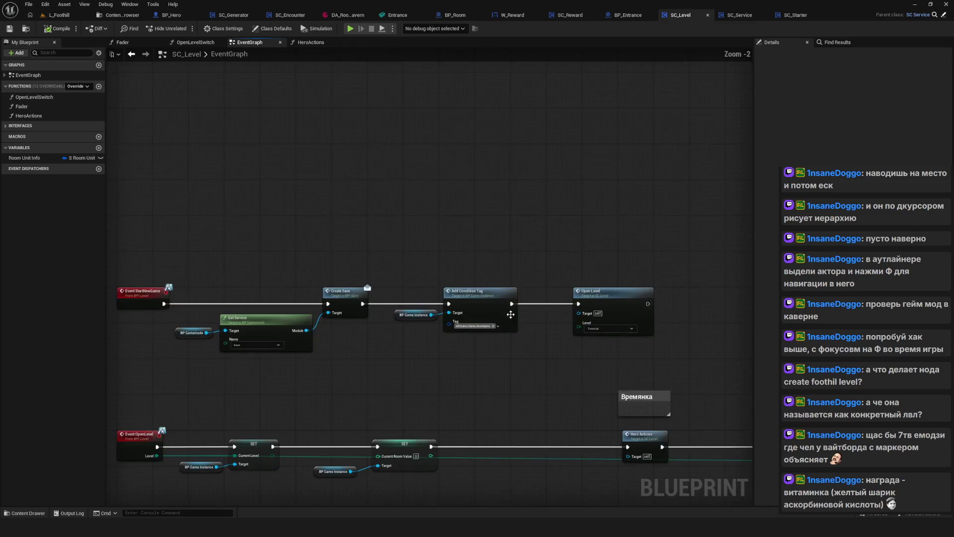
pyautogui.moveTo(515, 308); pyautogui.dragTo(381, 205)
pyautogui.moveTo(150, 95); pyautogui.dragTo(138, 96)
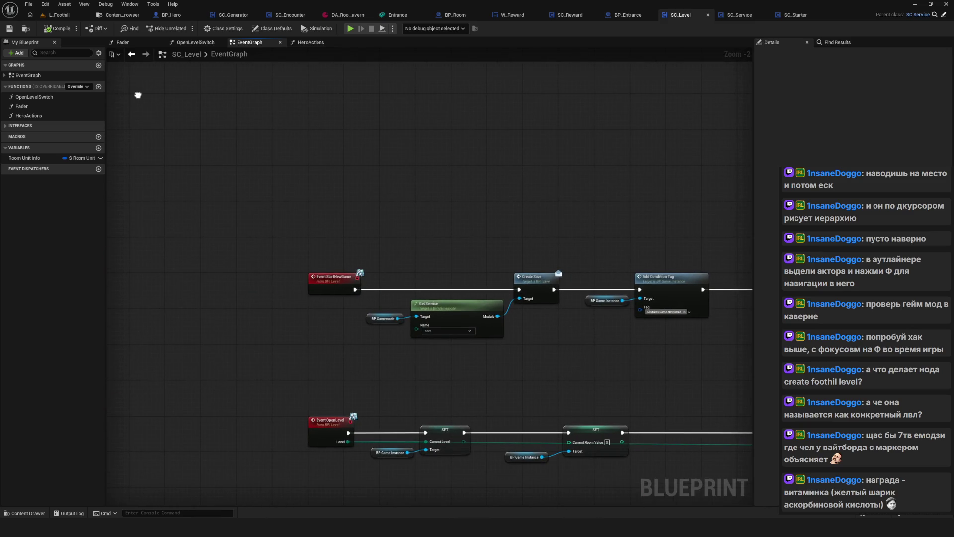
pyautogui.click(130, 16)
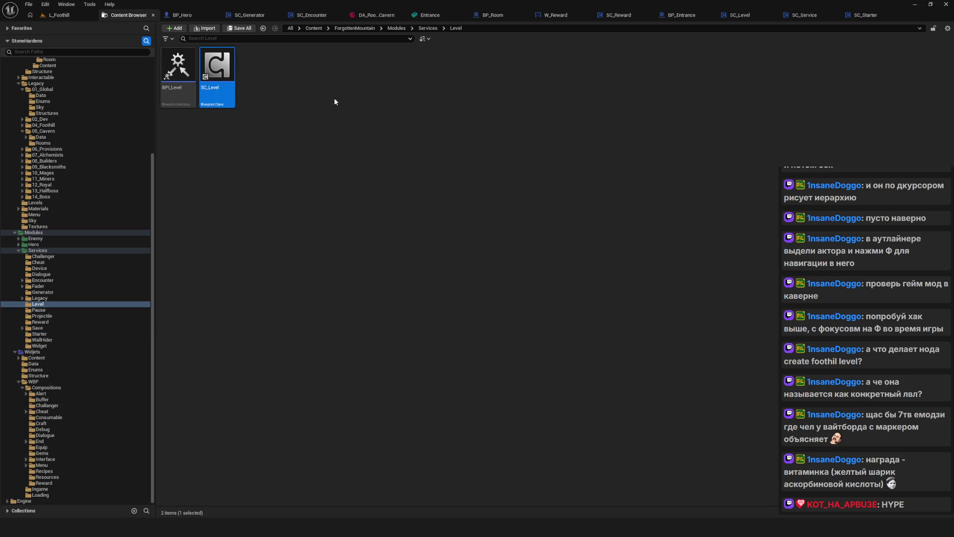
# Open the L_Cavern_Boss level from the Level folder after briefly opening the SC_Level blueprint
pyautogui.doubleClick(222, 76)
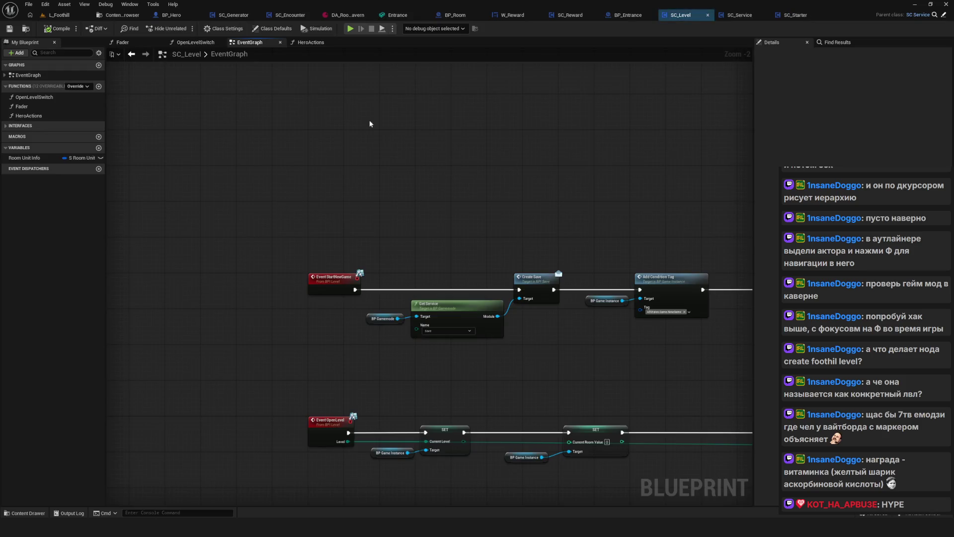
pyautogui.click(106, 16)
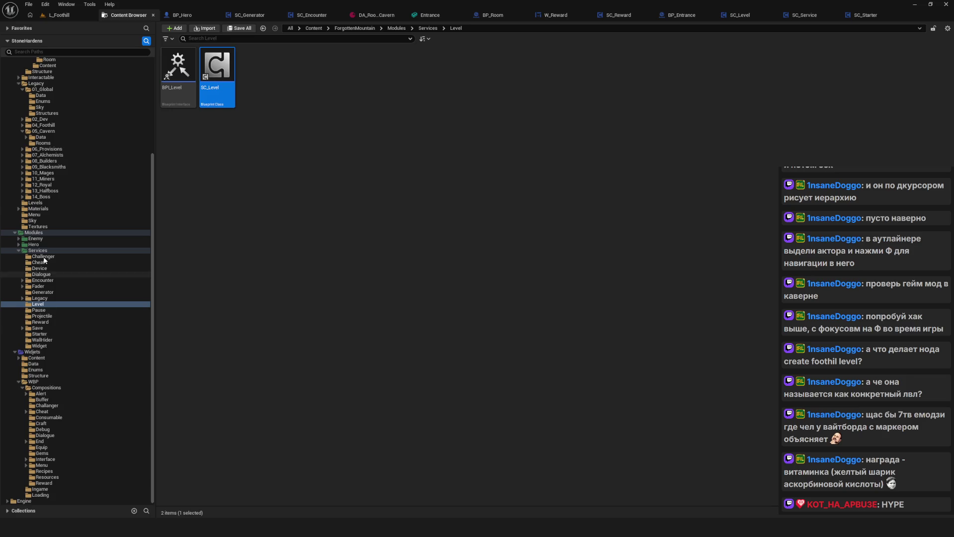
pyautogui.doubleClick(255, 78)
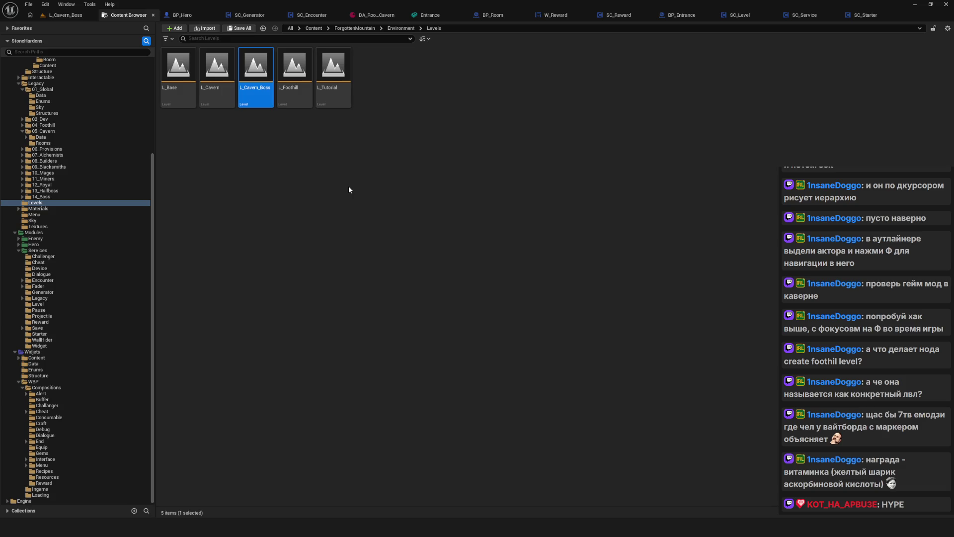
pyautogui.scroll(5, 79, 229)
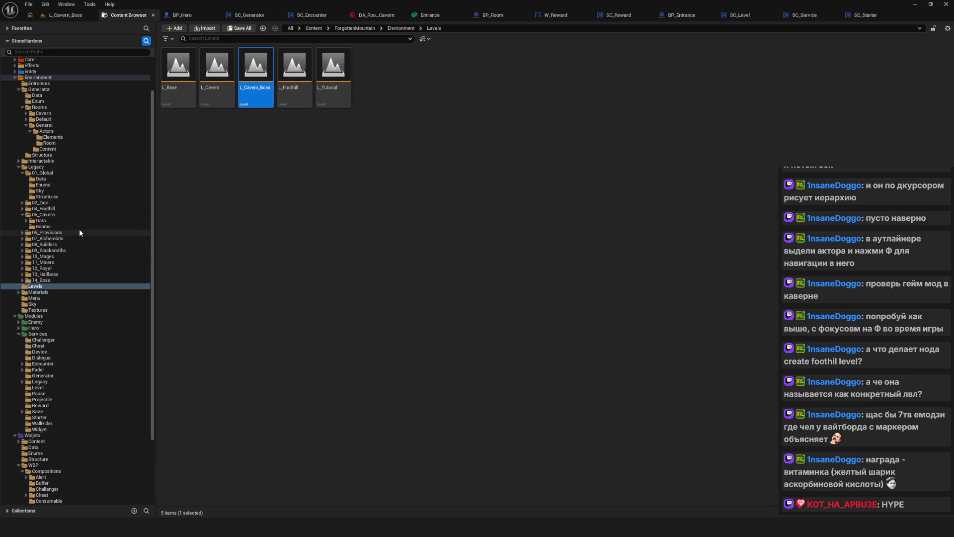
pyautogui.click(65, 15)
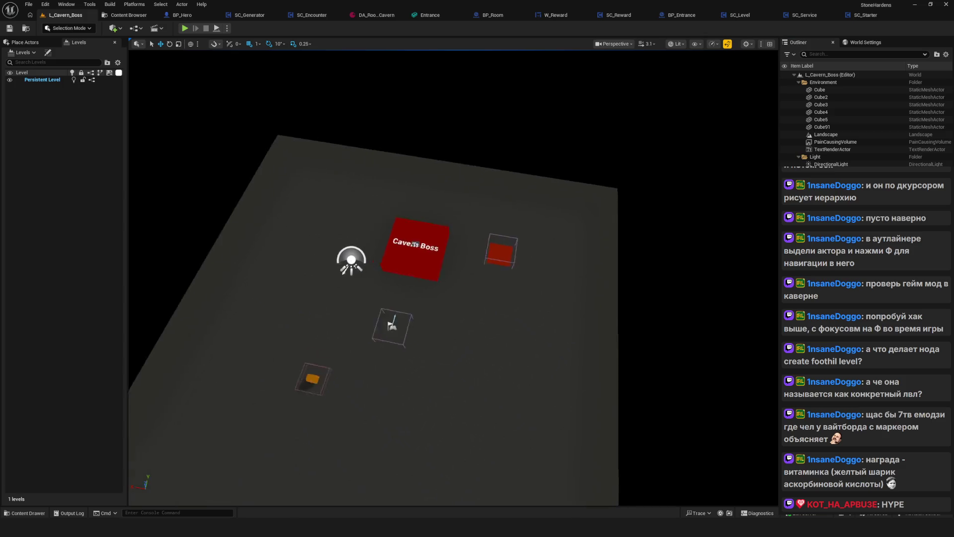
# Open L_Foothill to compare its layout, then frame the Entrance Cavern tile in the viewport
pyautogui.click(135, 19)
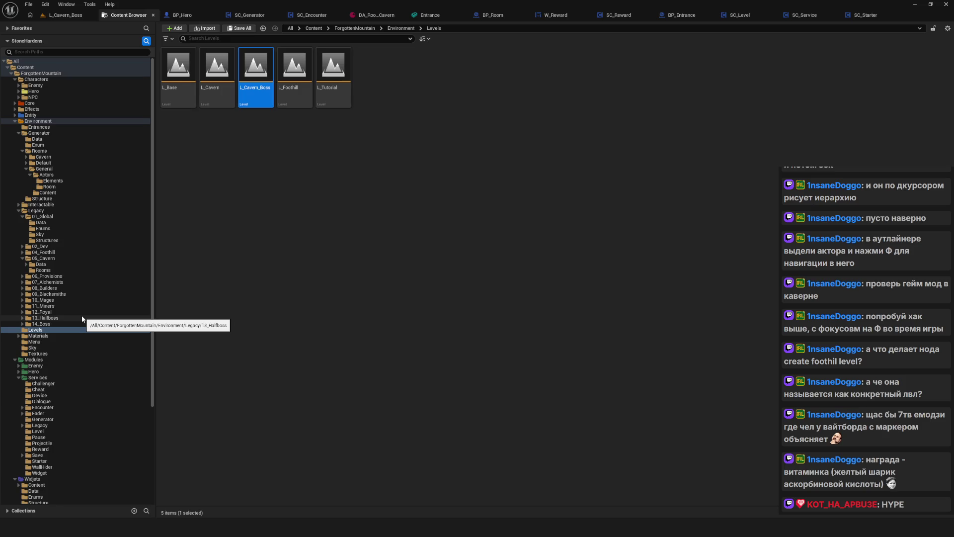
pyautogui.doubleClick(283, 71)
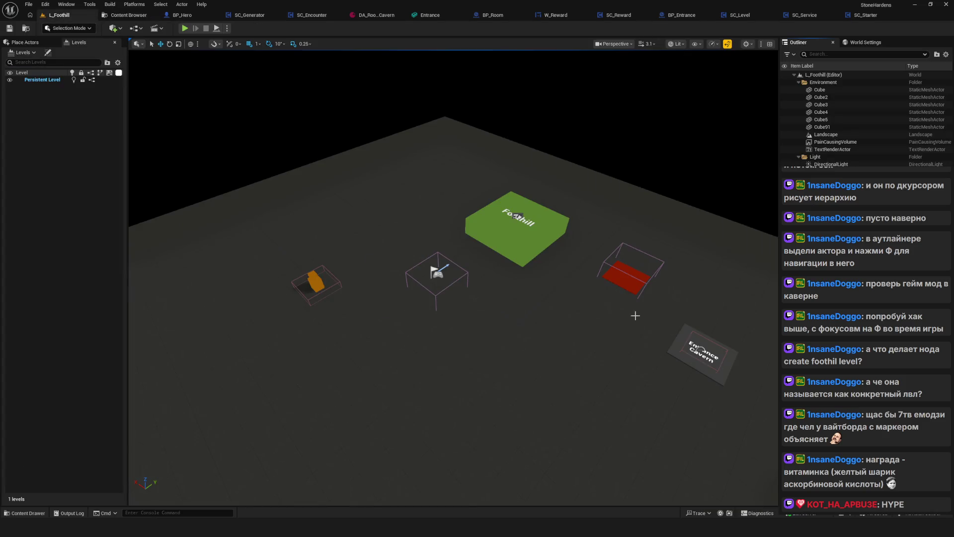
pyautogui.click(137, 16)
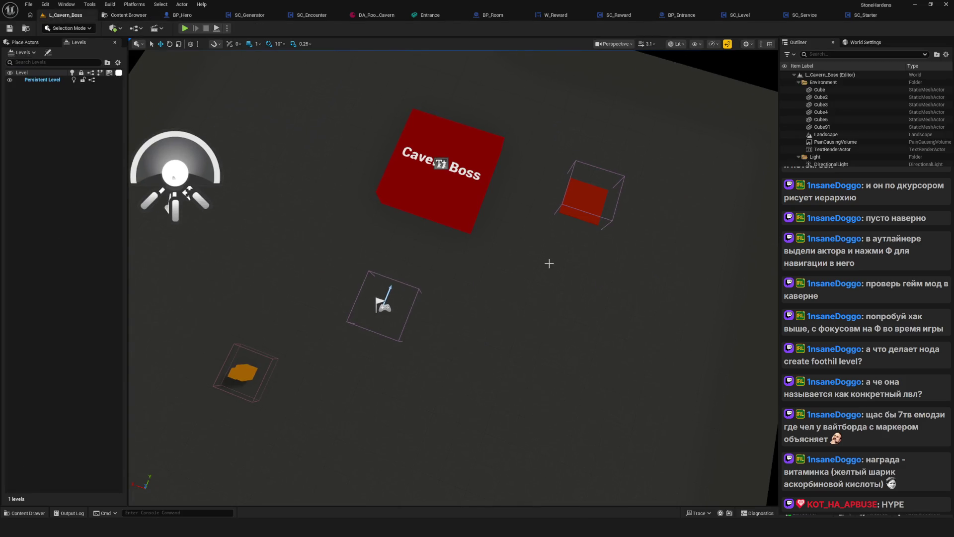
pyautogui.press('f')
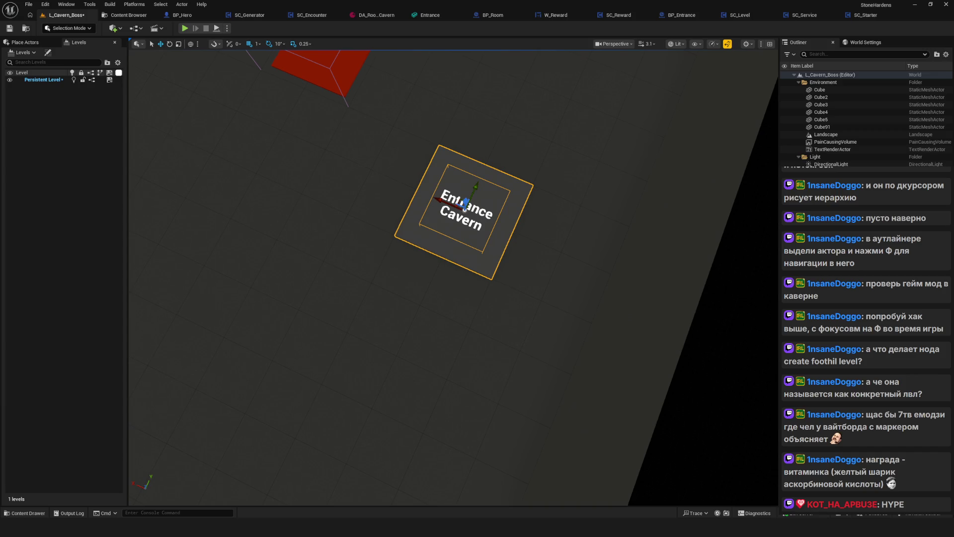
# Frame the entrance tile from above, orbit out to see it in the level, and deselect it
pyautogui.scroll(-4, 477, 266)
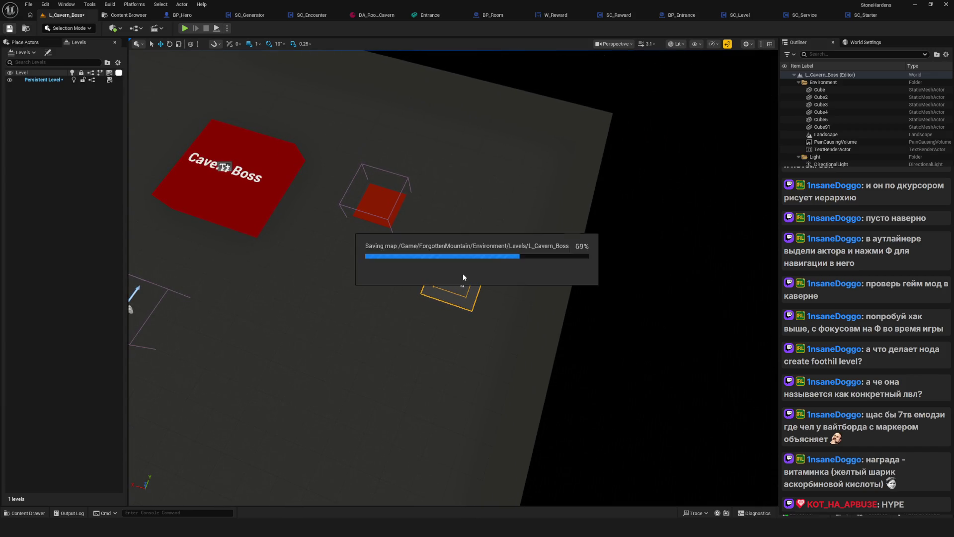
pyautogui.press('f')
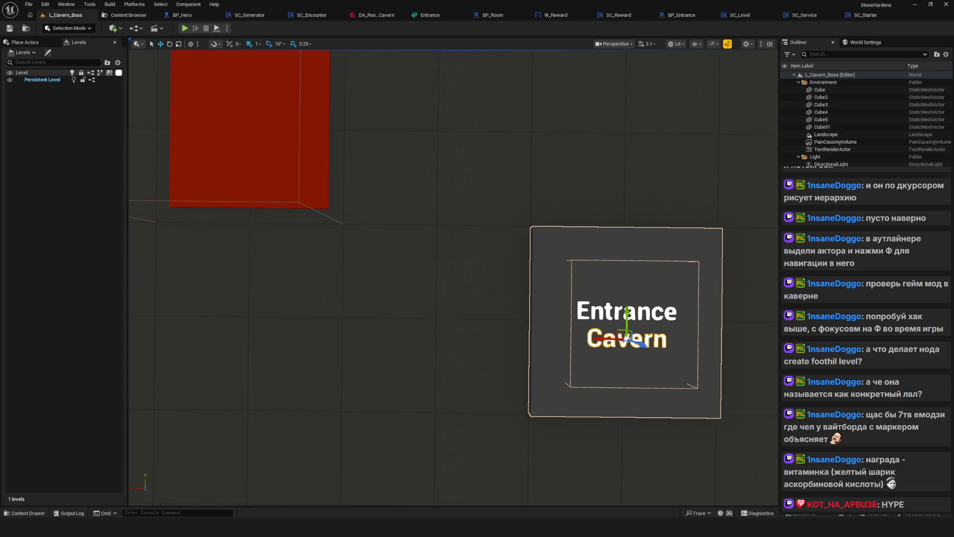
pyautogui.moveTo(511, 256); pyautogui.dragTo(513, 261)
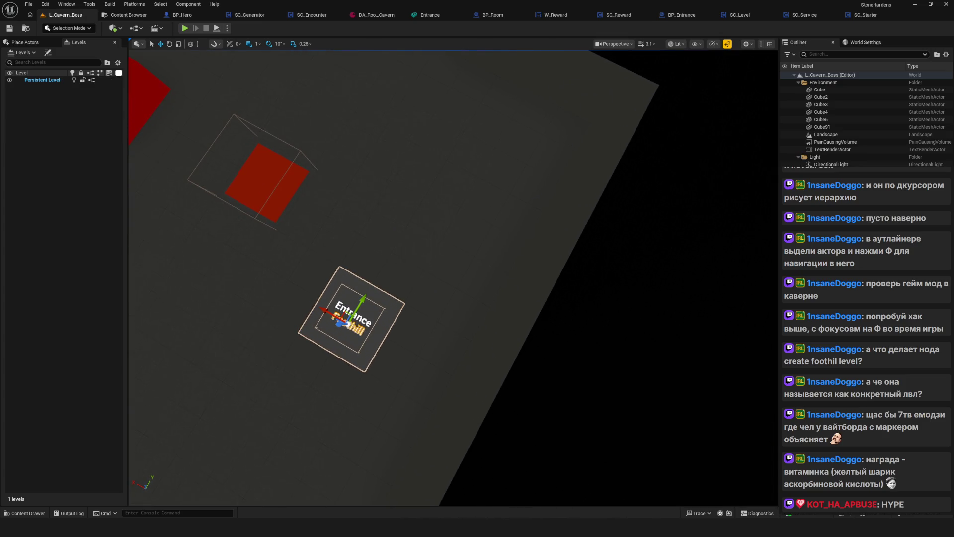
pyautogui.click(263, 249)
pyautogui.moveTo(389, 265); pyautogui.dragTo(389, 265)
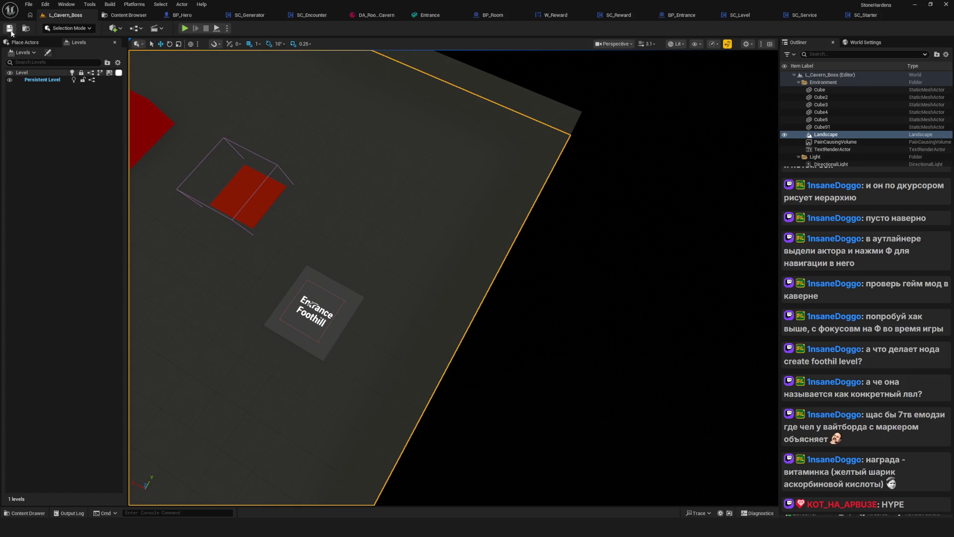
# Start a Play-in-Editor new game and instantly clear the first room, claiming its reward
pyautogui.click(185, 30)
pyautogui.click(487, 202)
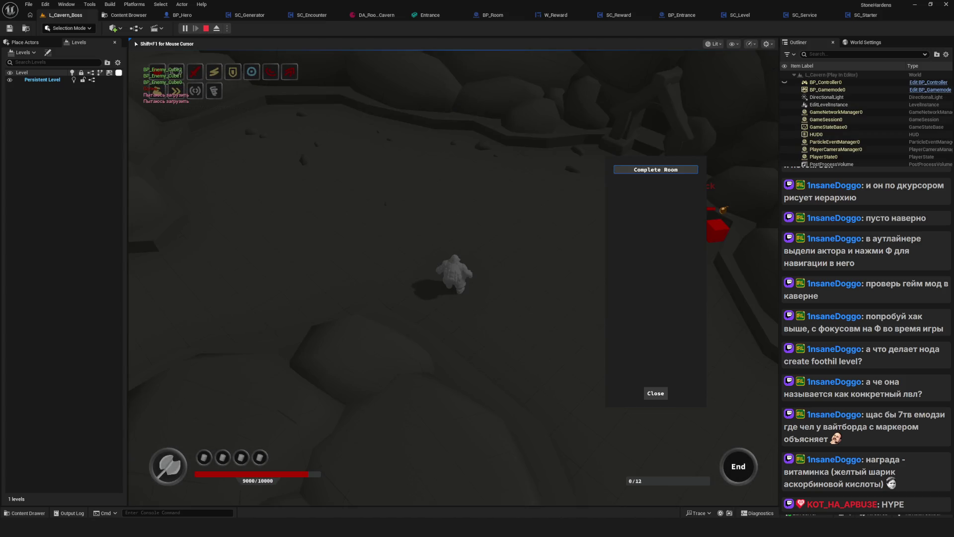
pyautogui.click(647, 170)
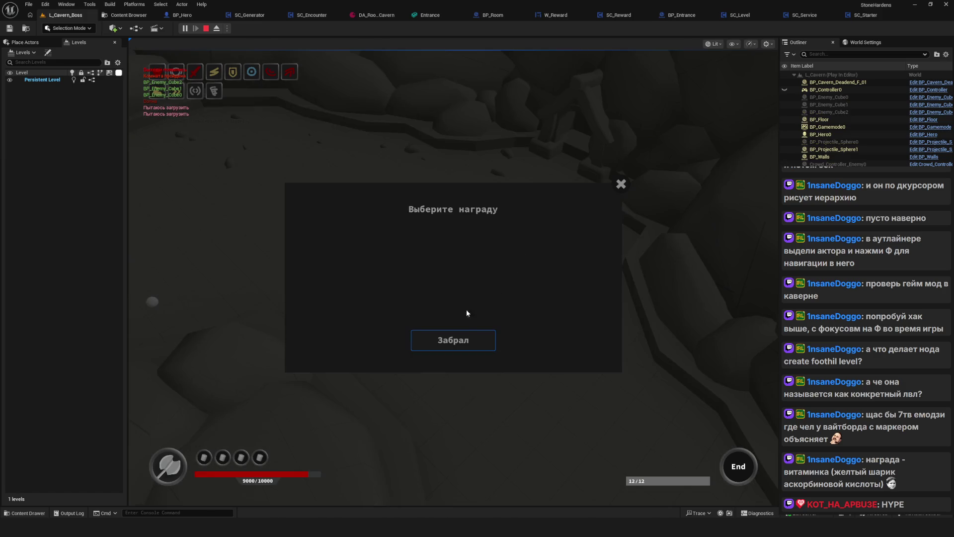
pyautogui.click(452, 340)
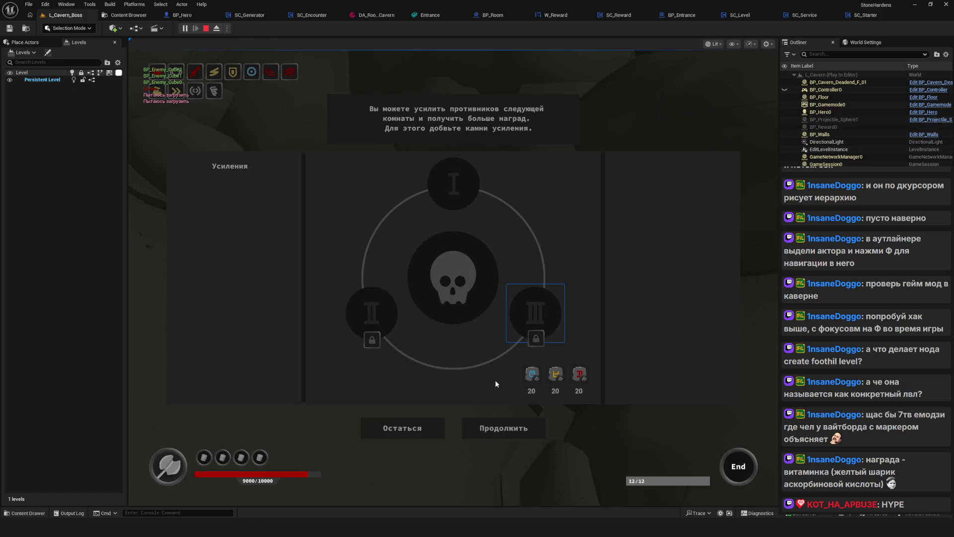
pyautogui.click(500, 450)
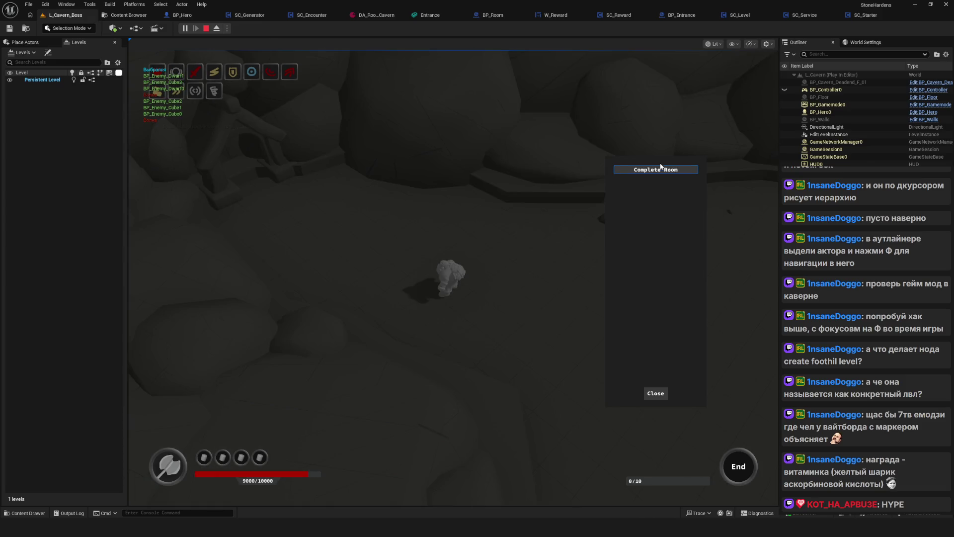
# Complete the second room, claim its reward, and walk the hero on through the cavern
pyautogui.click(662, 169)
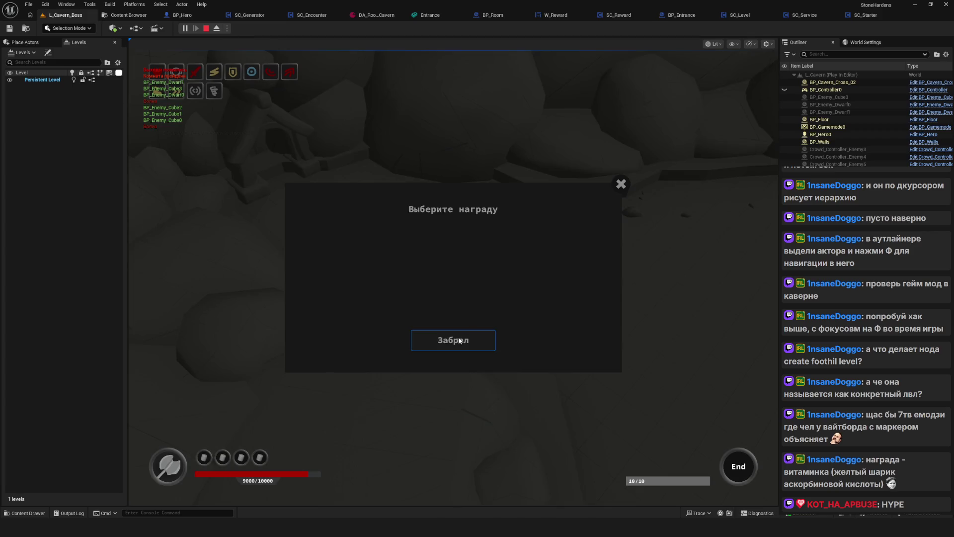
pyautogui.click(459, 338)
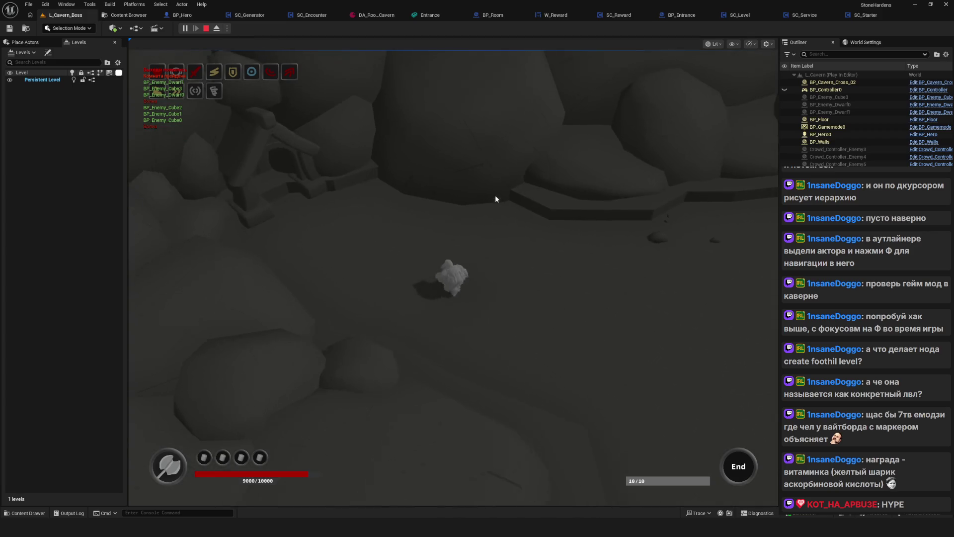
pyautogui.click(537, 378)
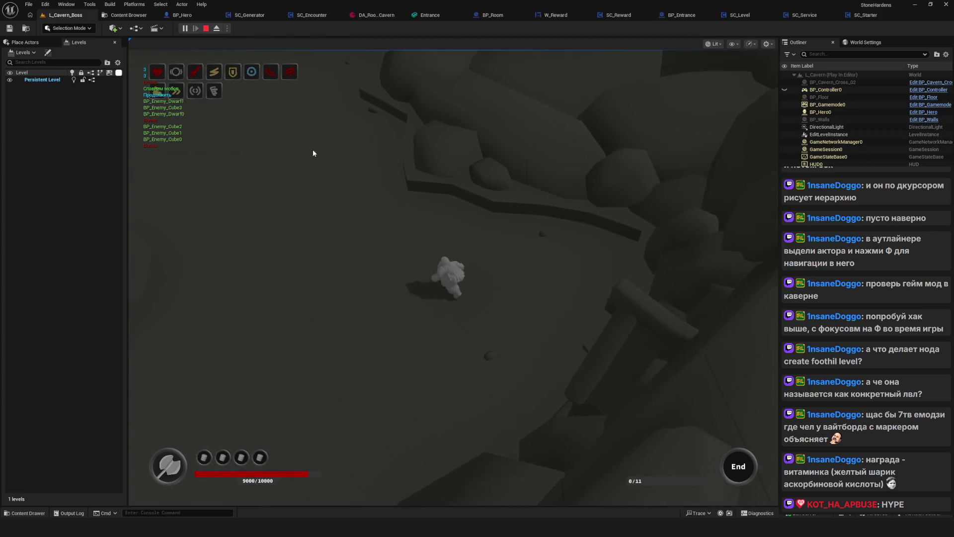
pyautogui.press('w')
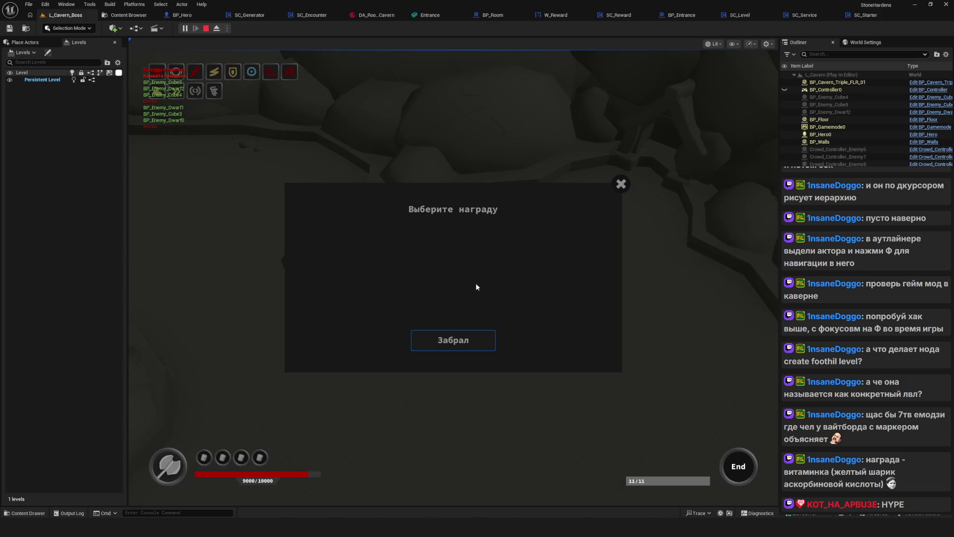
pyautogui.click(621, 184)
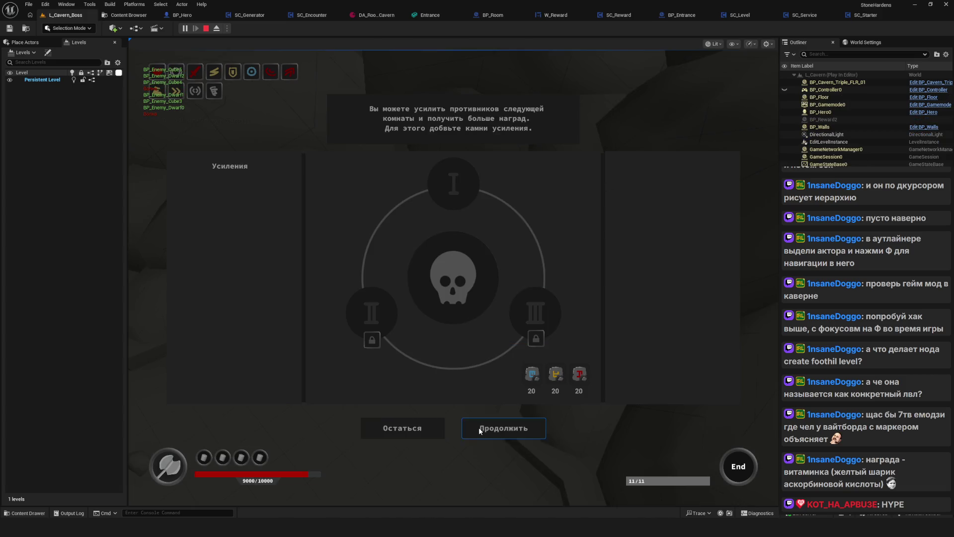
pyautogui.click(479, 427)
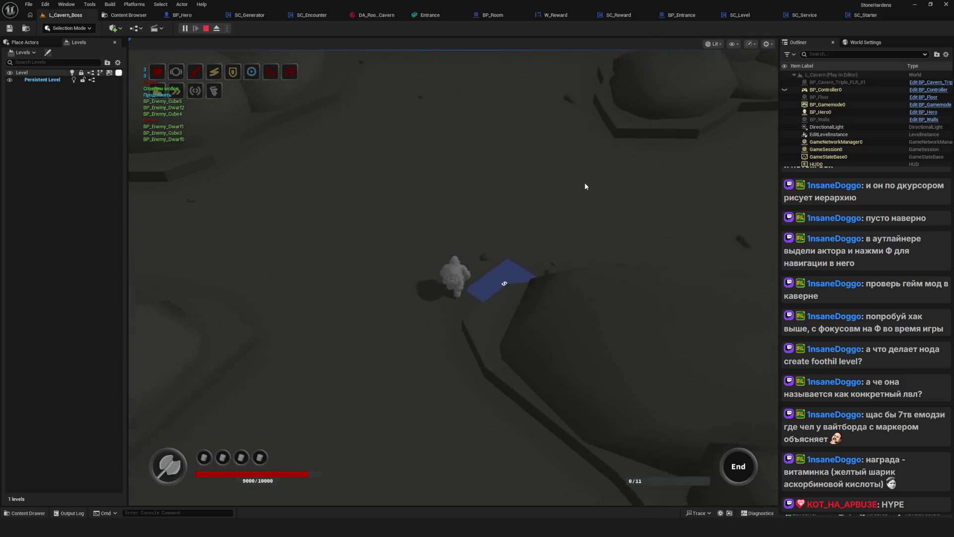
pyautogui.click(584, 186)
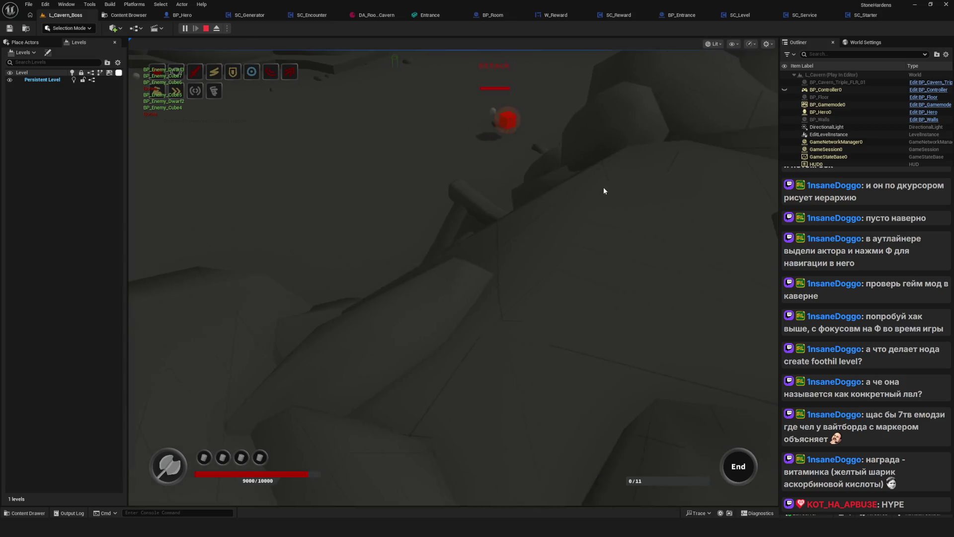
# Clear the next room from the Tab debug panel, claim the reward, and skip the upgrades
pyautogui.press('Tab')
pyautogui.click(673, 170)
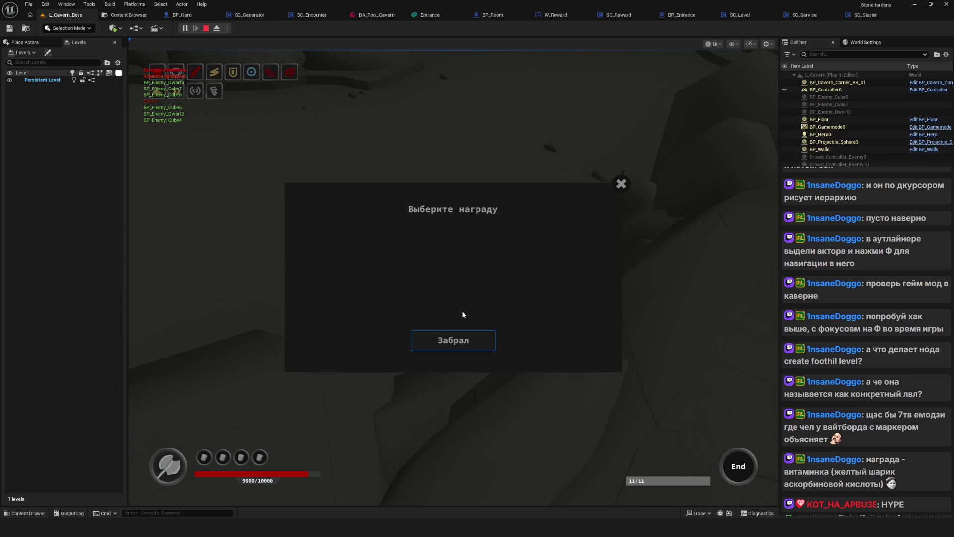
pyautogui.click(462, 336)
pyautogui.click(503, 427)
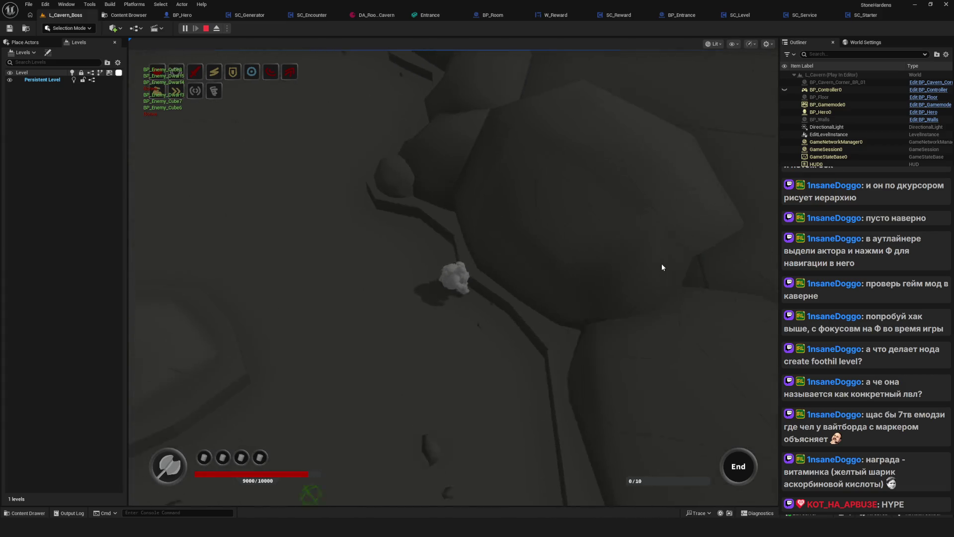
pyautogui.press('d')
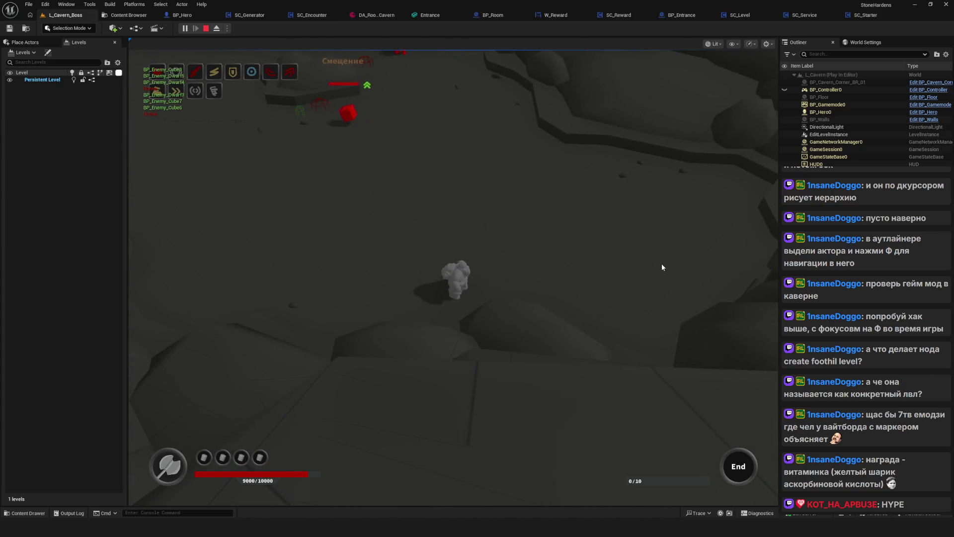
pyautogui.press('w')
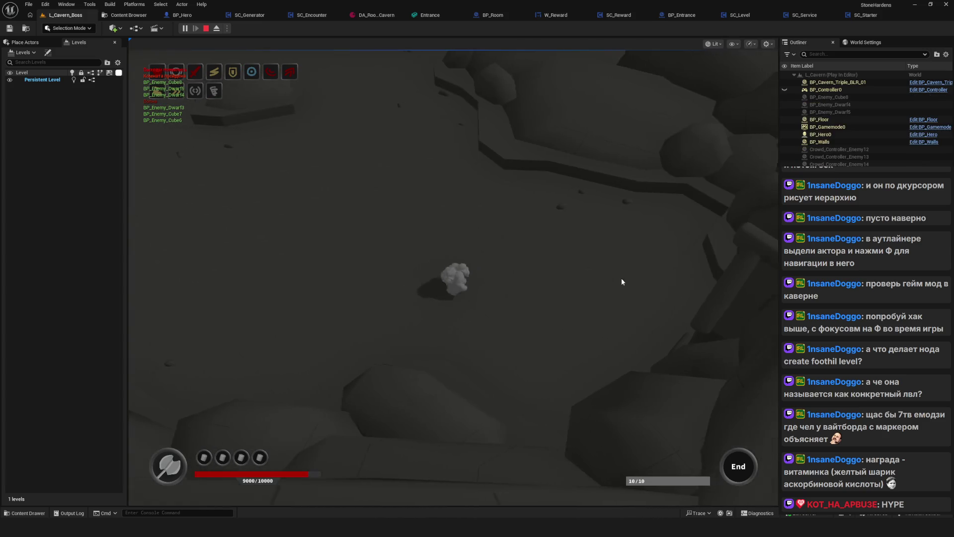
pyautogui.press('Right')
pyautogui.press('Return')
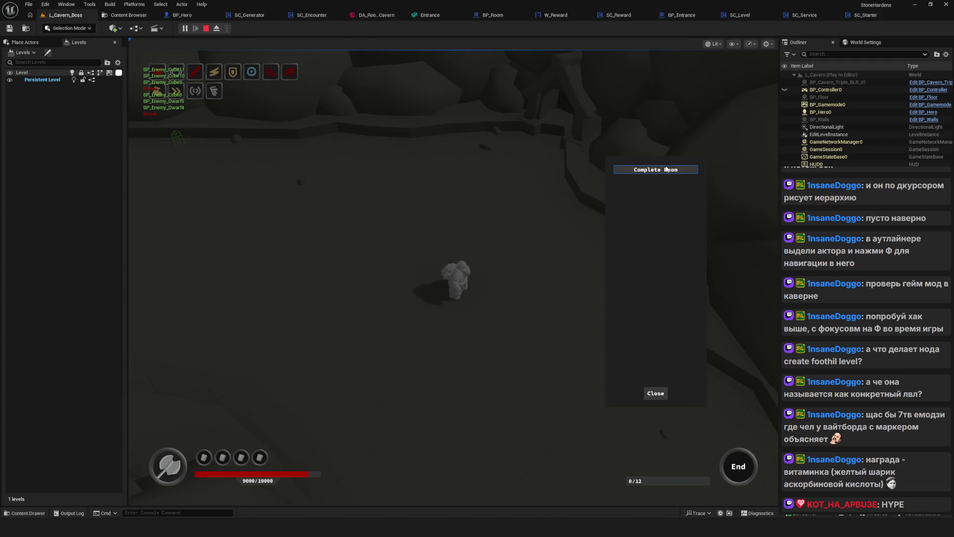
# Instantly complete two more rooms, claiming each room's reward
pyautogui.click(667, 169)
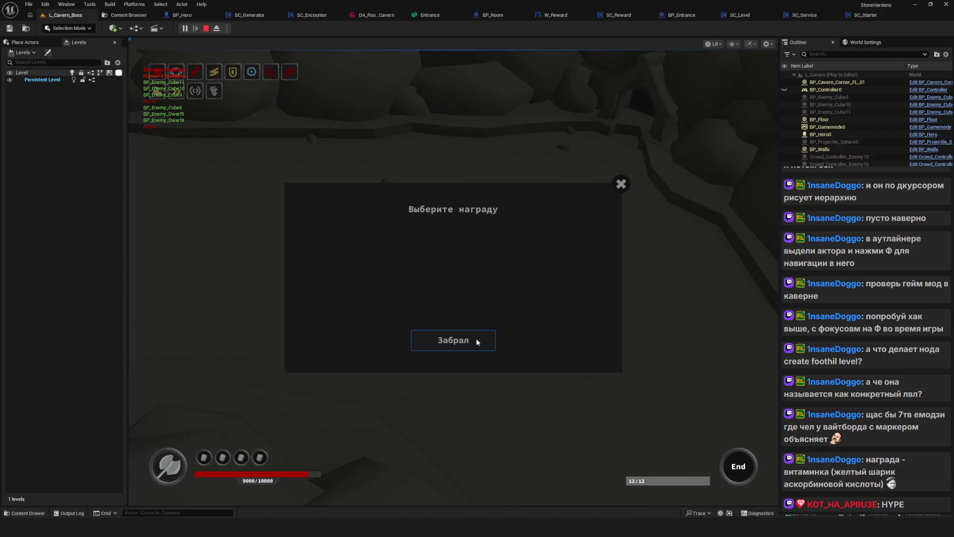
pyautogui.click(476, 340)
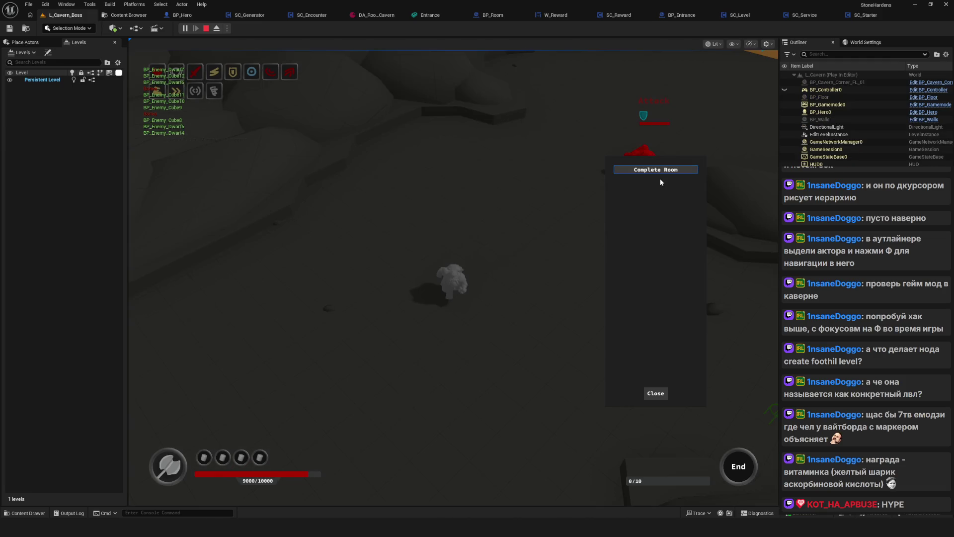
pyautogui.click(661, 169)
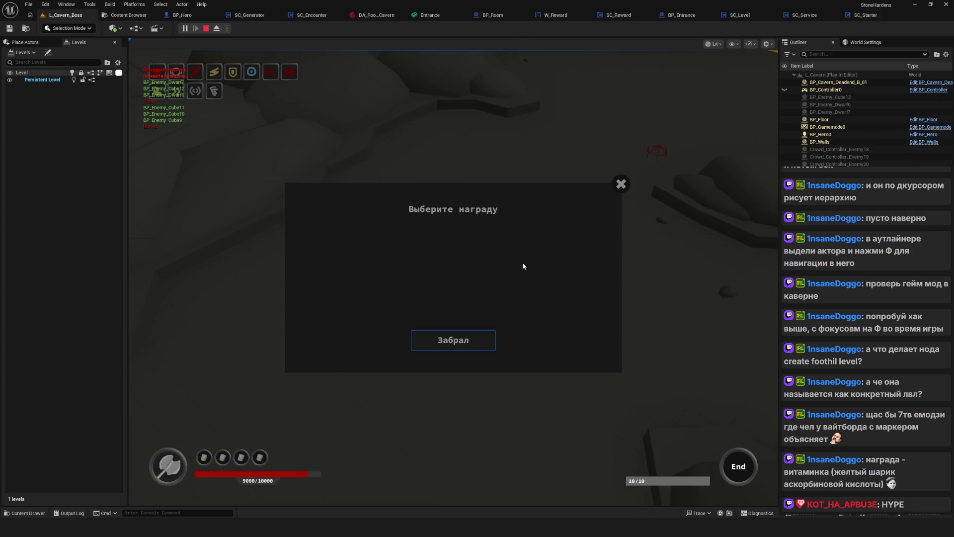
pyautogui.click(453, 342)
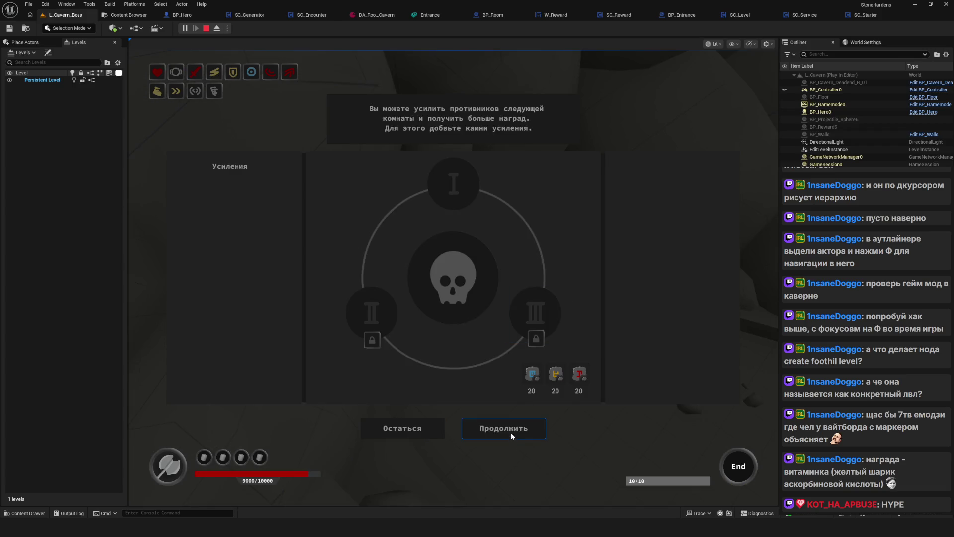
# Move on, claim the offered reward, and instantly clear the next room and claim it
pyautogui.click(511, 431)
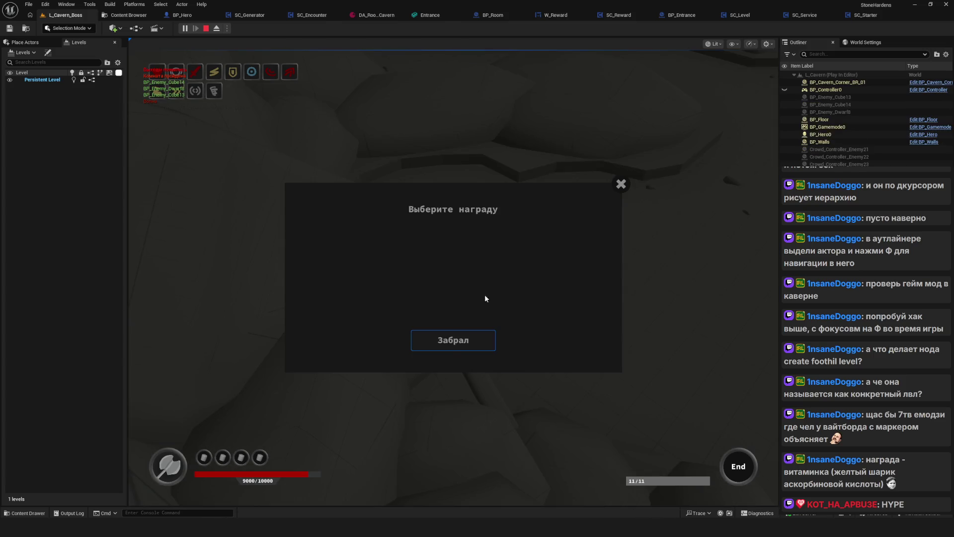
pyautogui.click(468, 337)
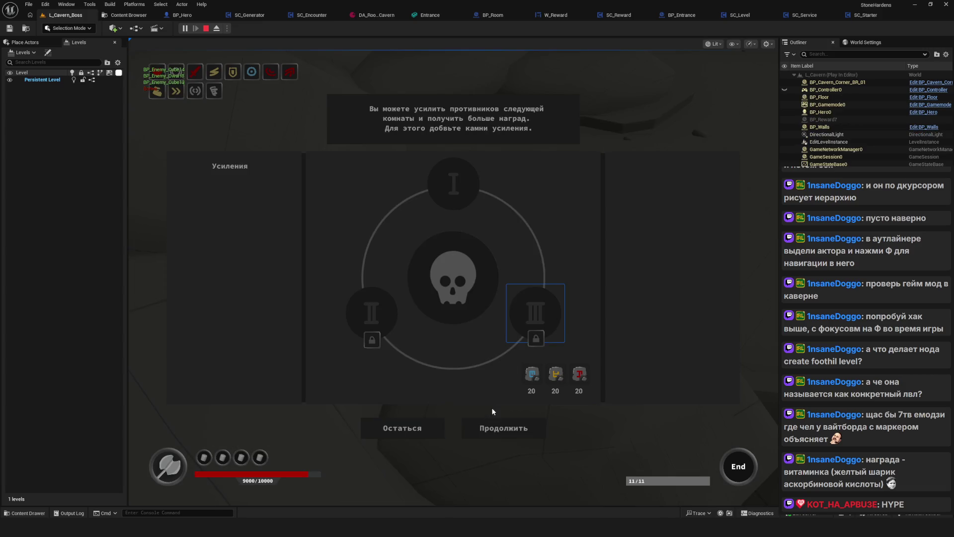
pyautogui.click(499, 427)
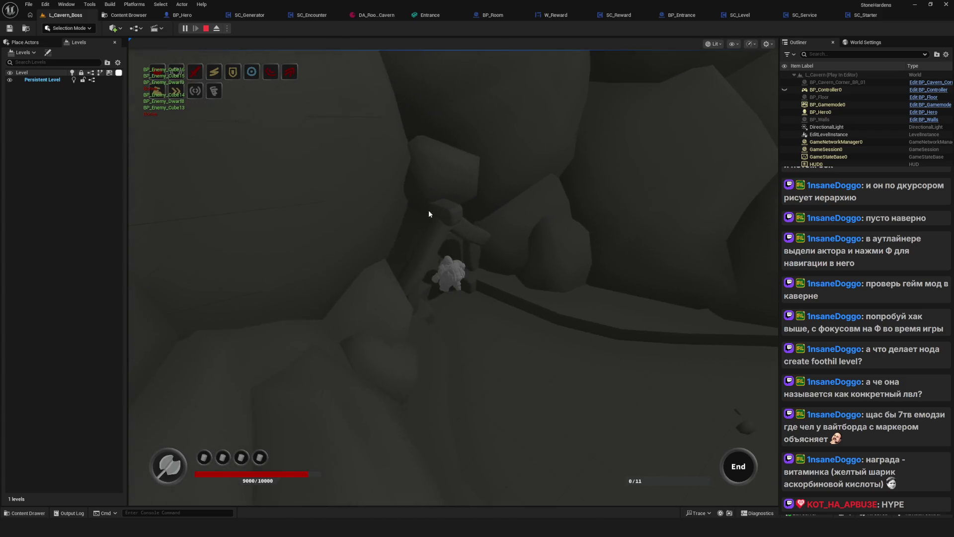
pyautogui.click(642, 170)
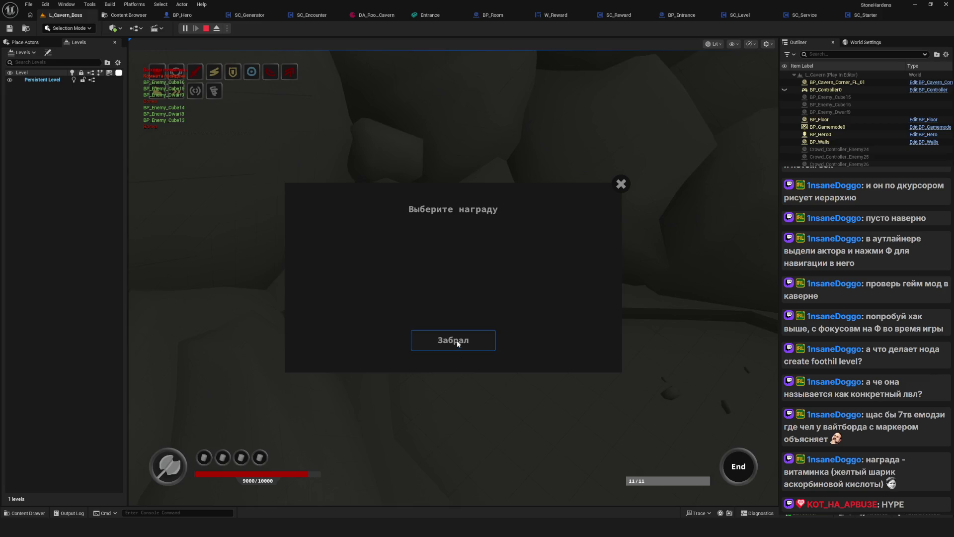
pyautogui.click(458, 343)
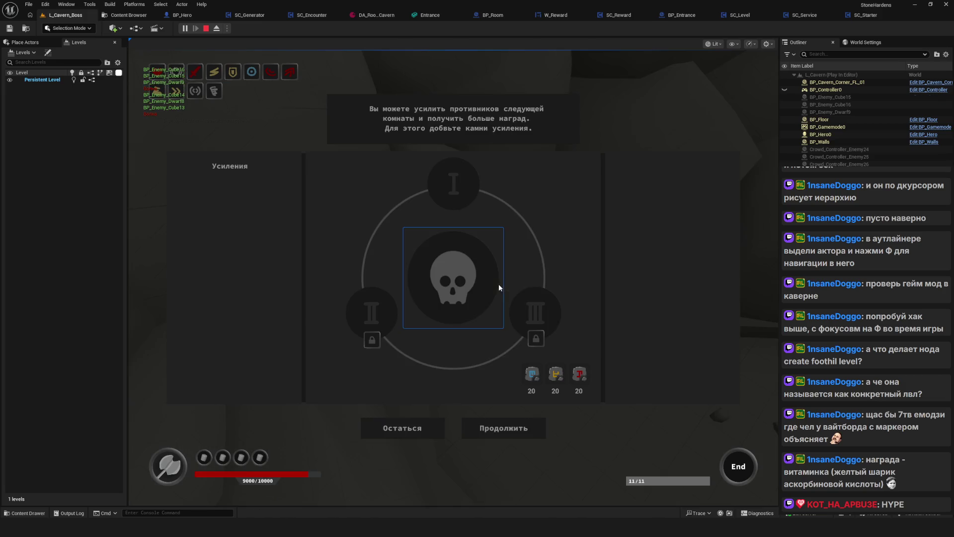
pyautogui.click(596, 431)
# Walk into the next room, complete it via the debug panel, and collect the reward orb
pyautogui.press('w')
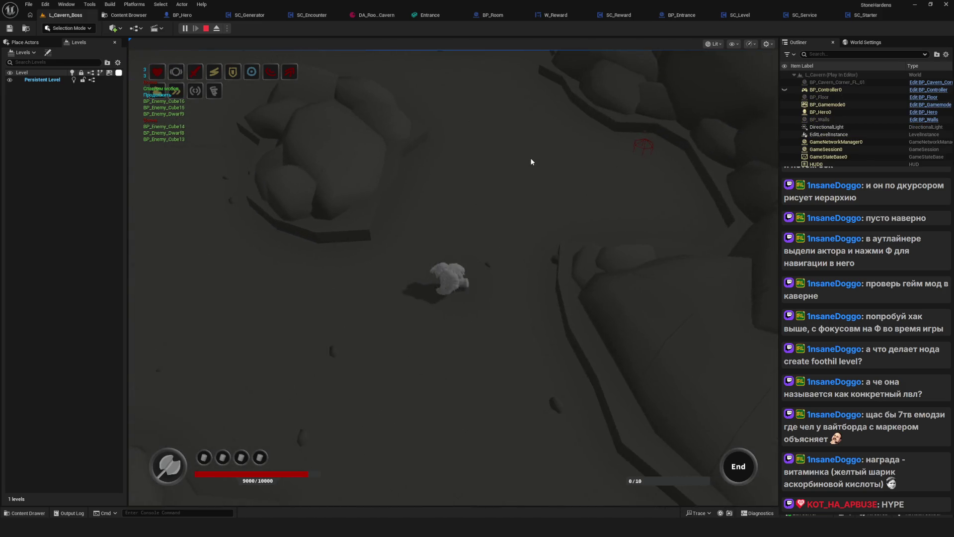
pyautogui.press('Tab')
pyautogui.click(642, 171)
pyautogui.press('s')
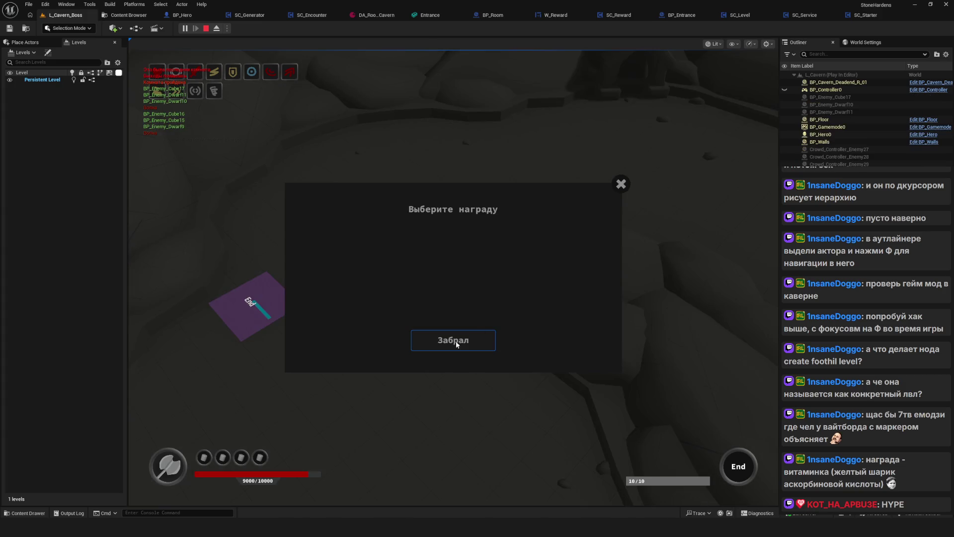
pyautogui.click(467, 343)
pyautogui.press('w')
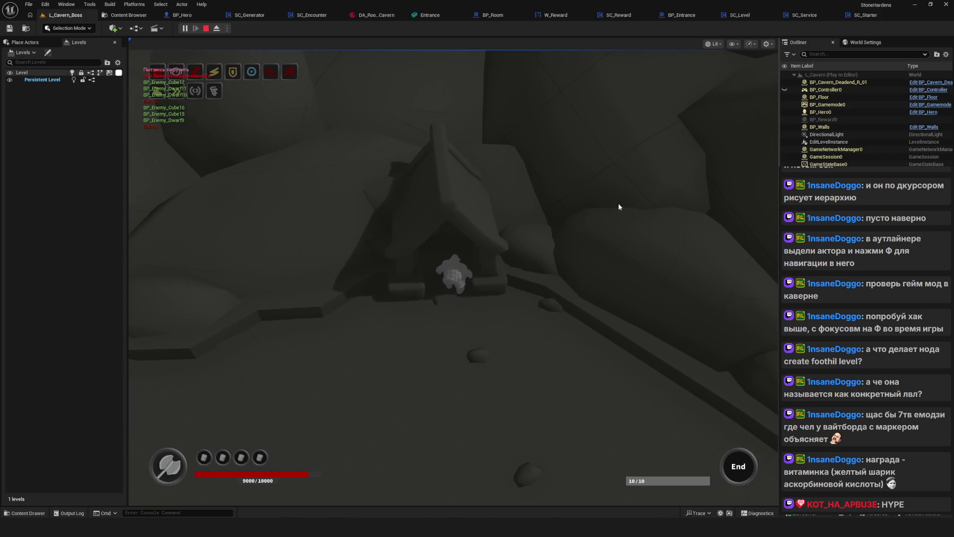
# Walk the hero onto the Entrance Foothill pad, then onto Entrance Cavern to return
pyautogui.hotkey('shift', 'F1')
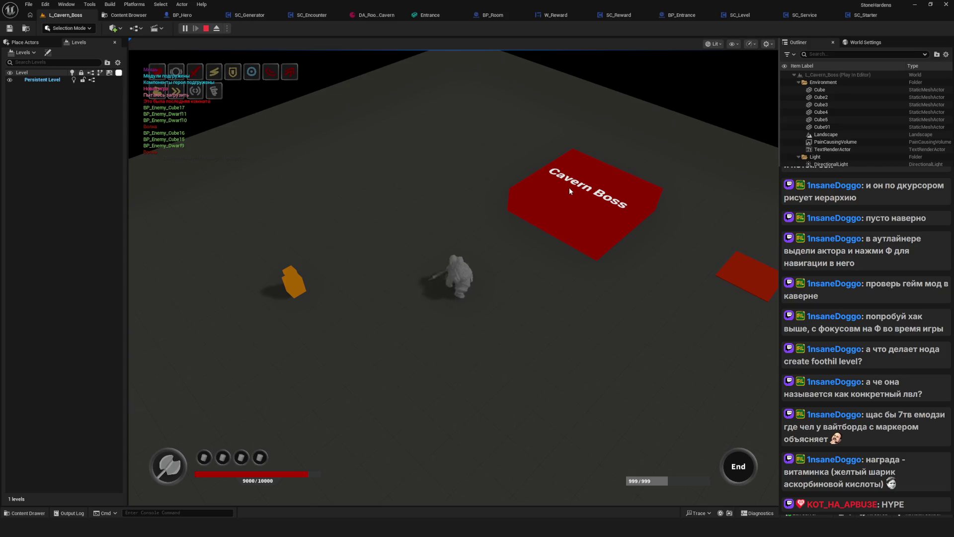
pyautogui.press('d')
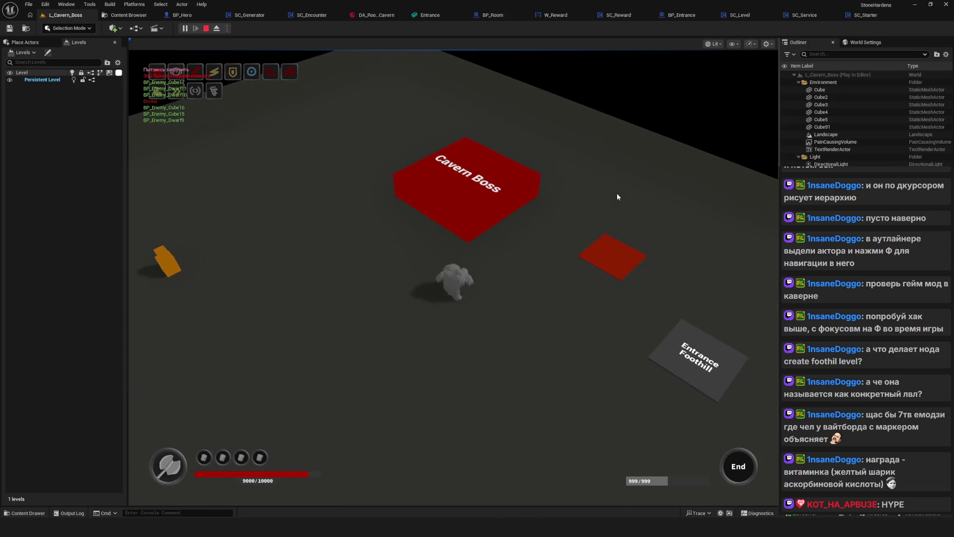
pyautogui.press('d')
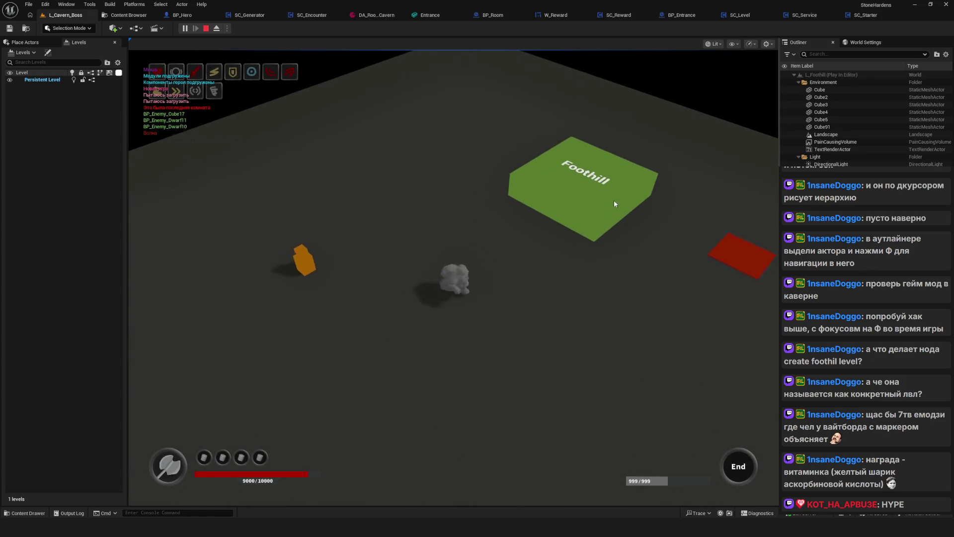
pyautogui.hotkey('shift', 'F1')
pyautogui.press('d')
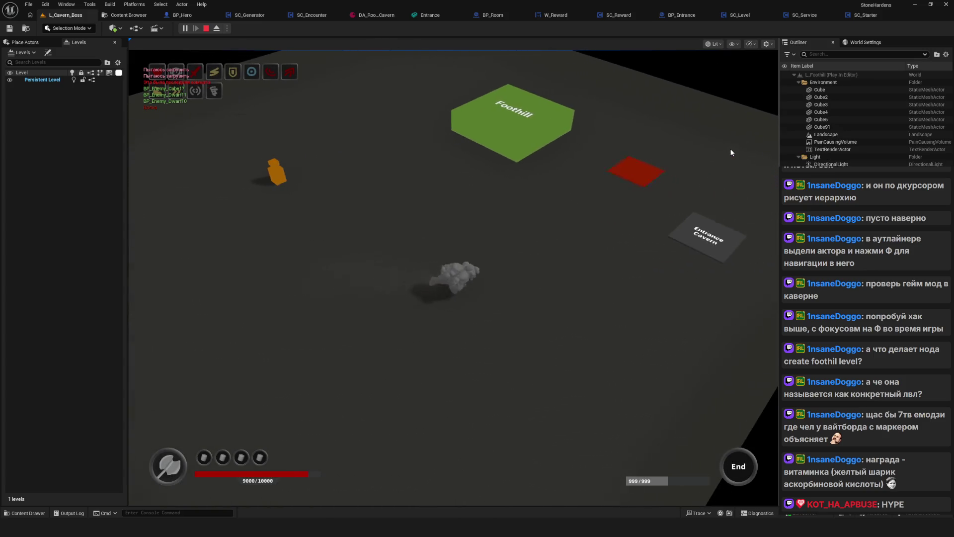
pyautogui.press('d')
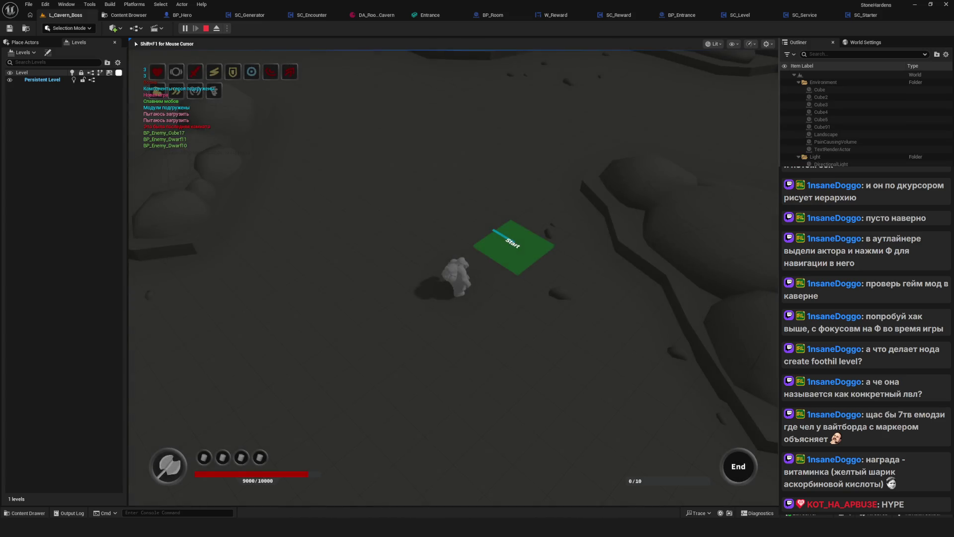
# Leave the Start pad, instantly clear the room, pick up the orb and take its reward
pyautogui.hotkey('shift', 'F1')
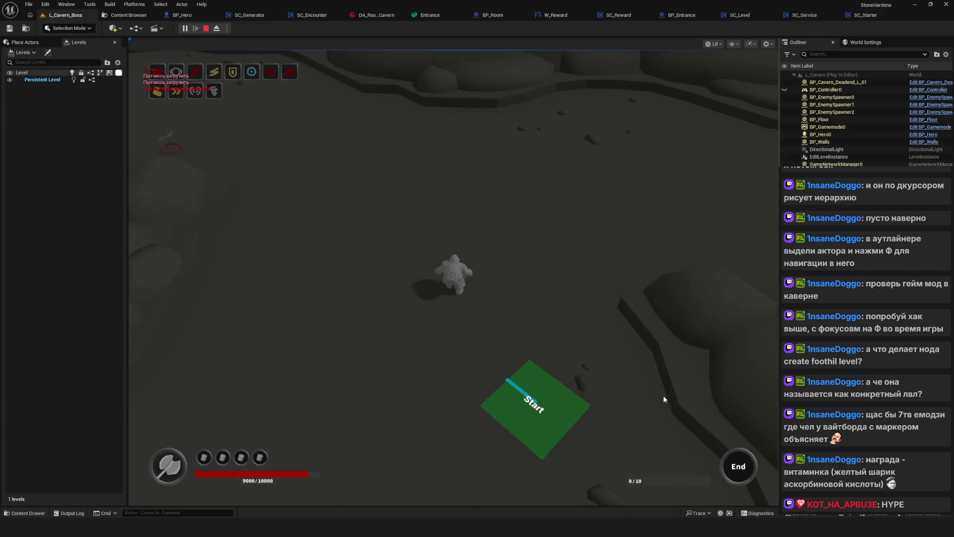
pyautogui.hotkey('w', 'a')
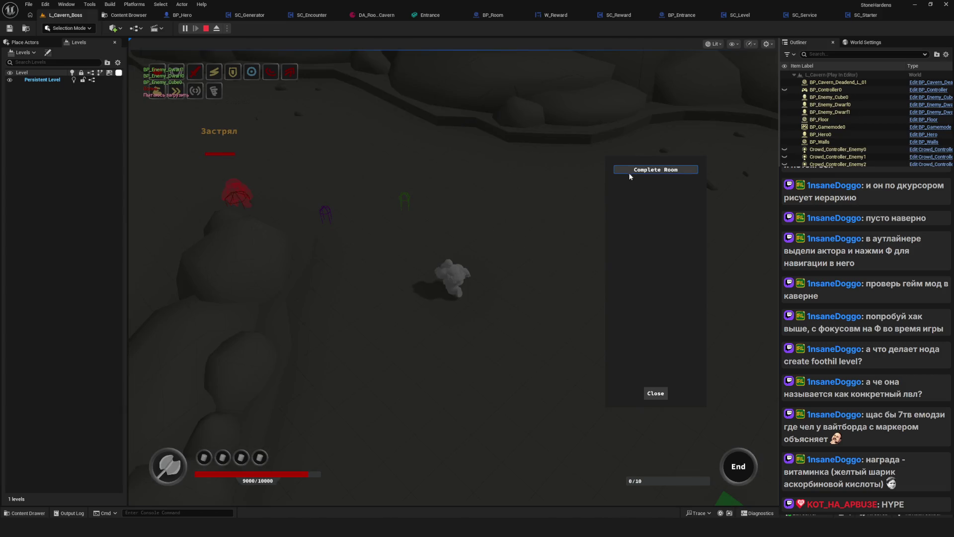
pyautogui.click(629, 172)
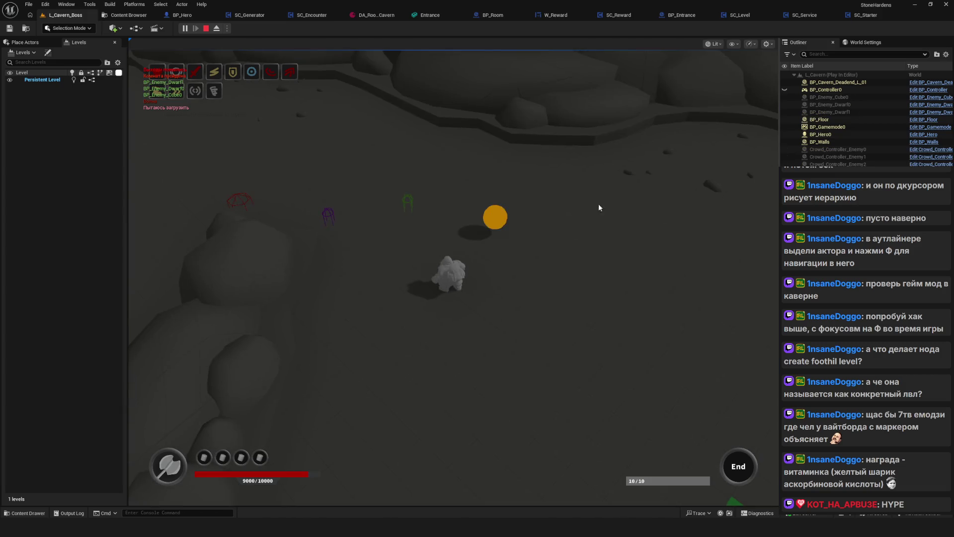
pyautogui.press('e')
pyautogui.click(485, 344)
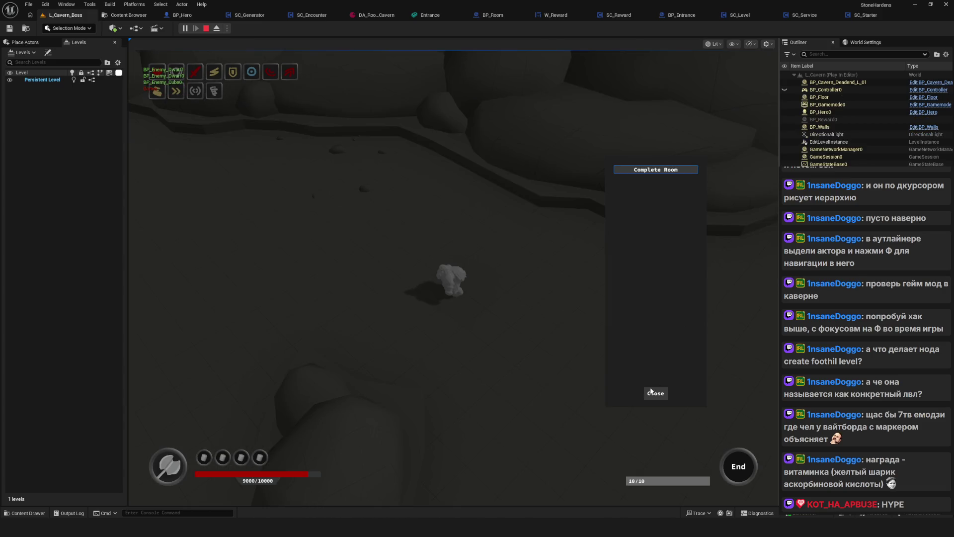
pyautogui.click(653, 387)
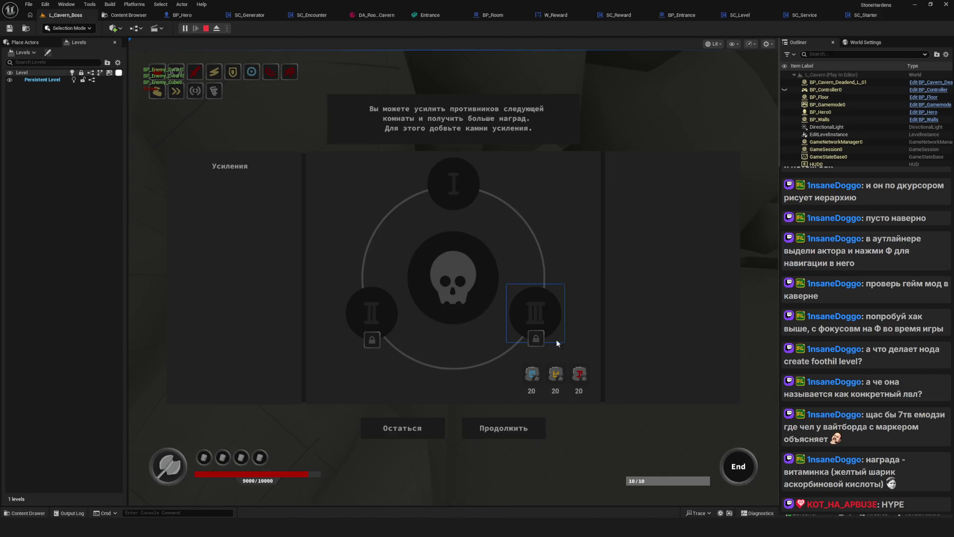
pyautogui.click(503, 428)
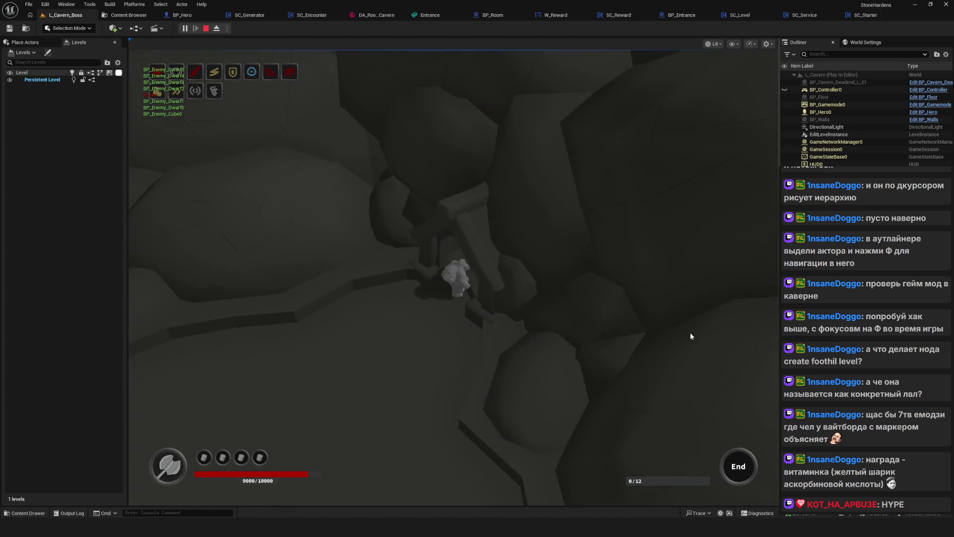
# Complete the next two rooms from the debug panel, collecting each room's reward
pyautogui.press('Tab')
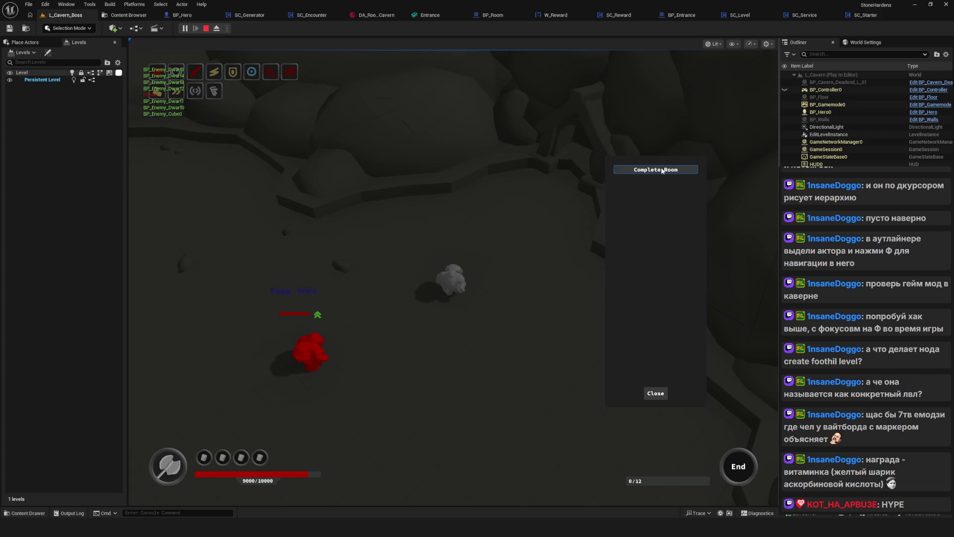
pyautogui.click(662, 171)
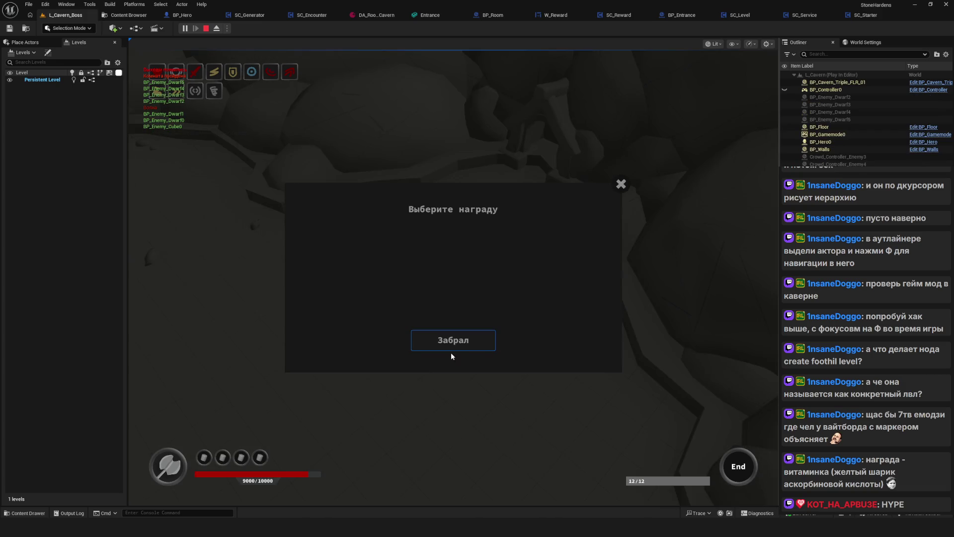
pyautogui.click(464, 342)
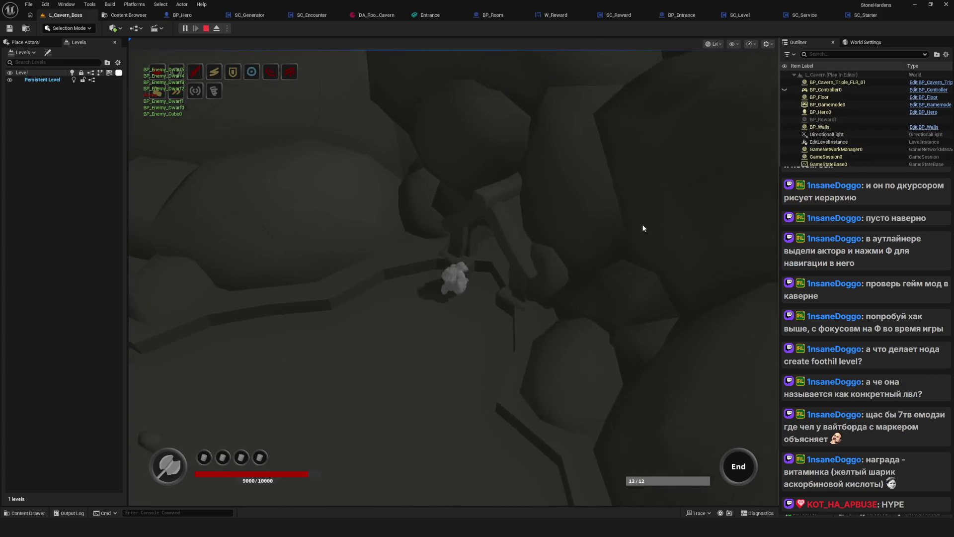
pyautogui.click(549, 392)
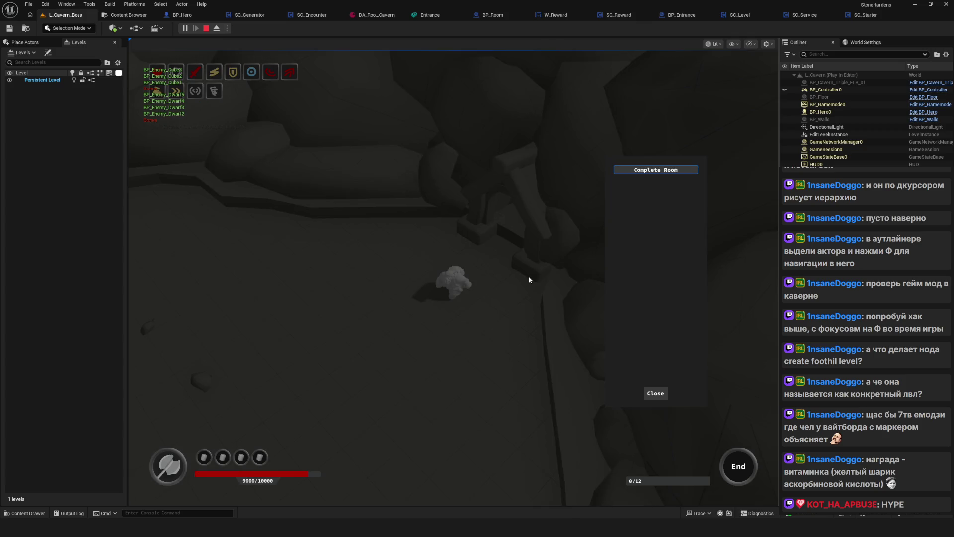
pyautogui.click(660, 172)
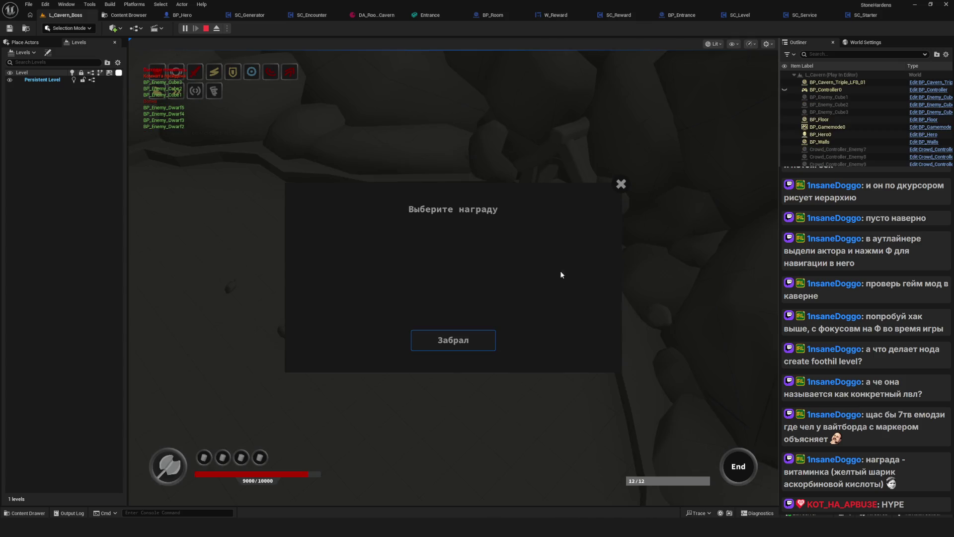
pyautogui.click(466, 341)
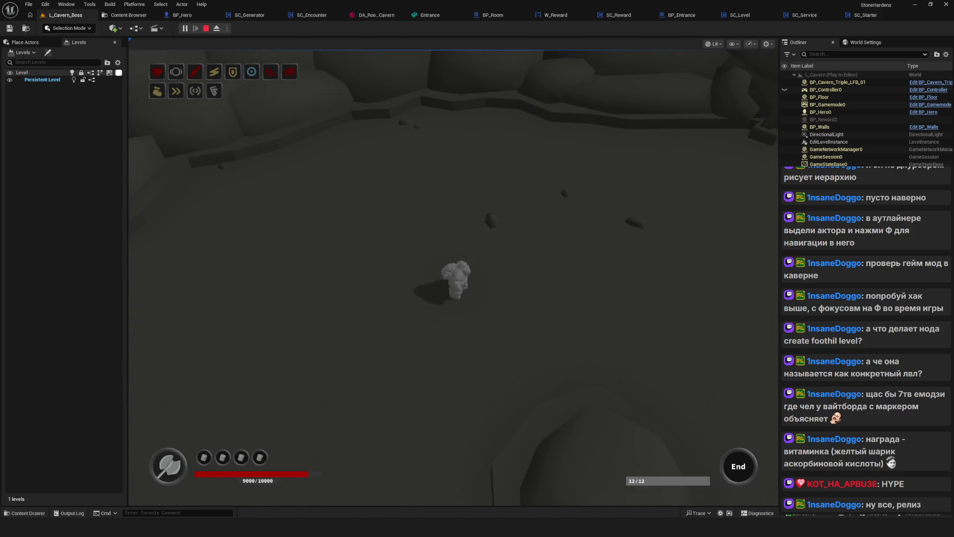
pyautogui.hotkey('alt', 'Tab')
pyautogui.hotkey('alt', 'Tab')
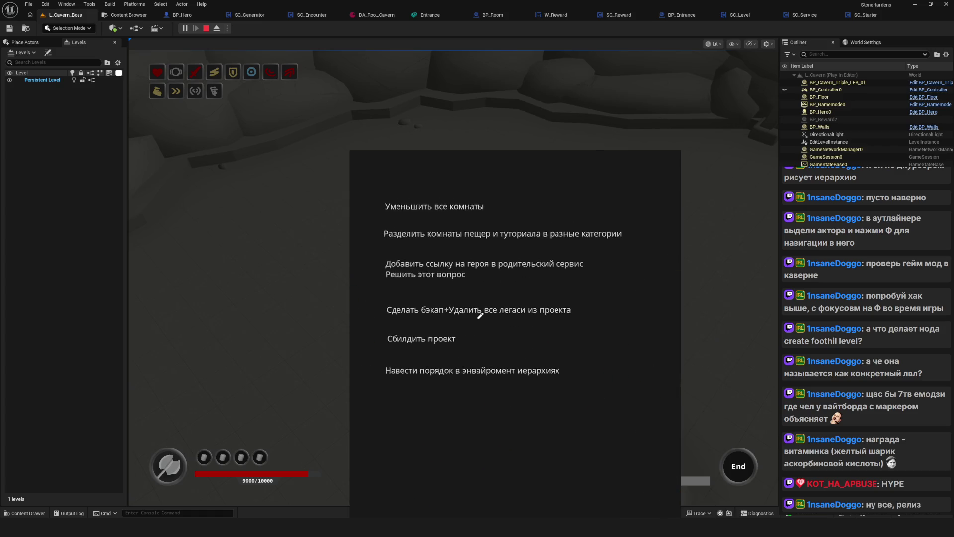
# Move the Stream notes task window to the left side over the running playtest
pyautogui.scroll(3, 494, 321)
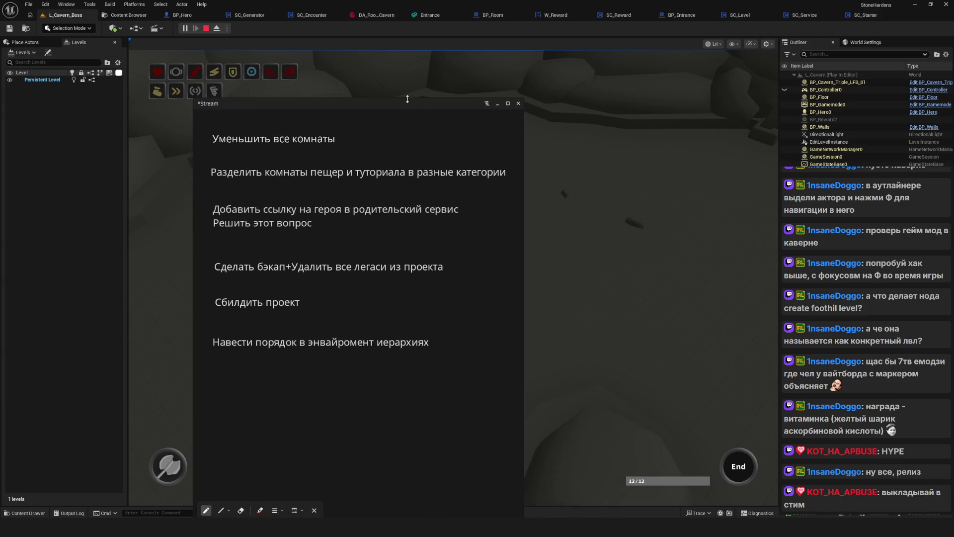
pyautogui.moveTo(408, 120)
pyautogui.mouseDown()
pyautogui.moveTo(314, 154)
pyautogui.moveTo(237, 155)
pyautogui.mouseUp()
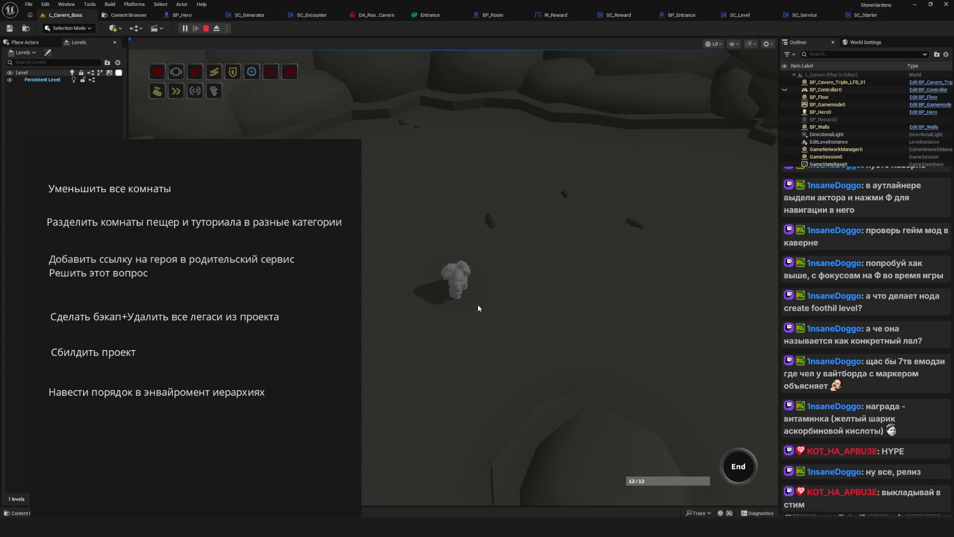
pyautogui.scroll(-2, 251, 168)
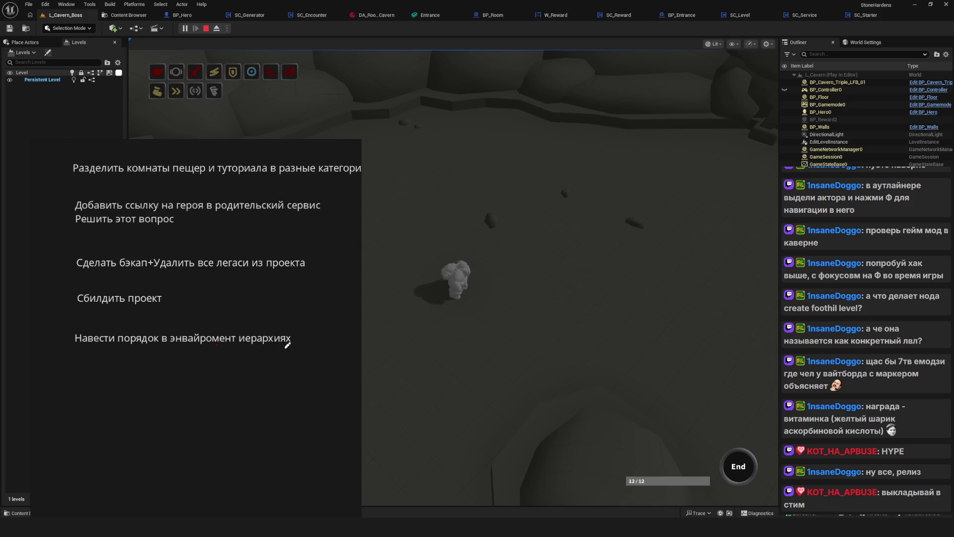
pyautogui.scroll(-1, 177, 353)
# Add the note 'Передача данных между уровнями' under the task list and paste a duplicate below it
pyautogui.scroll(1, 199, 367)
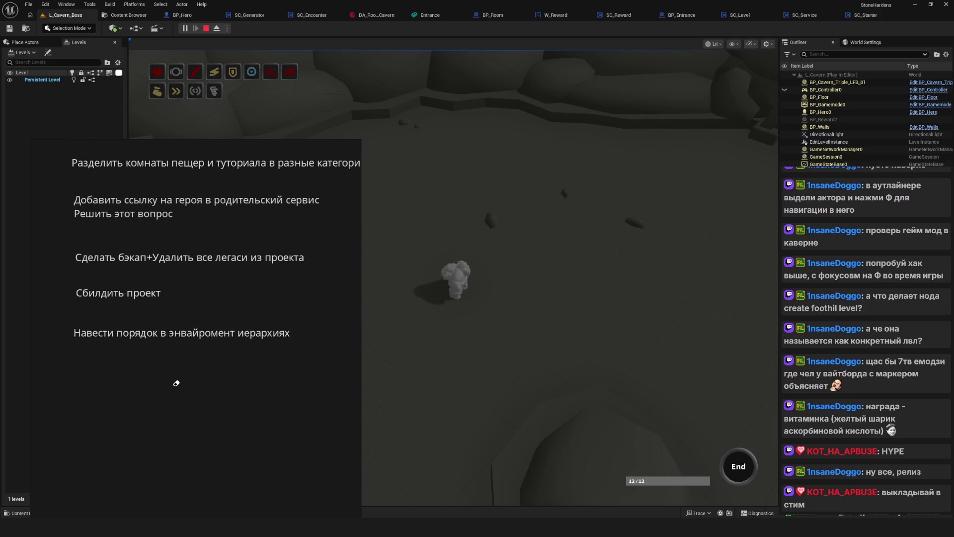
pyautogui.click(175, 383)
pyautogui.write('Gt')
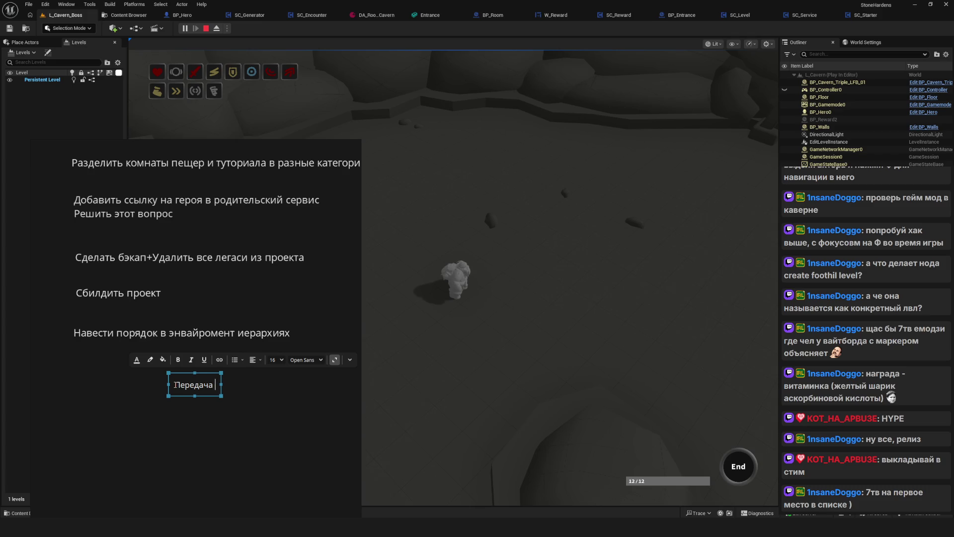
pyautogui.write('ыз')
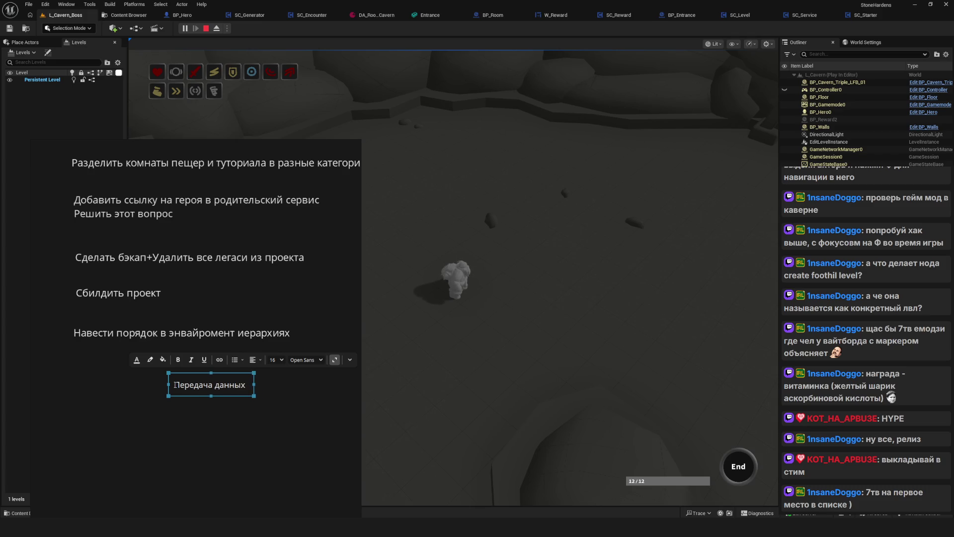
pyautogui.write('уровнями')
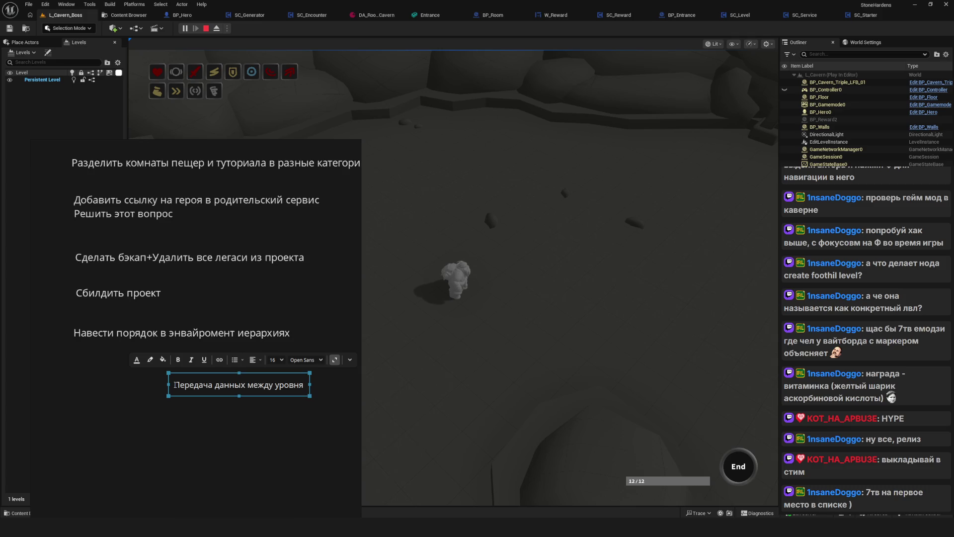
pyautogui.click(278, 488)
pyautogui.moveTo(256, 391)
pyautogui.mouseDown()
pyautogui.moveTo(110, 389)
pyautogui.moveTo(156, 387)
pyautogui.mouseUp()
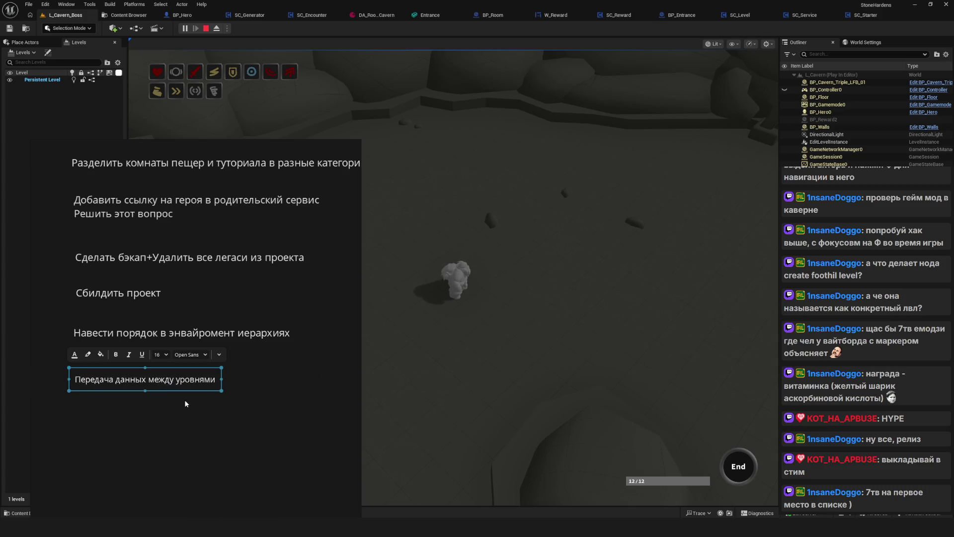
pyautogui.click(121, 410)
pyautogui.hotkey('ctrl', 'v')
pyautogui.moveTo(106, 406); pyautogui.dragTo(134, 427)
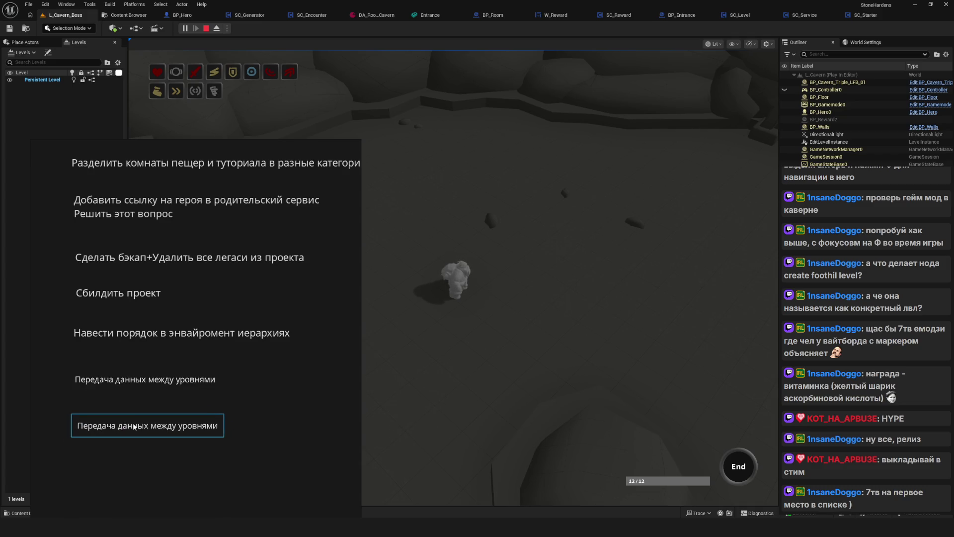
# Delete the red sketch from the board and save the whiteboard
pyautogui.scroll(-5, 134, 426)
pyautogui.scroll(5, 160, 396)
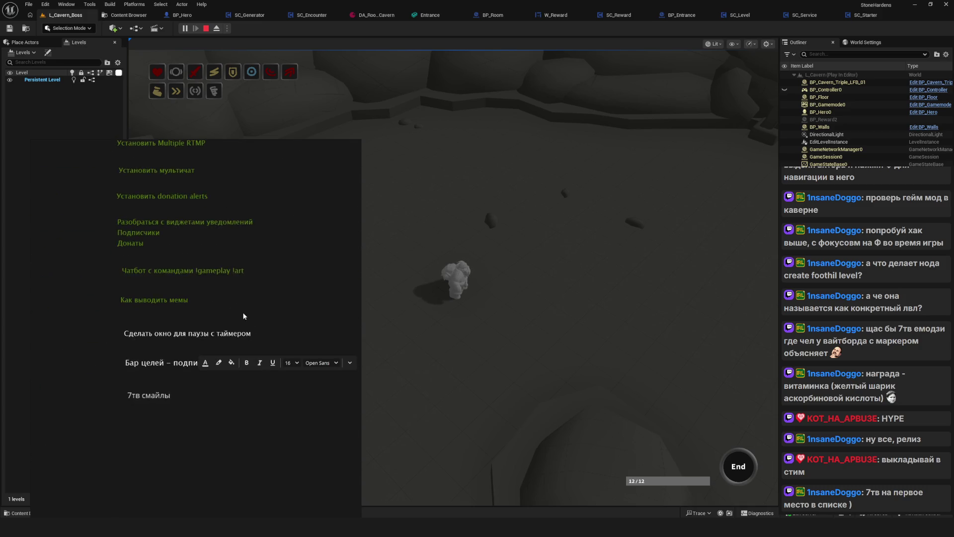
pyautogui.click(154, 389)
pyautogui.click(179, 416)
pyautogui.scroll(-3, 179, 415)
pyautogui.scroll(-5, 184, 358)
pyautogui.moveTo(207, 261); pyautogui.dragTo(312, 449)
pyautogui.press('Delete')
pyautogui.scroll(-1, 178, 329)
pyautogui.hotkey('ctrl', 's')
# Duplicate the bottom 'Передача данных между уровнями' note, remove the extra copy, and align the remaining one
pyautogui.scroll(5, 154, 313)
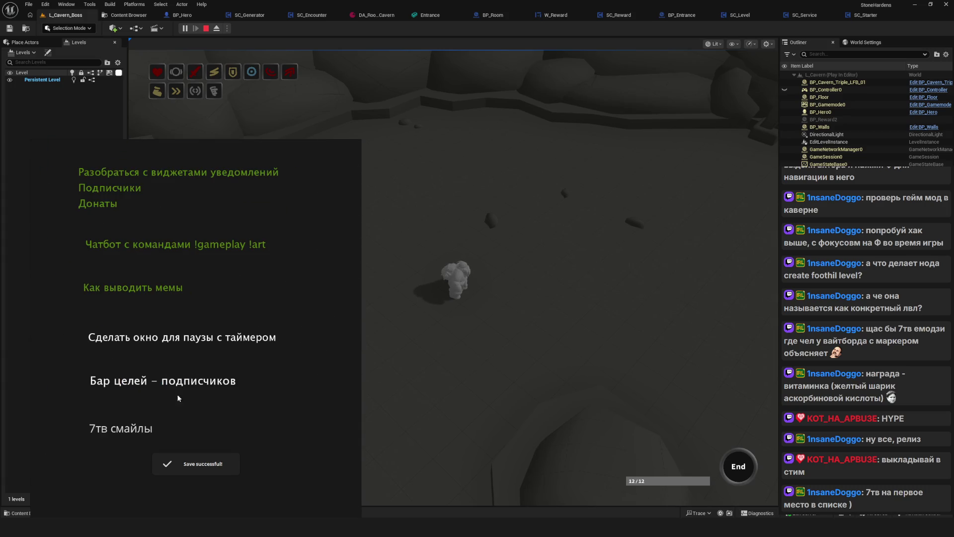
pyautogui.scroll(-3, 176, 381)
pyautogui.hscroll(5, 192, 377)
pyautogui.scroll(5, 275, 383)
pyautogui.click(196, 392)
pyautogui.hotkey('ctrl', 'c')
pyautogui.hotkey('ctrl', 'v')
pyautogui.scroll(-2, 146, 437)
pyautogui.hscroll(-1, 146, 437)
pyautogui.moveTo(133, 415); pyautogui.dragTo(230, 433)
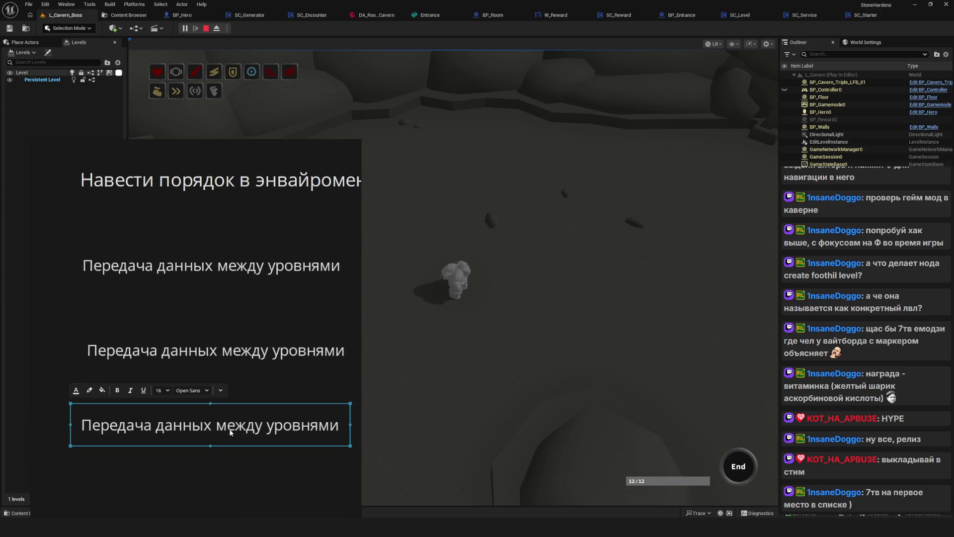
pyautogui.click(230, 432)
pyautogui.press('Delete')
pyautogui.click(138, 346)
pyautogui.moveTo(137, 346); pyautogui.dragTo(133, 351)
pyautogui.press('Return')
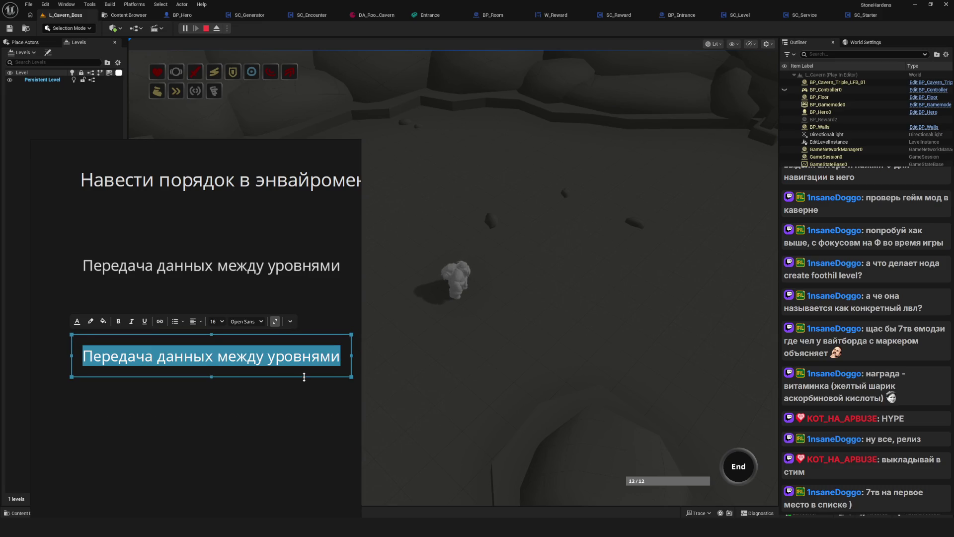
# Rewrite the copied note as 'Подумать над реализацией чита по перемещению для удобства тестов' on two lines
pyautogui.write('по')
pyautogui.press('BackSpace')
pyautogui.press('BackSpace')
pyautogui.press('BackSpace')
pyautogui.write('одумать над реализацией чита по п')
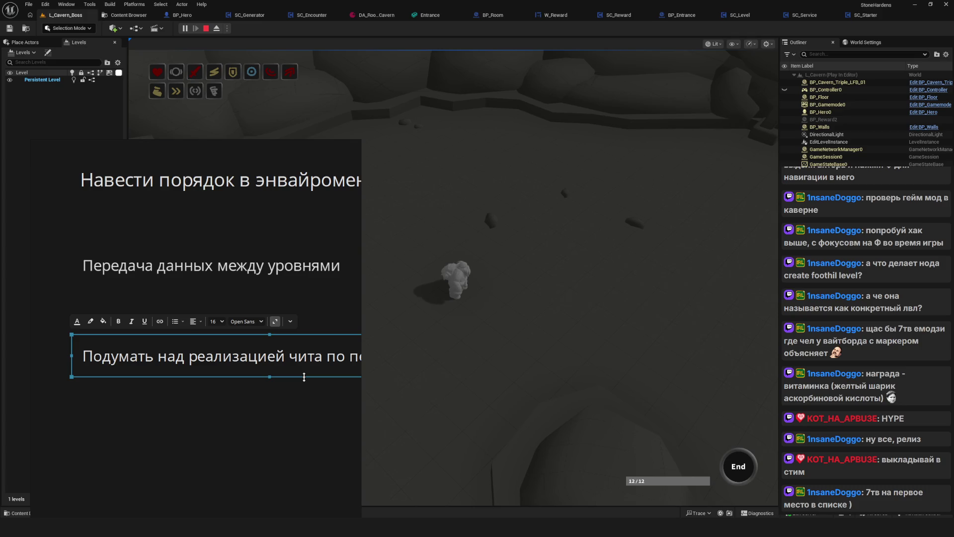
pyautogui.scroll(-3, 304, 376)
pyautogui.write('ремещёнию для удобства те')
pyautogui.press('Return')
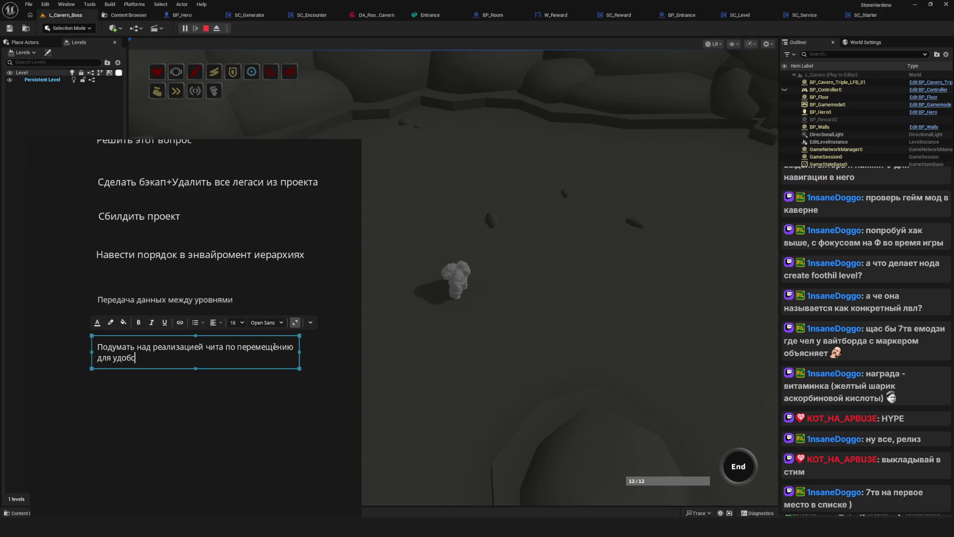
pyautogui.write('стов')
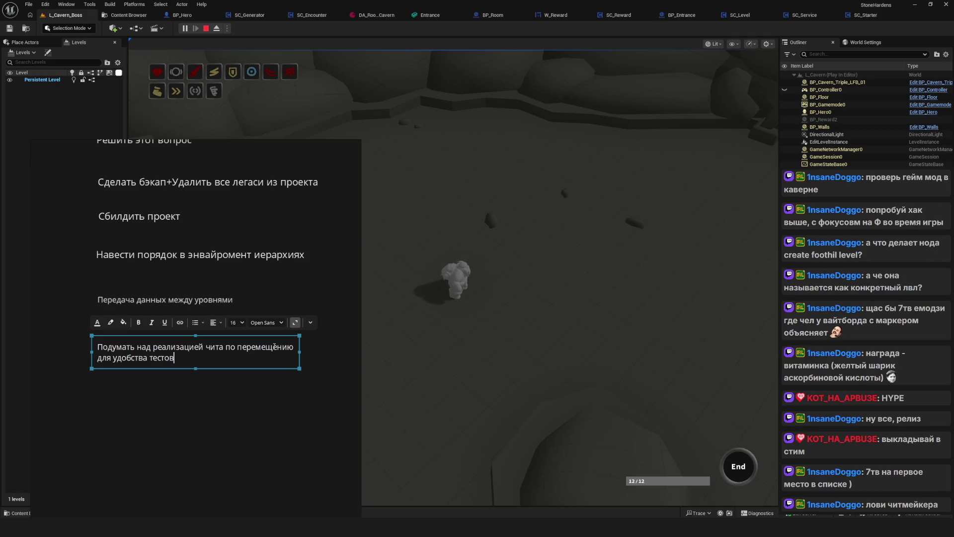
pyautogui.click(224, 392)
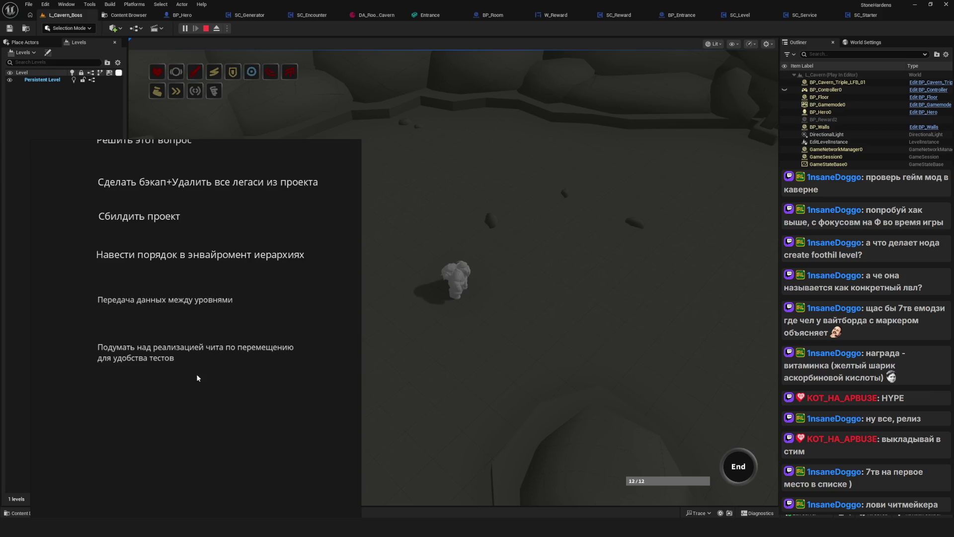
pyautogui.scroll(2, 189, 371)
pyautogui.scroll(-3, 175, 369)
pyautogui.scroll(2, 176, 374)
pyautogui.click(177, 348)
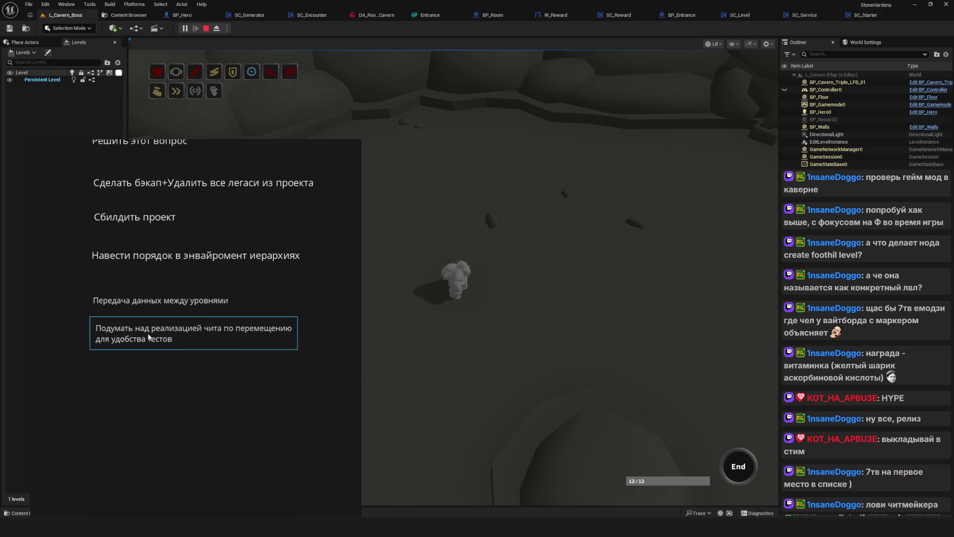
# Pan the board to bring the bottom task notes into view
pyautogui.click(177, 387)
pyautogui.scroll(-3, 191, 393)
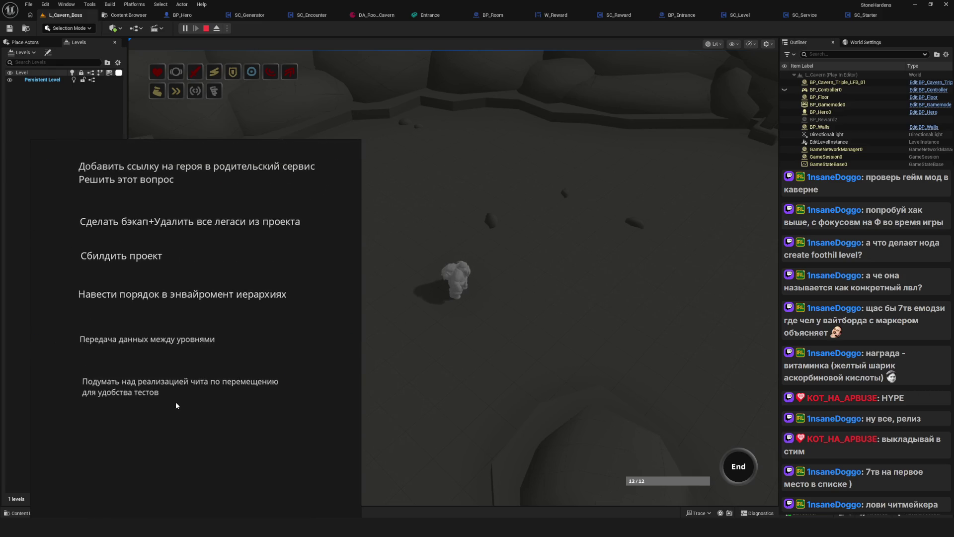
pyautogui.scroll(2, 204, 375)
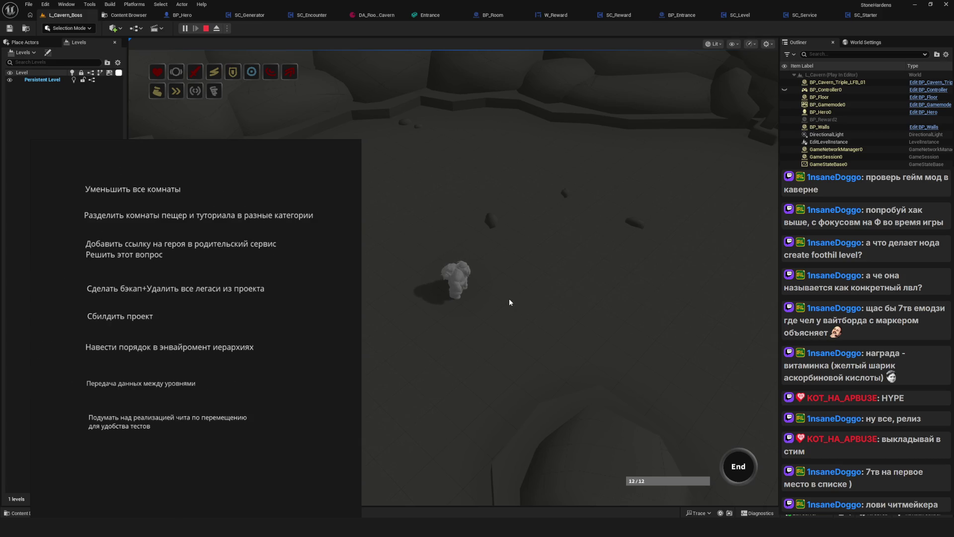
pyautogui.scroll(2, 222, 353)
pyautogui.scroll(-2, 219, 421)
pyautogui.moveTo(212, 430); pyautogui.dragTo(171, 425)
pyautogui.click(115, 415)
pyautogui.click(93, 445)
pyautogui.click(98, 410)
pyautogui.click(84, 447)
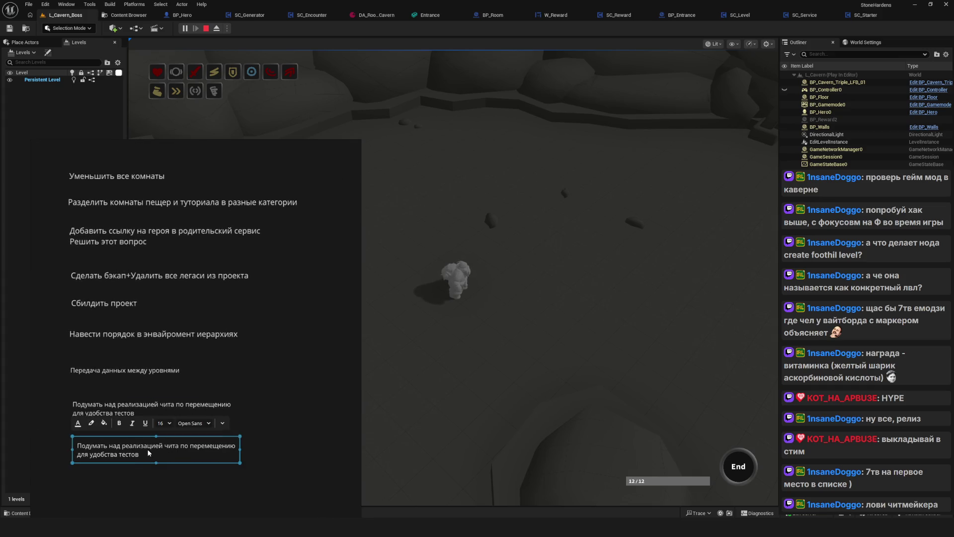
pyautogui.moveTo(205, 424); pyautogui.dragTo(223, 413)
pyautogui.scroll(-2, 241, 397)
# Select the whole column of task notes and shift it slightly left
pyautogui.moveTo(163, 187); pyautogui.dragTo(298, 489)
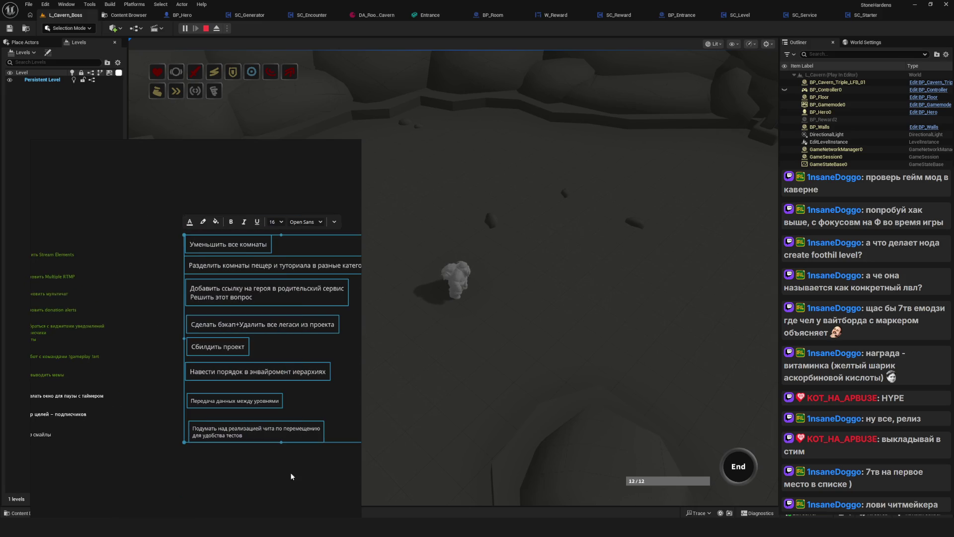
pyautogui.moveTo(182, 241); pyautogui.dragTo(196, 244)
pyautogui.moveTo(234, 293); pyautogui.dragTo(200, 294)
pyautogui.moveTo(235, 462); pyautogui.dragTo(195, 359)
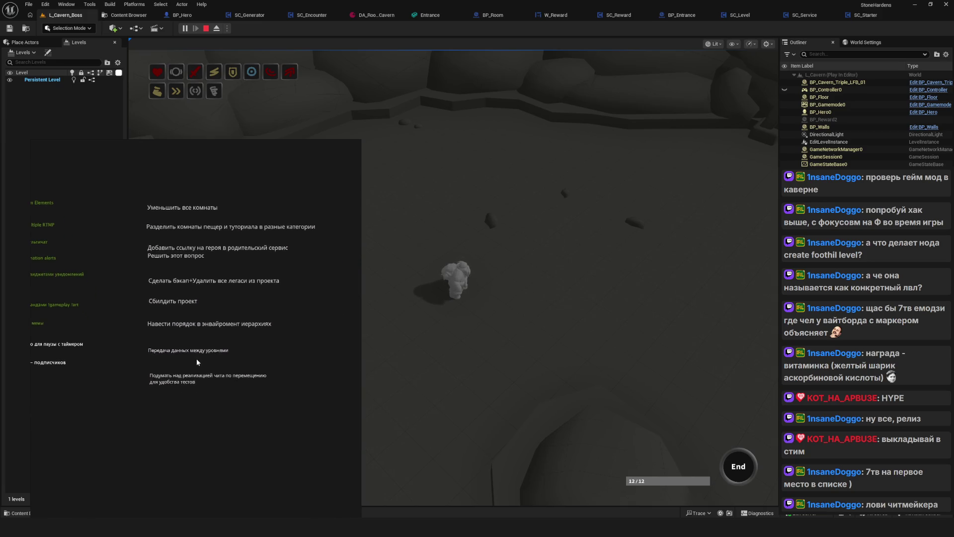
# Duplicate the cheat-implementation note and type 'Сделать чит-мапу помимо основной минимапы' into the copy
pyautogui.click(149, 377)
pyautogui.hotkey('ctrl', 'c')
pyautogui.hotkey('ctrl', 'v')
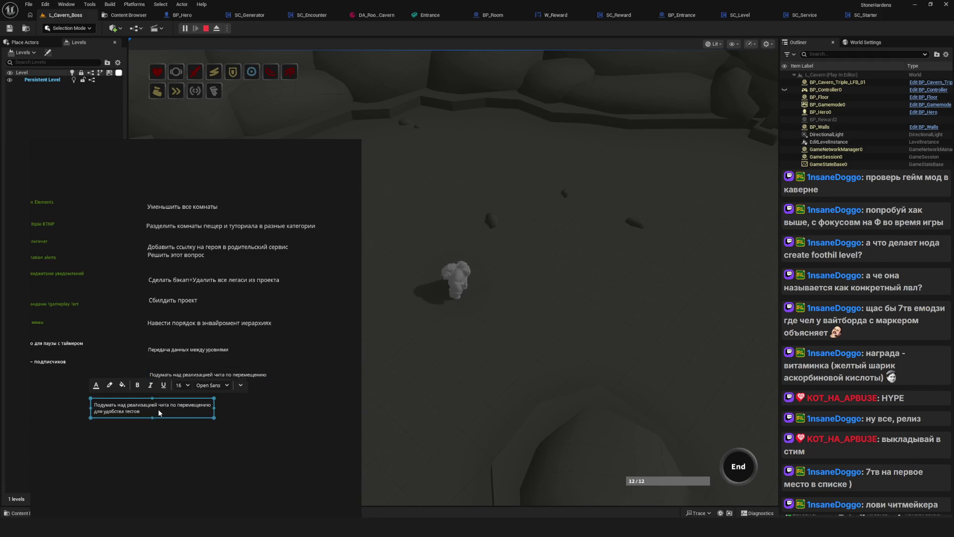
pyautogui.scroll(3, 159, 409)
pyautogui.doubleClick(188, 412)
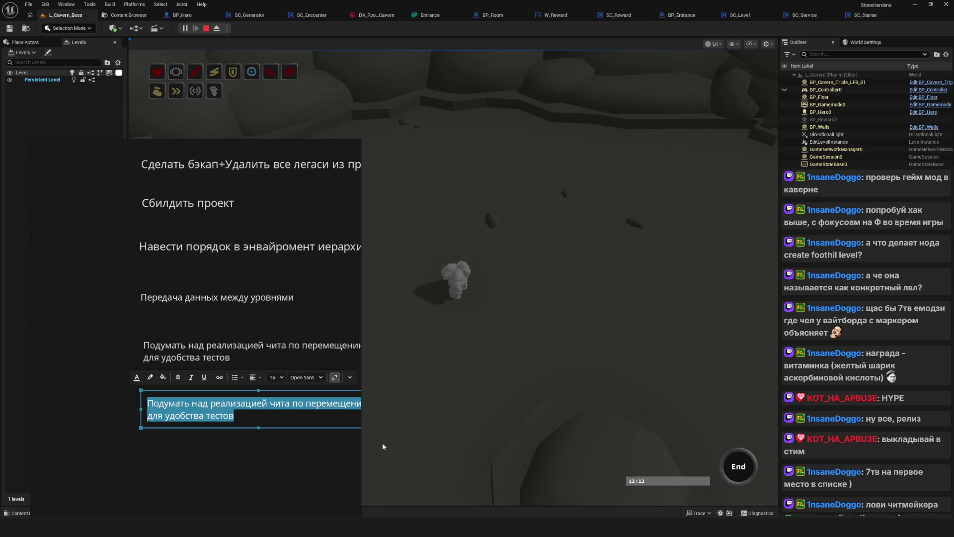
pyautogui.write('Сделать чит-м')
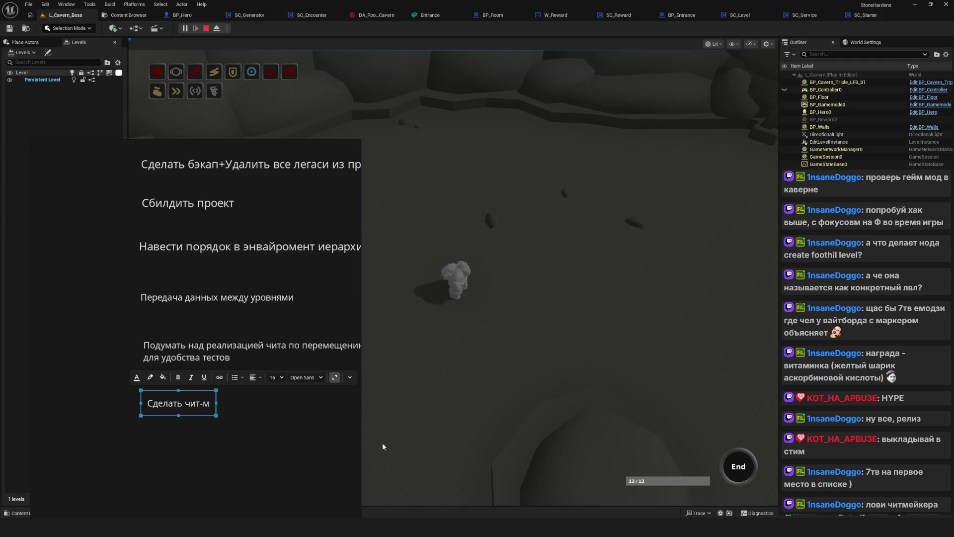
pyautogui.write('апу помимо')
pyautogui.write(' основ')
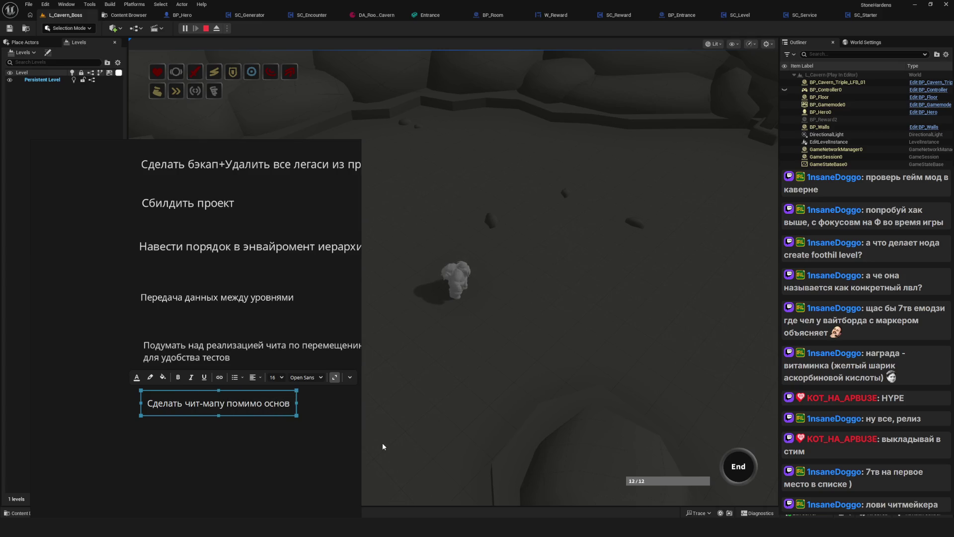
pyautogui.write('ной минимапы')
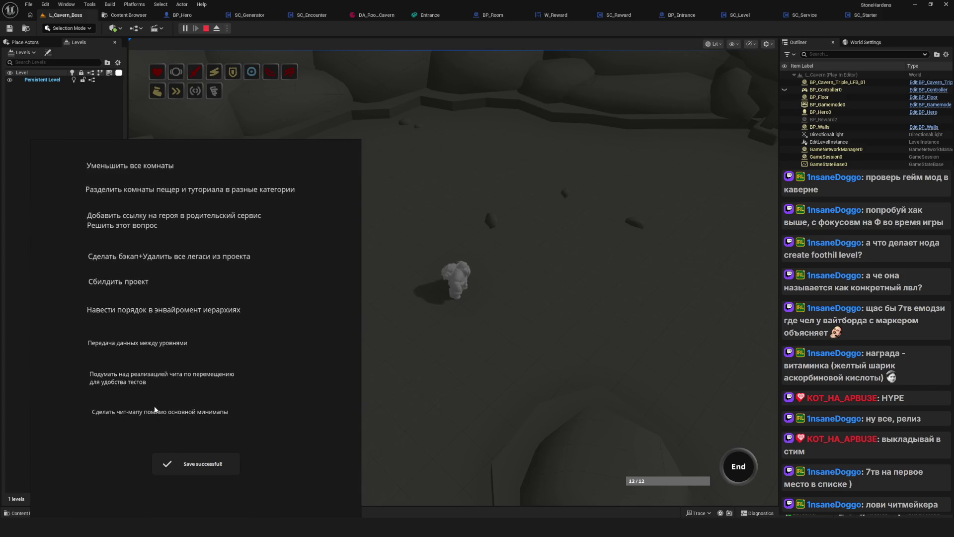
# Check the new cheat-map note on the board, then save the board
pyautogui.scroll(3, 142, 412)
pyautogui.click(155, 422)
pyautogui.scroll(-5, 205, 421)
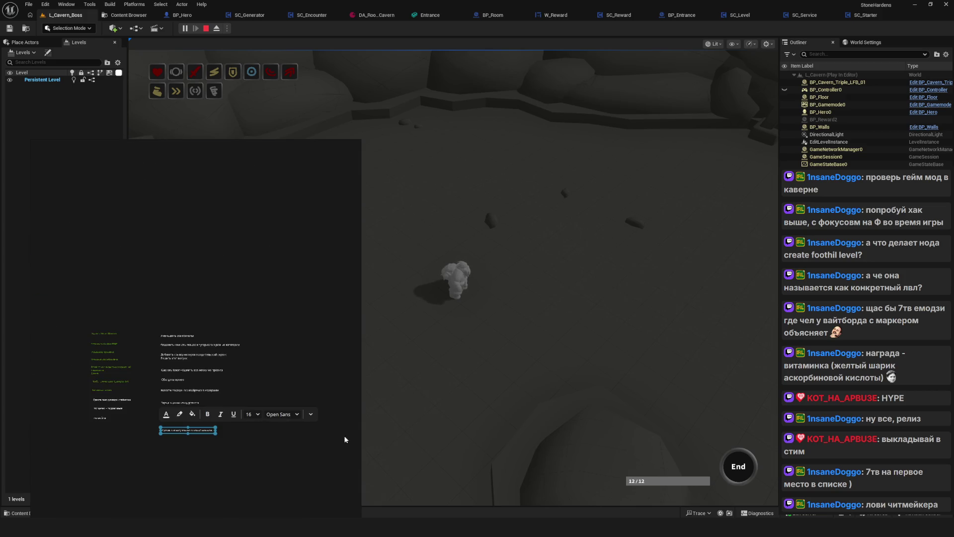
pyautogui.click(237, 420)
pyautogui.scroll(5, 200, 430)
pyautogui.click(173, 460)
pyautogui.click(229, 436)
pyautogui.scroll(-2, 213, 437)
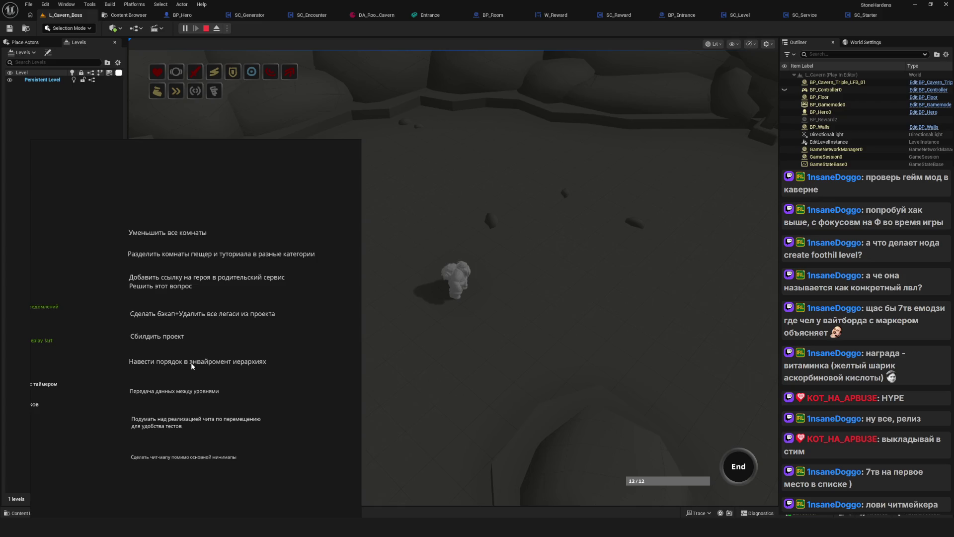
pyautogui.scroll(-3, 204, 366)
pyautogui.hotkey('ctrl', 's')
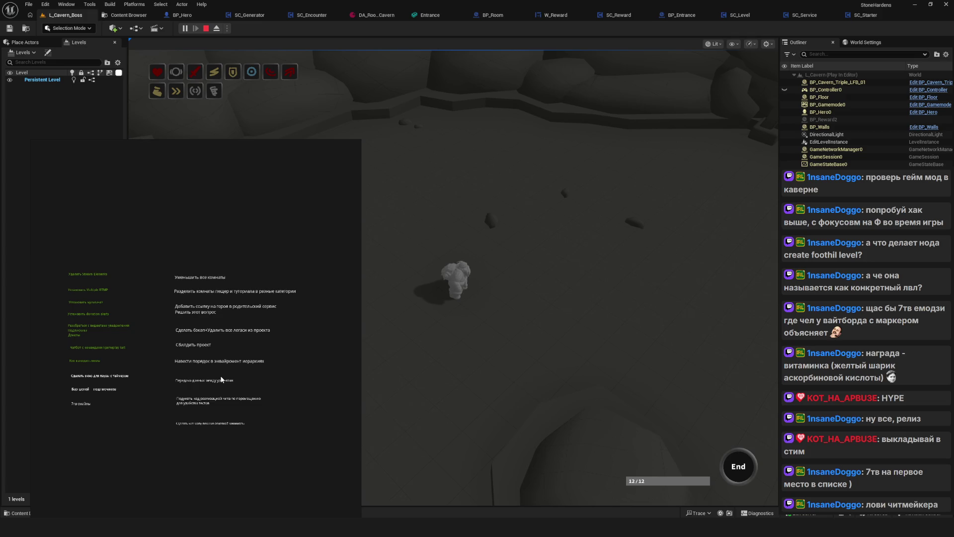
# Place a duplicate of the '7тв смайлы' note just below the original
pyautogui.hscroll(1, 238, 374)
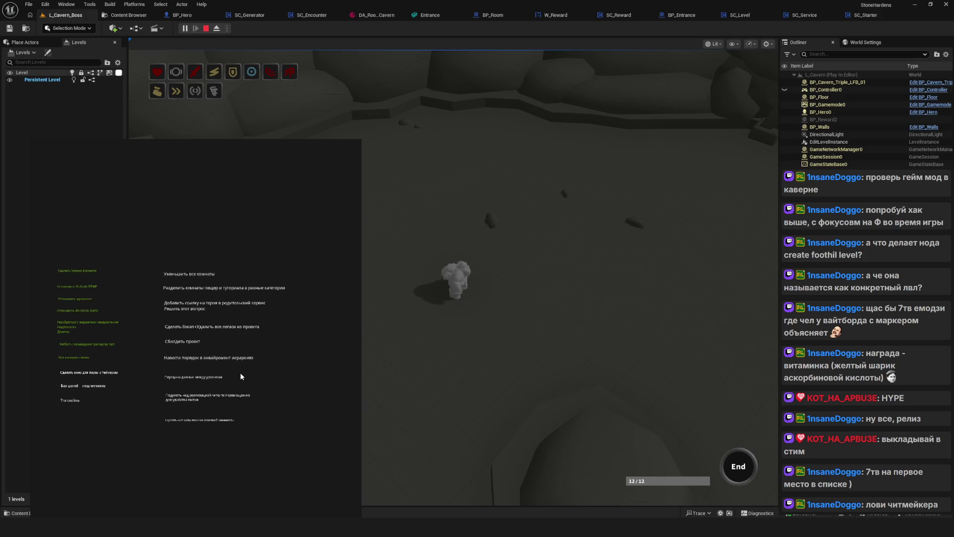
pyautogui.moveTo(249, 360); pyautogui.dragTo(258, 348)
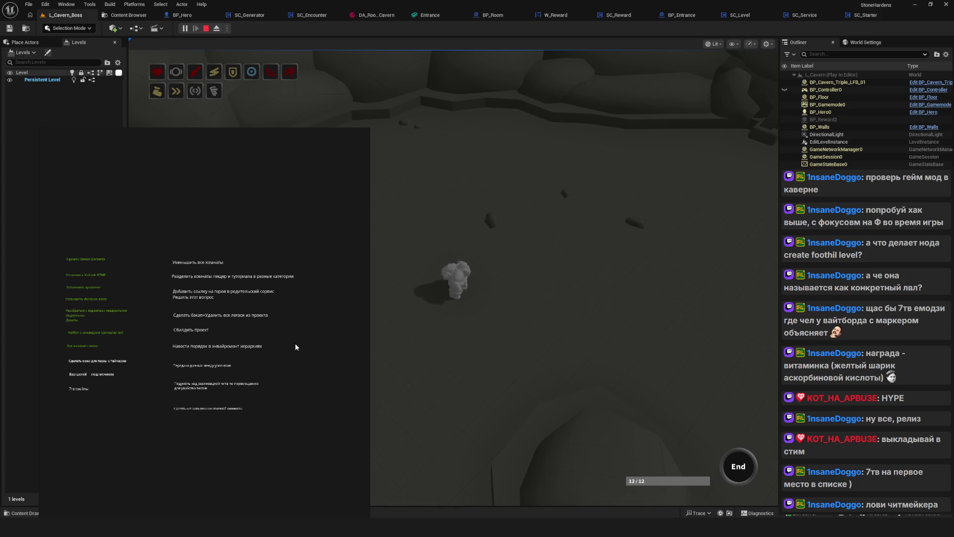
pyautogui.moveTo(291, 351); pyautogui.dragTo(286, 361)
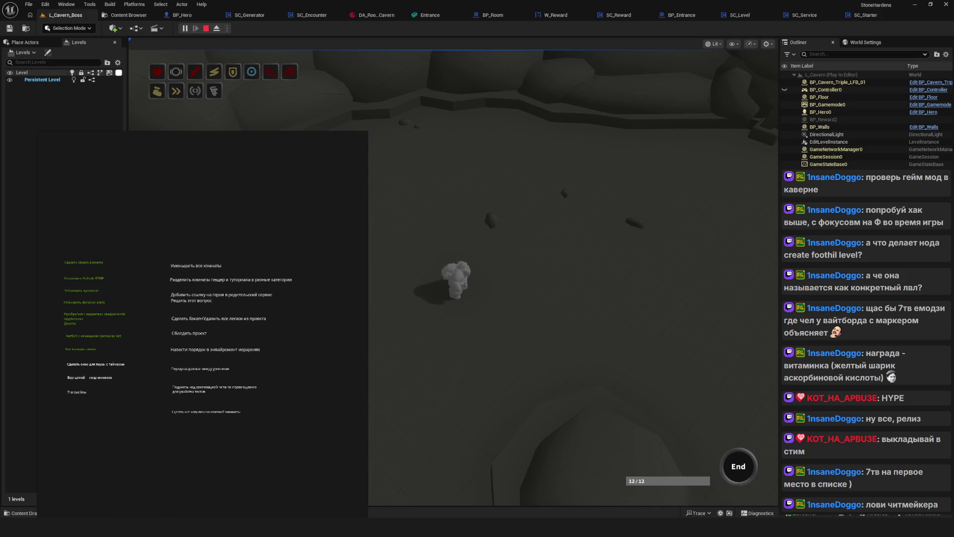
pyautogui.scroll(5, 141, 395)
pyautogui.moveTo(143, 395)
pyautogui.keyDown('alt'); pyautogui.mouseDown()
pyautogui.moveTo(124, 434)
pyautogui.moveTo(162, 438)
pyautogui.mouseUp(); pyautogui.keyUp('alt')
# Turn the copy into 'Добавить при подключении пользователя к чату уведомление с командами чата для него', placed under '7тв смайлы'
pyautogui.doubleClick(159, 437)
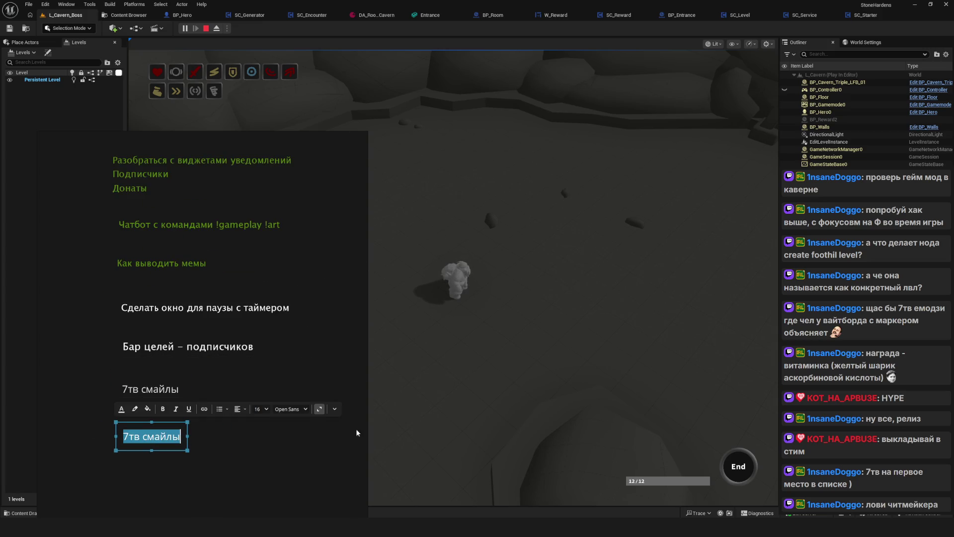
pyautogui.write('Добавить')
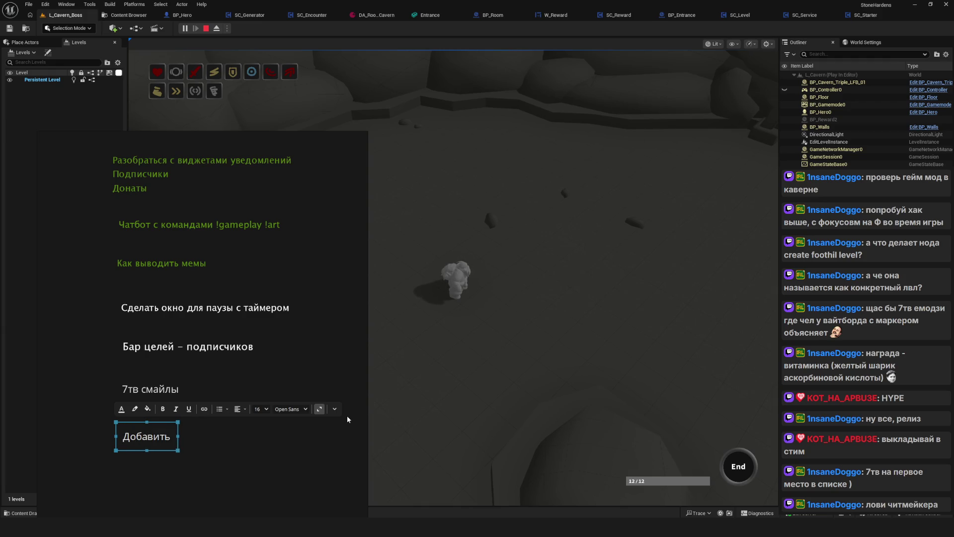
pyautogui.write(' в')
pyautogui.press('BackSpace')
pyautogui.write('при подключении пользователя к чату уведомление с командами чата для нег')
pyautogui.scroll(-3, 347, 415)
pyautogui.write('о')
pyautogui.click(240, 432)
pyautogui.press('Return')
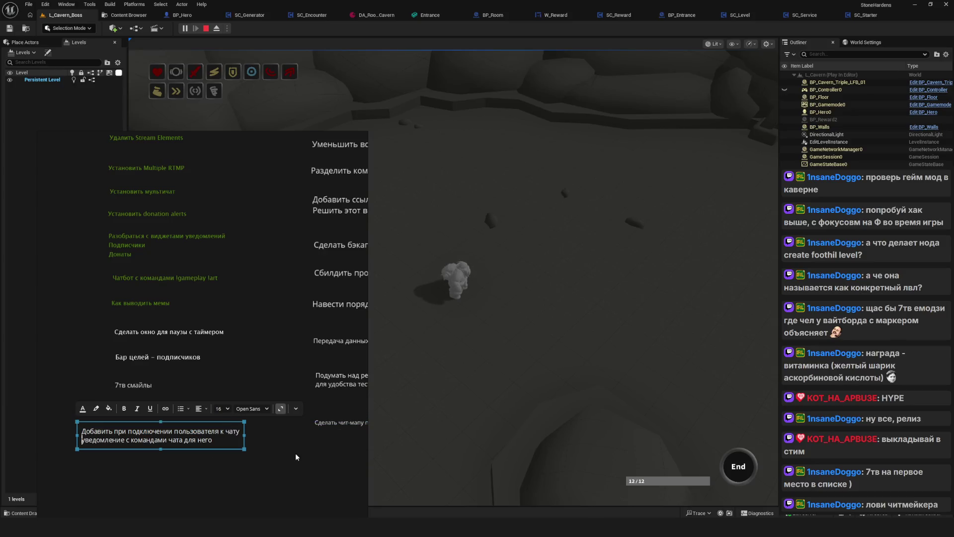
pyautogui.click(281, 449)
pyautogui.moveTo(152, 445)
pyautogui.mouseDown()
pyautogui.moveTo(174, 412)
pyautogui.moveTo(186, 413)
pyautogui.mouseUp()
pyautogui.click(217, 477)
# Add a duplicate note reading 'Добавить ссылку на ютуб на твиче'
pyautogui.scroll(-1, 215, 447)
pyautogui.hotkey('ctrl', 'v')
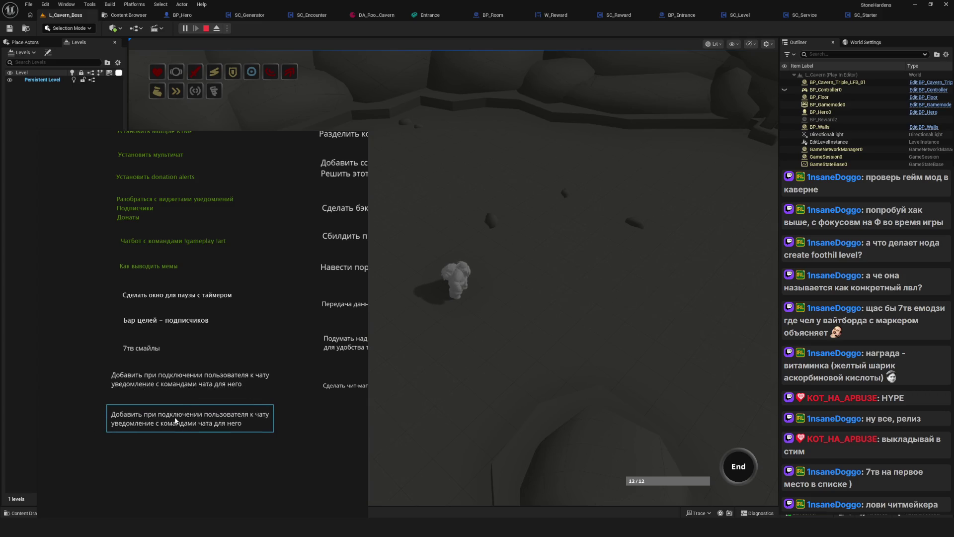
pyautogui.press('Return')
pyautogui.write('Добавить ссылку на ют')
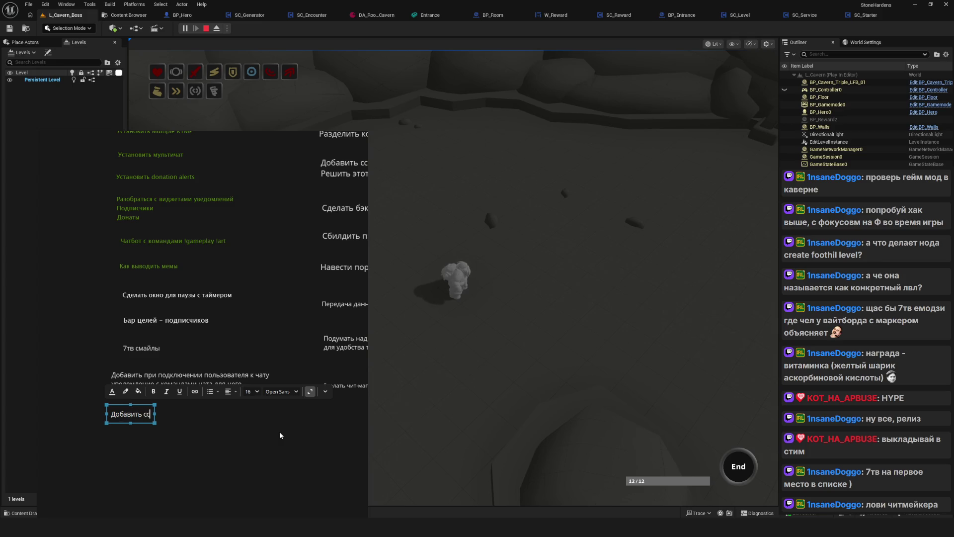
pyautogui.write('уб на твиче')
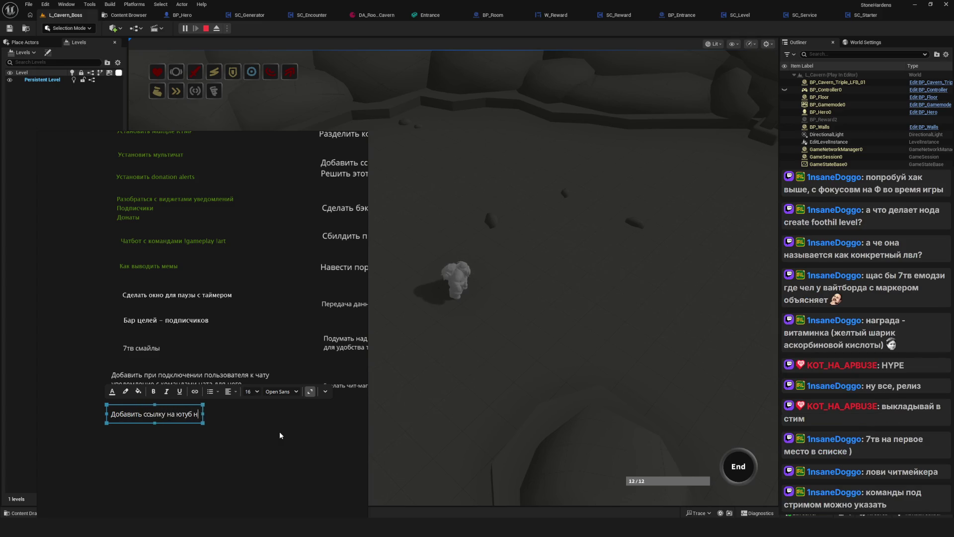
pyautogui.click(198, 444)
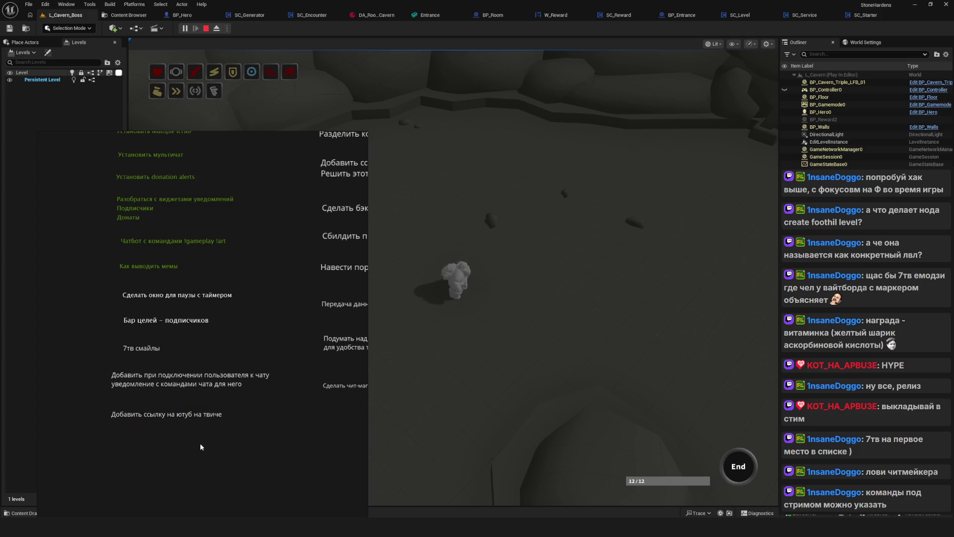
pyautogui.hscroll(1, 190, 404)
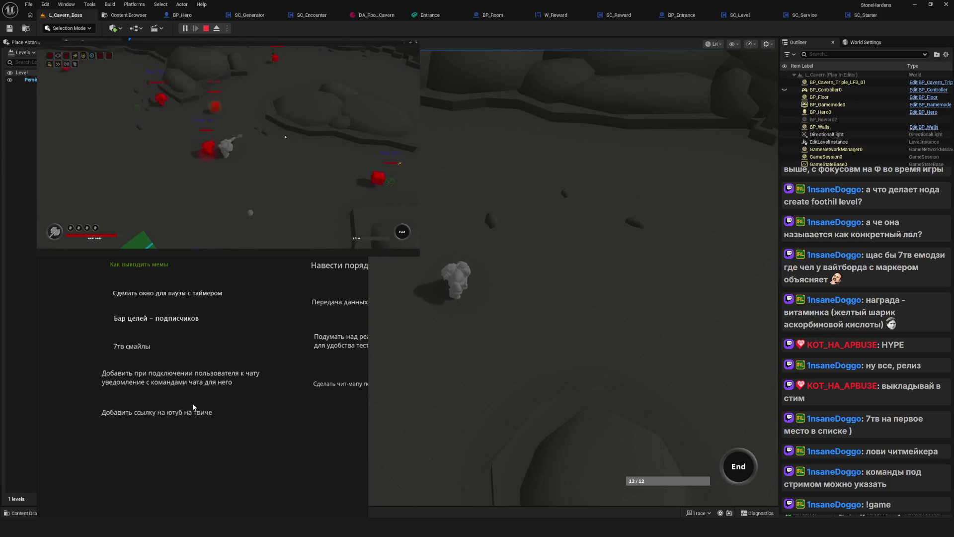
# Minimize the Unreal Editor window, leaving the playtest window with the hero among red enemies
pyautogui.click(918, 7)
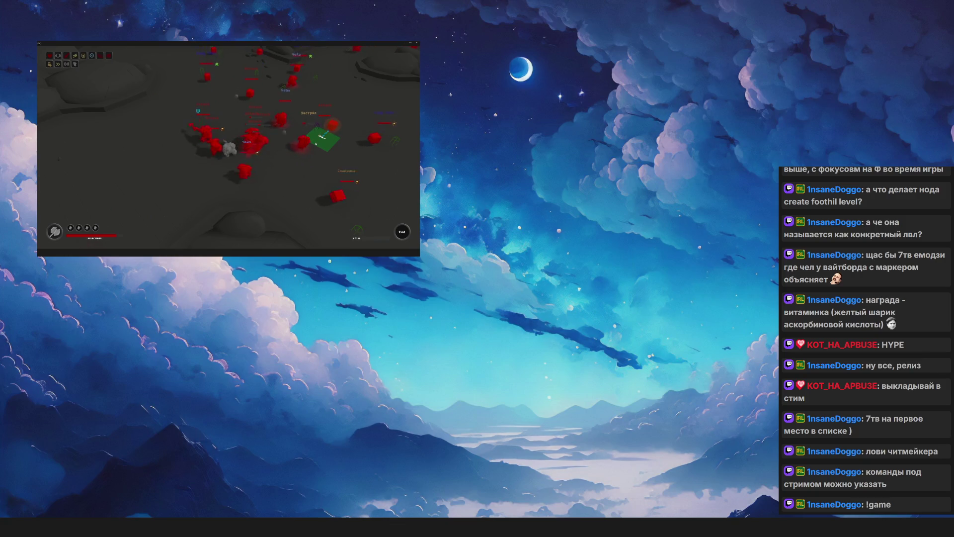
# Close the game preview window with Alt+F4 to reveal the desktop
pyautogui.hotkey('alt', 'F4')
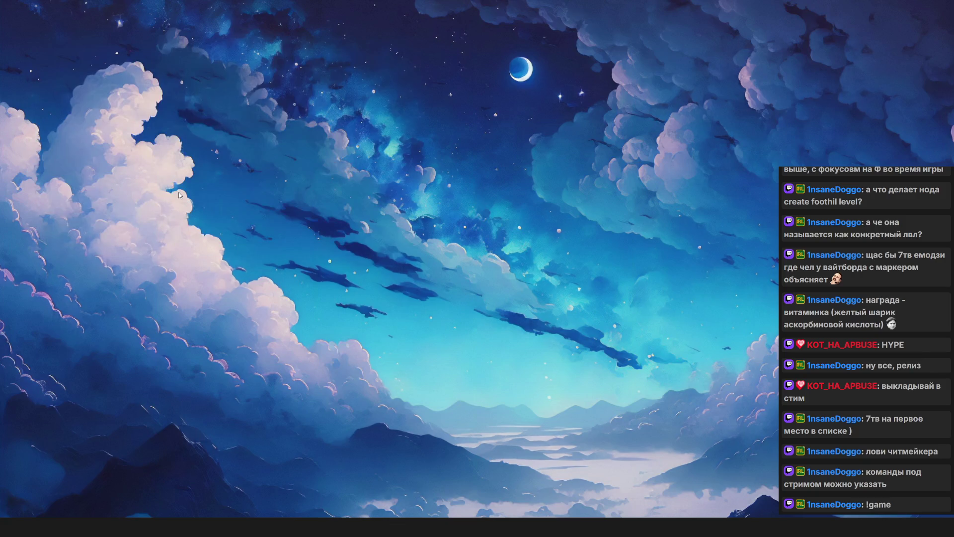